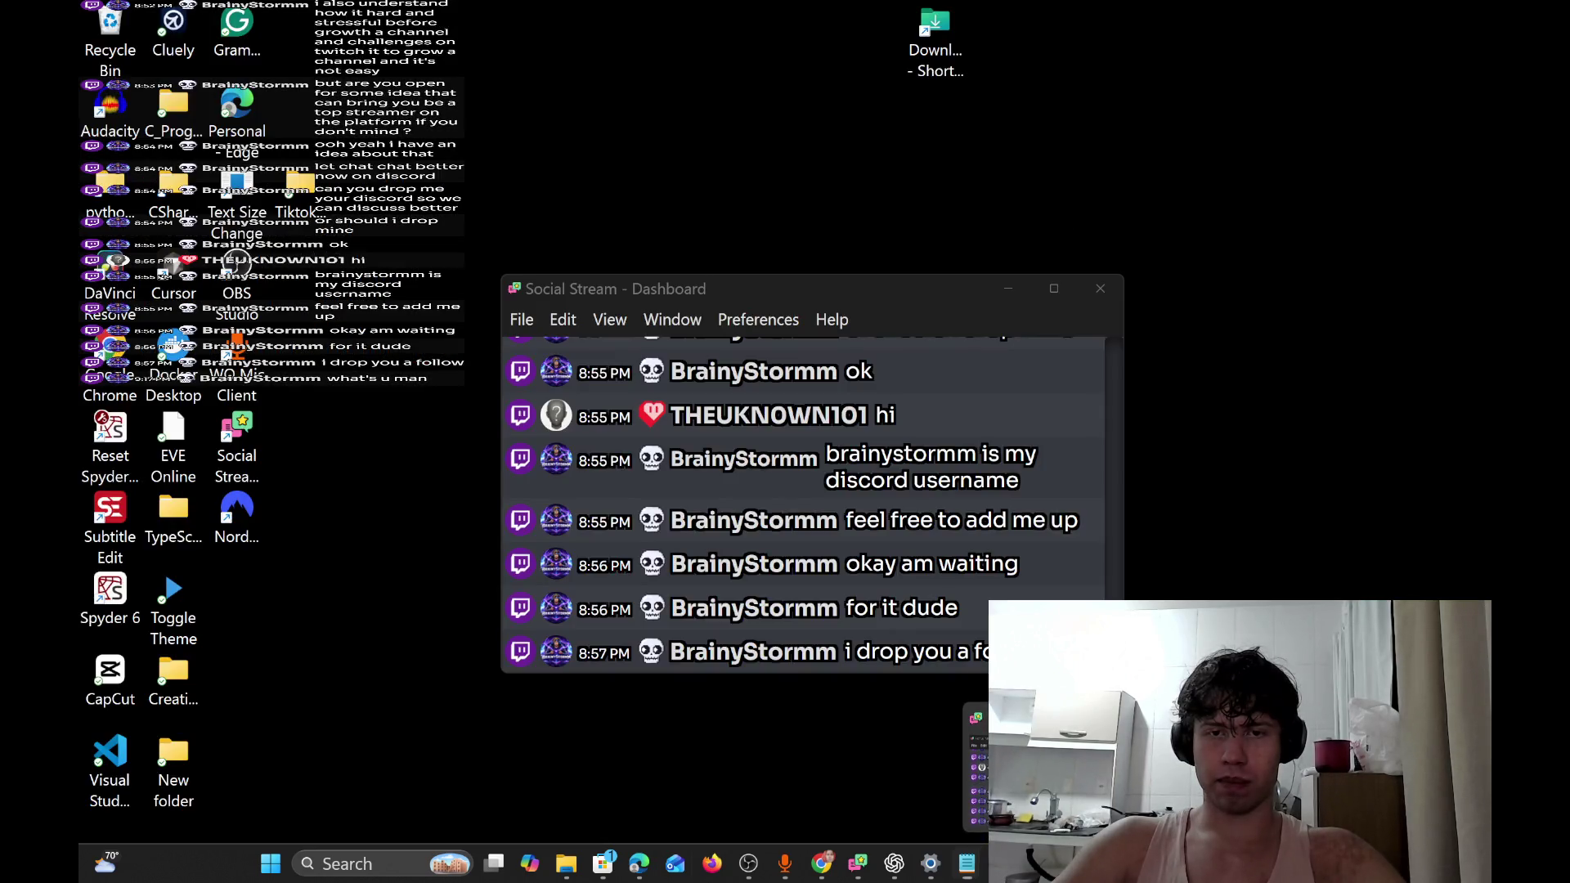
Minimize the Social Stream chat, toggle the desktop with Win+D, then bring the chat back up
{"action": "left_click", "coordinate": [977, 764]}
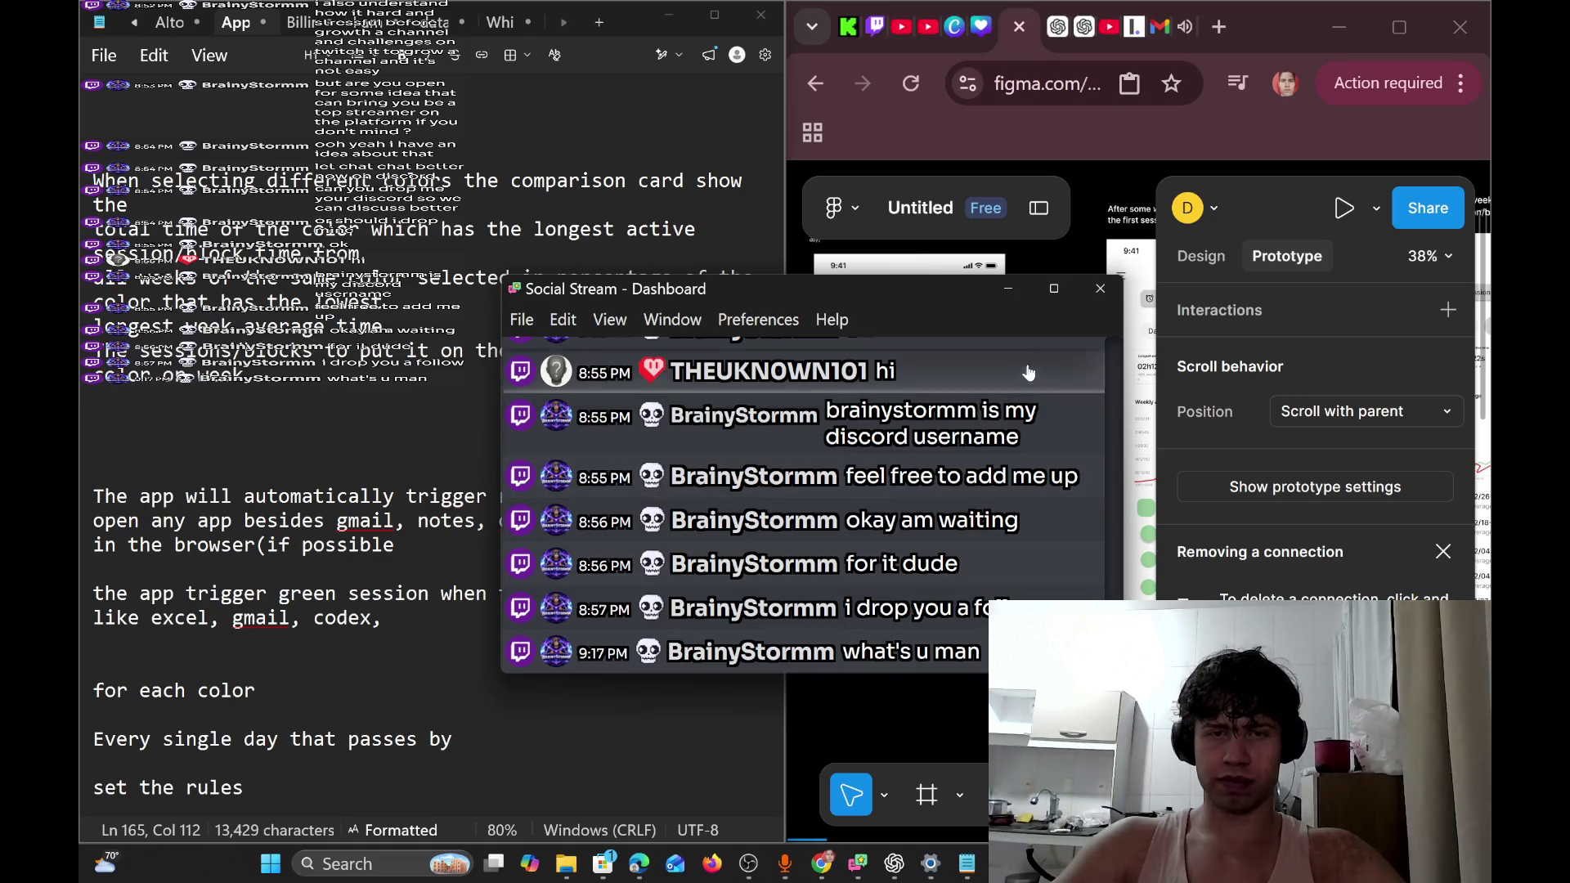
{"action": "left_click", "coordinate": [1023, 300]}
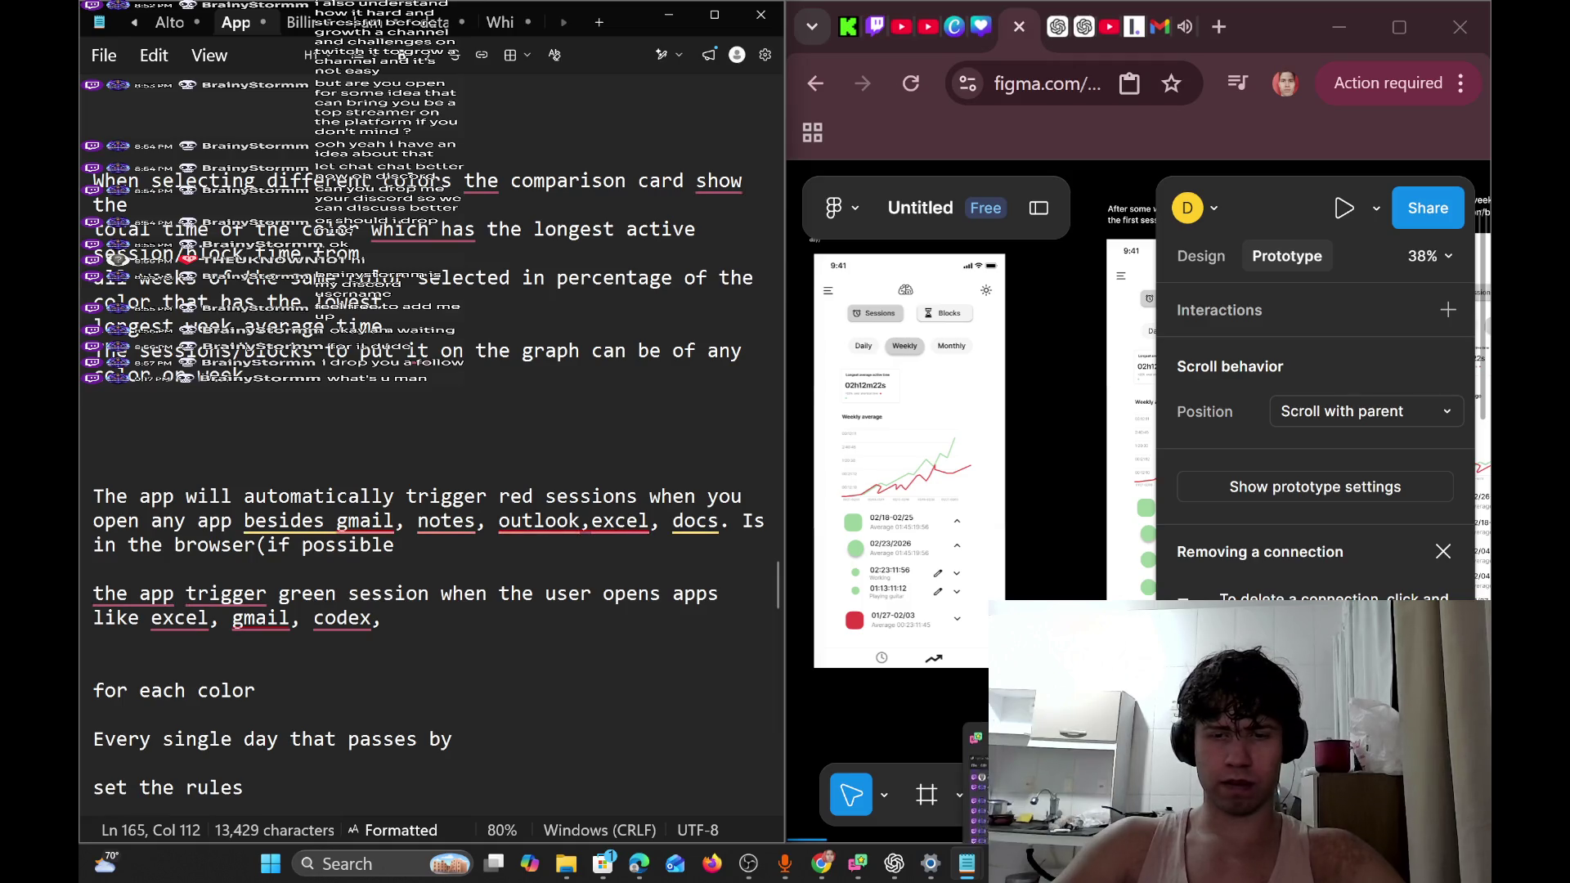
{"action": "key", "text": "super+d"}
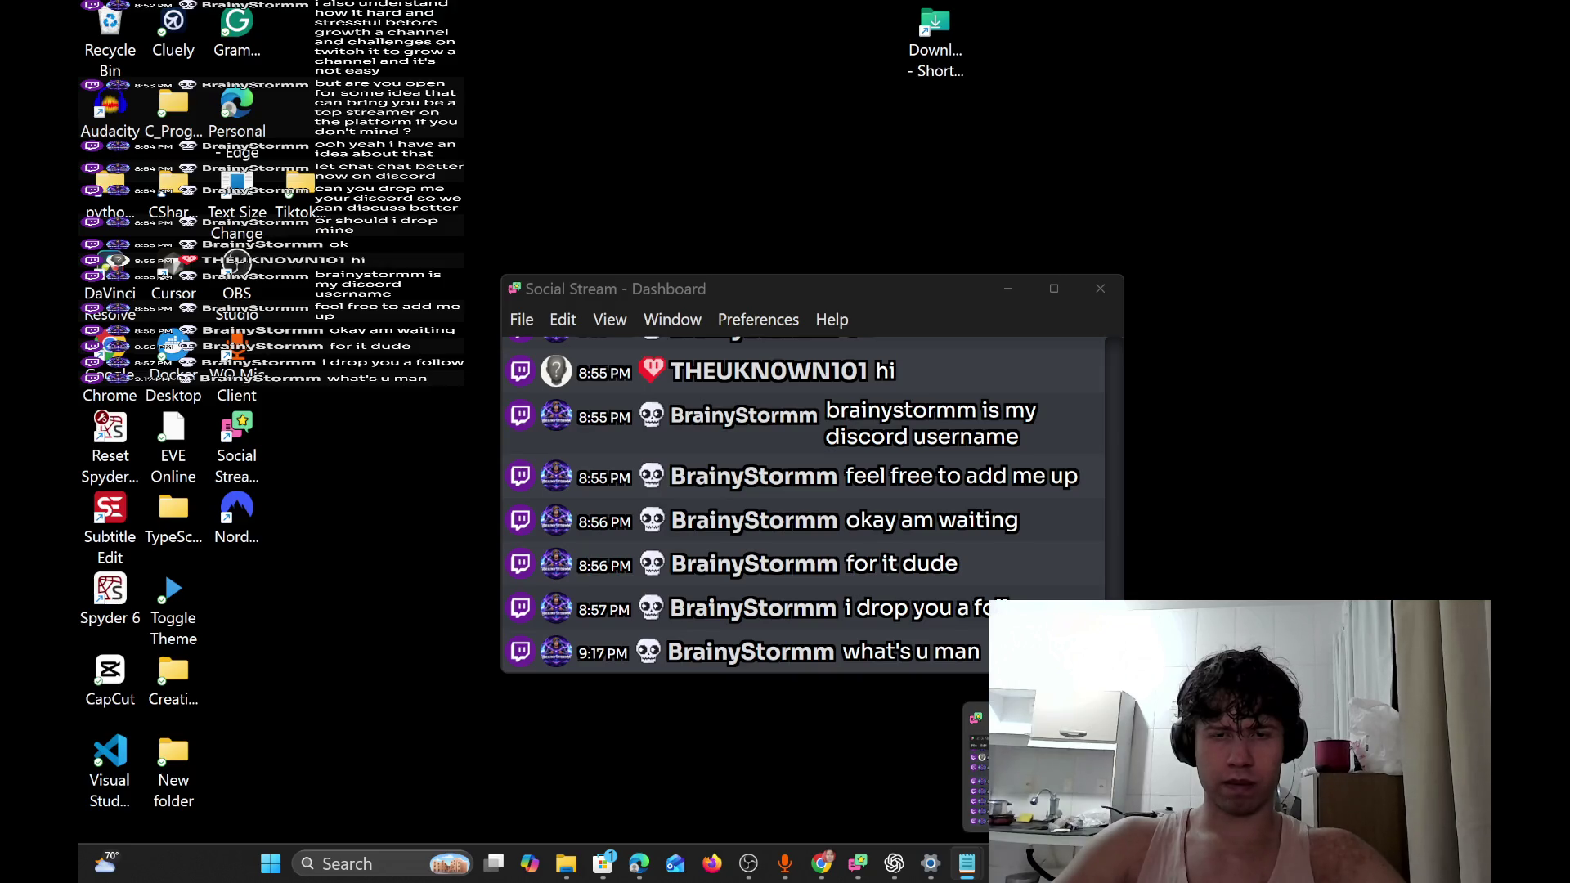
{"action": "key", "text": "super+d"}
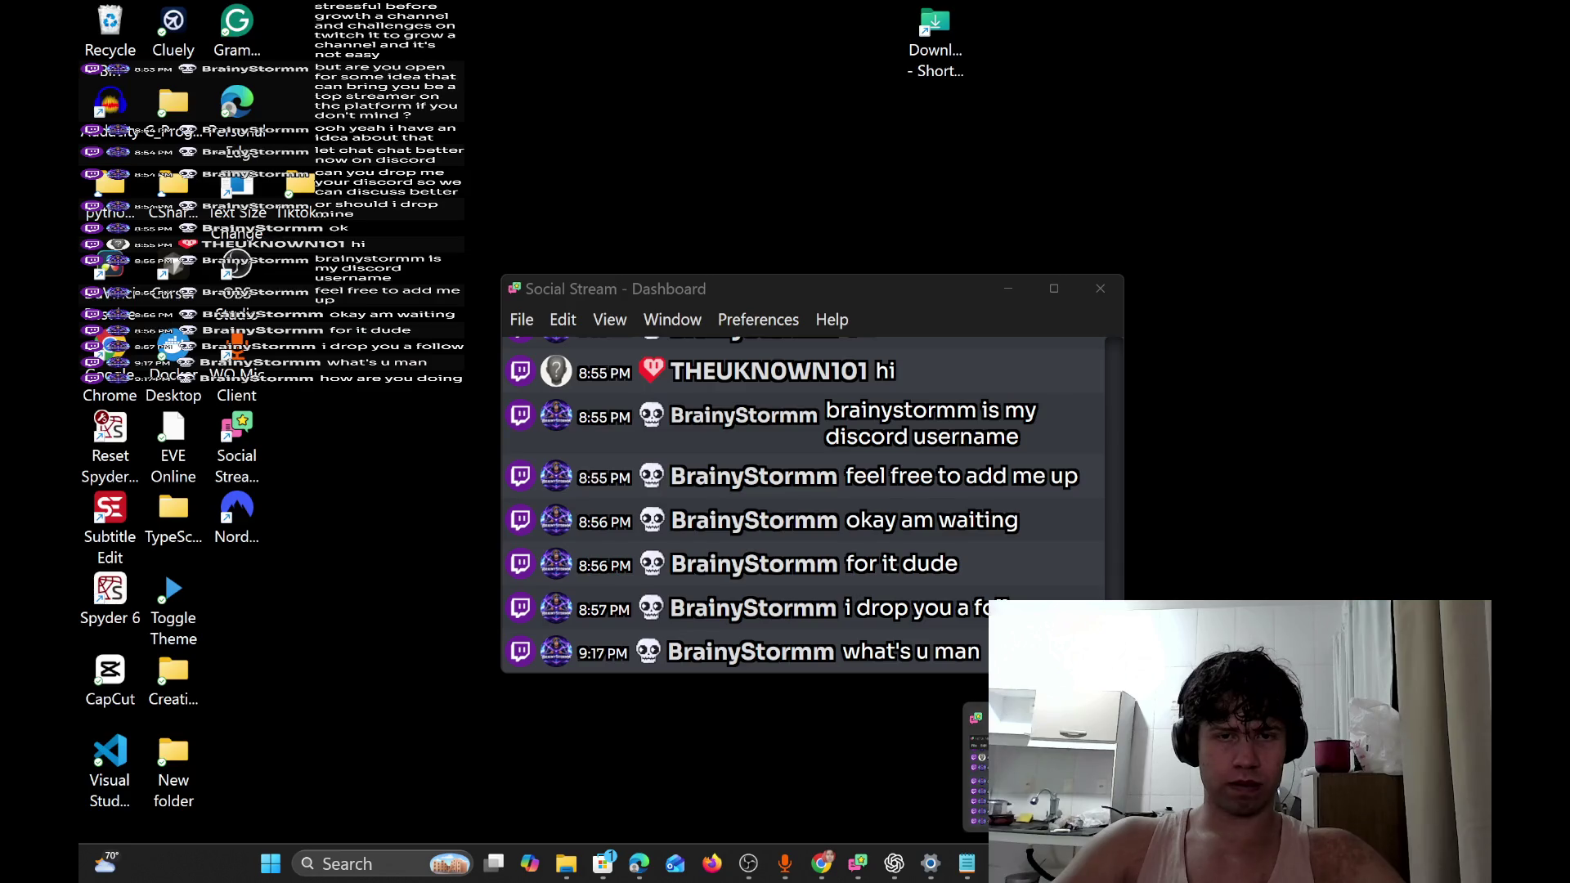
{"action": "left_click", "coordinate": [978, 768]}
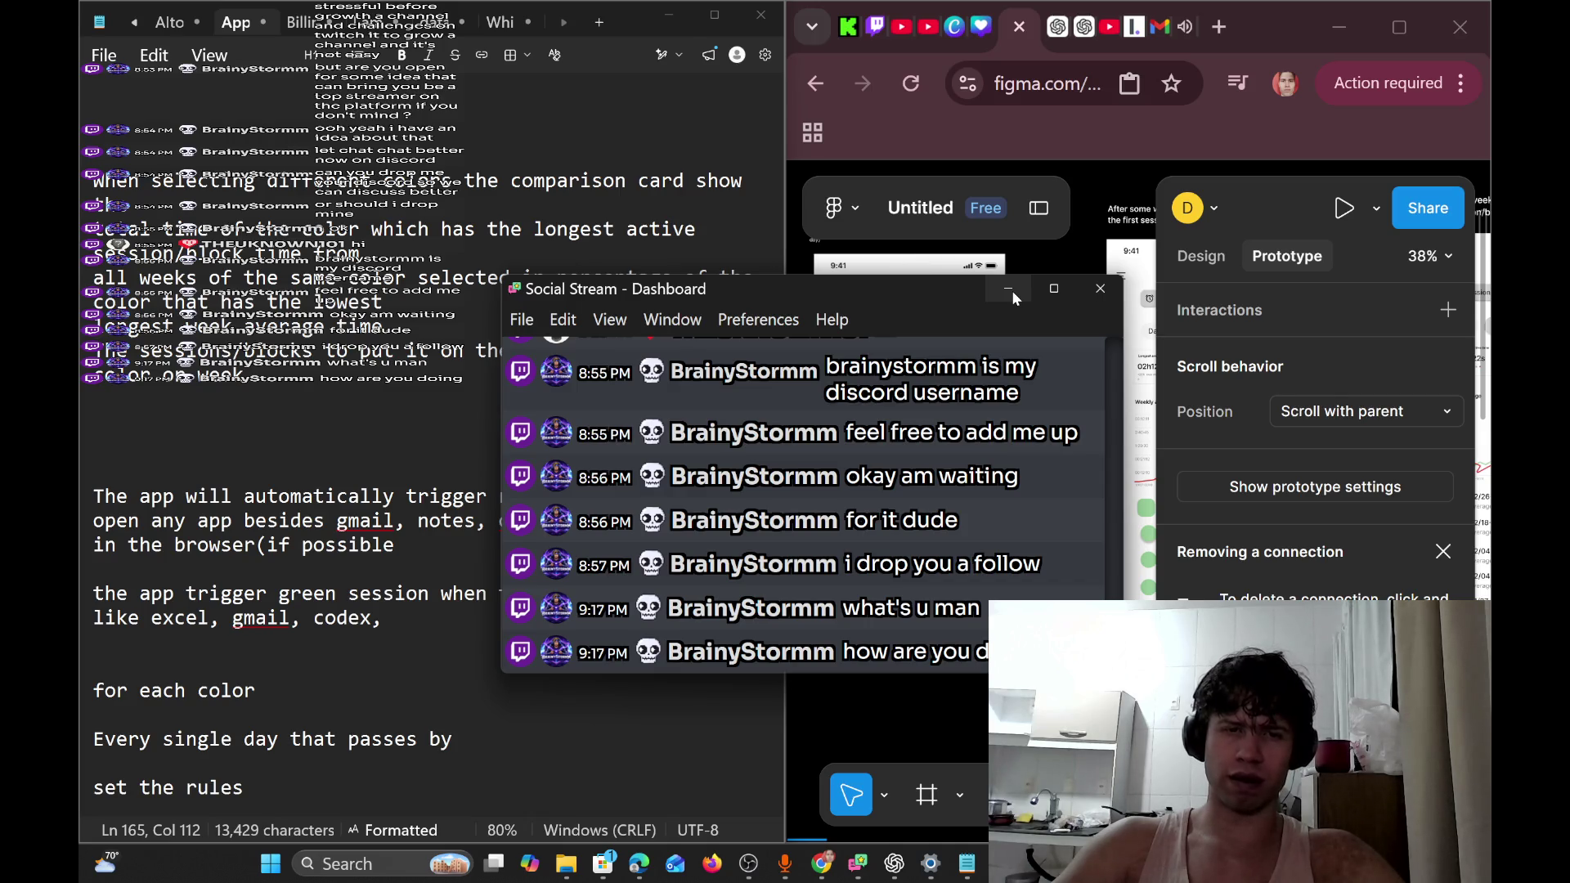
Minimize the Social Stream chat twice, then hide all windows to show the desktop
{"action": "left_click", "coordinate": [1012, 291]}
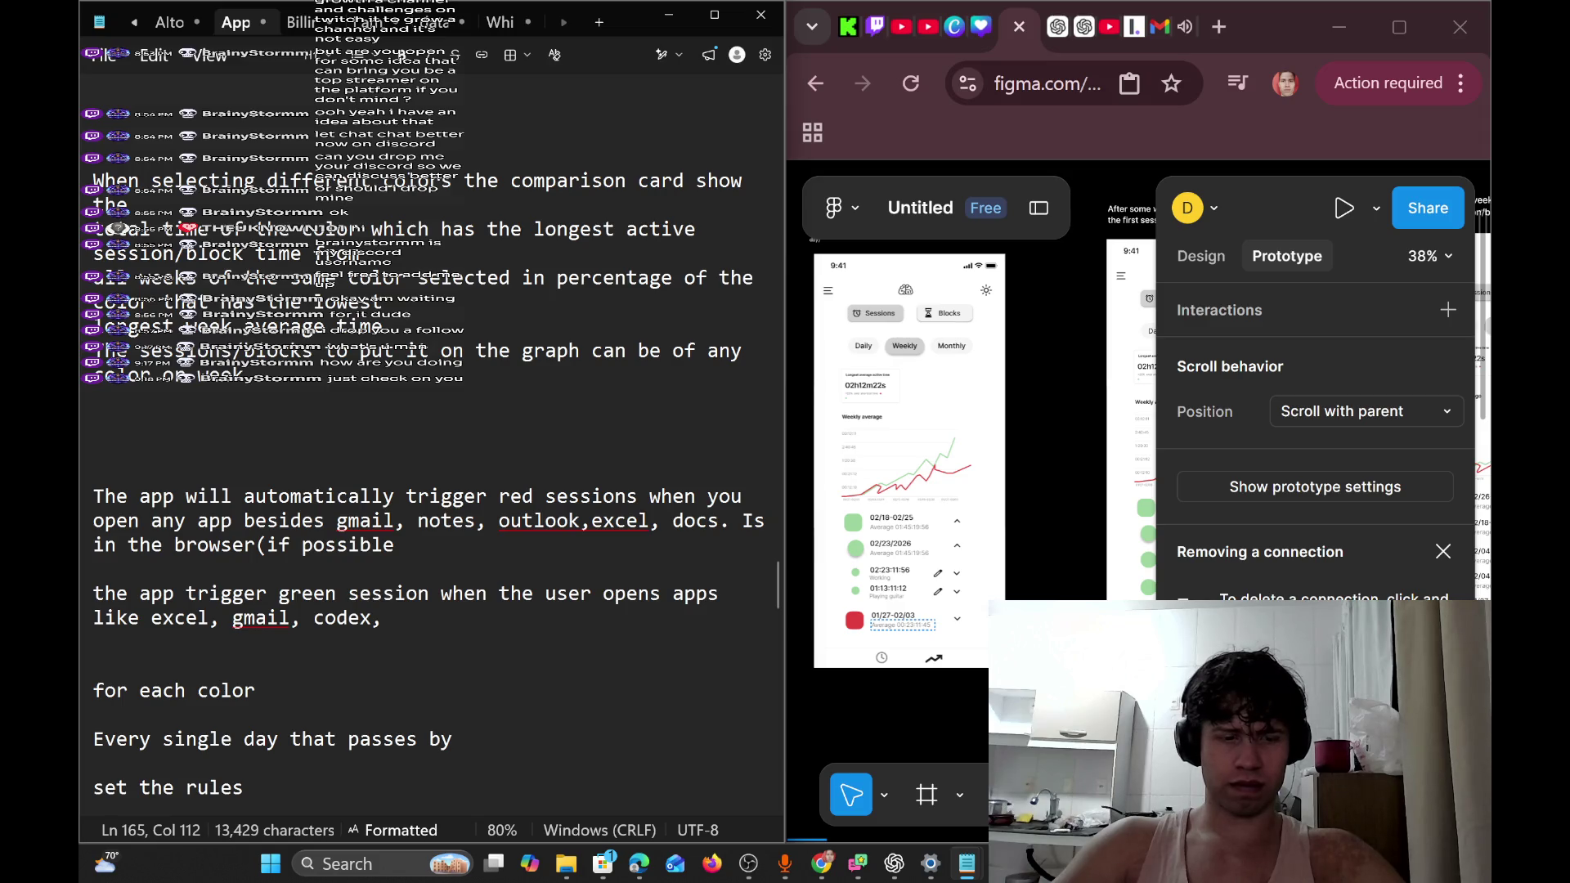
{"action": "key", "text": "alt+Tab"}
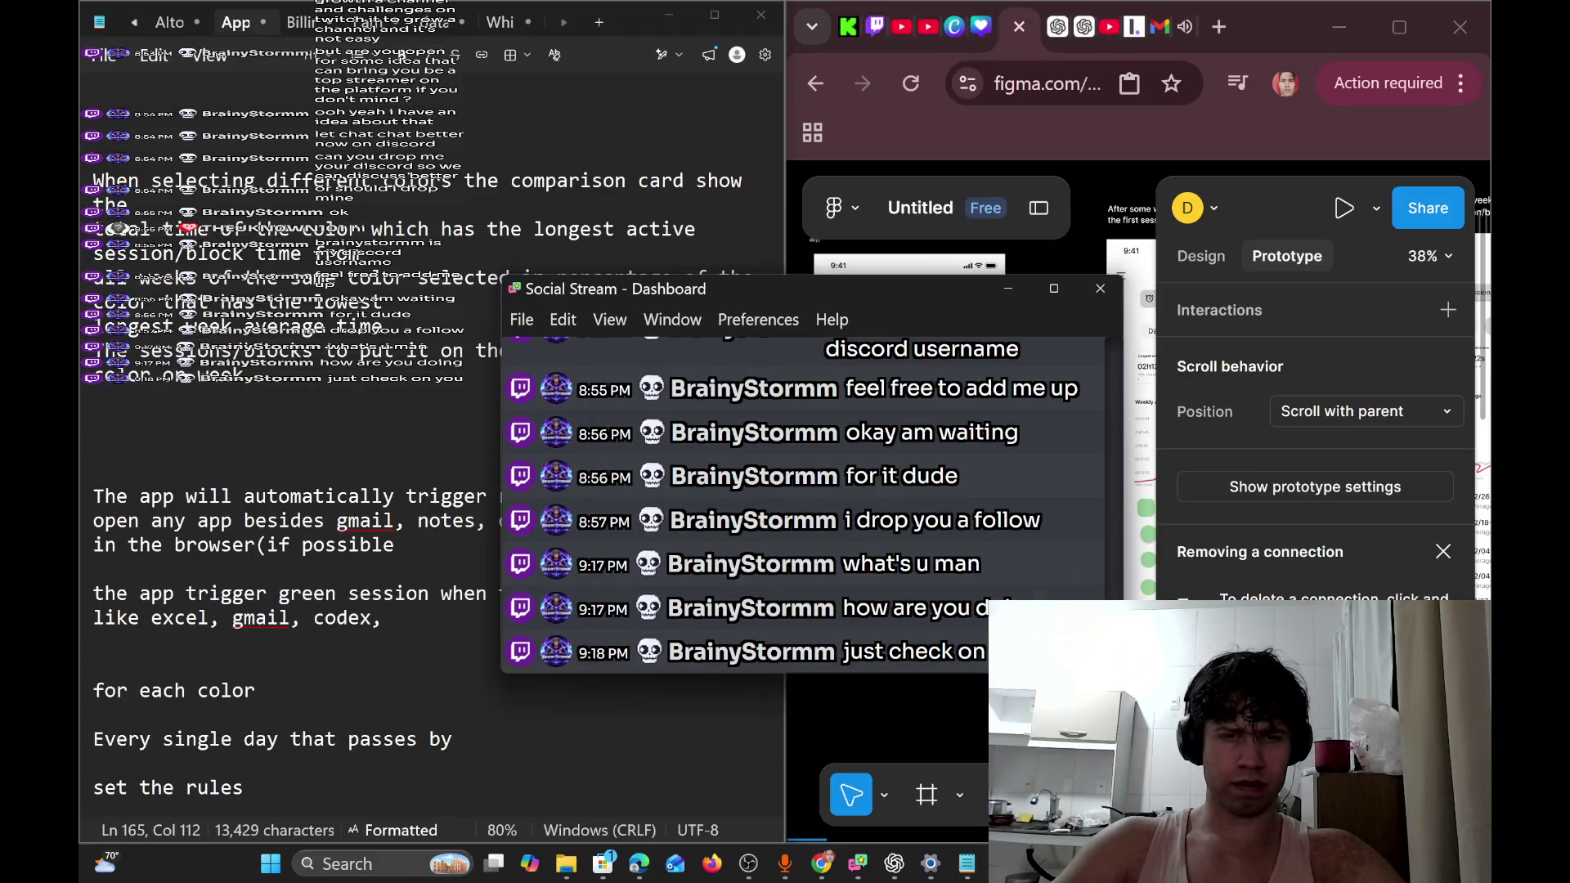
{"action": "left_click", "coordinate": [1003, 293]}
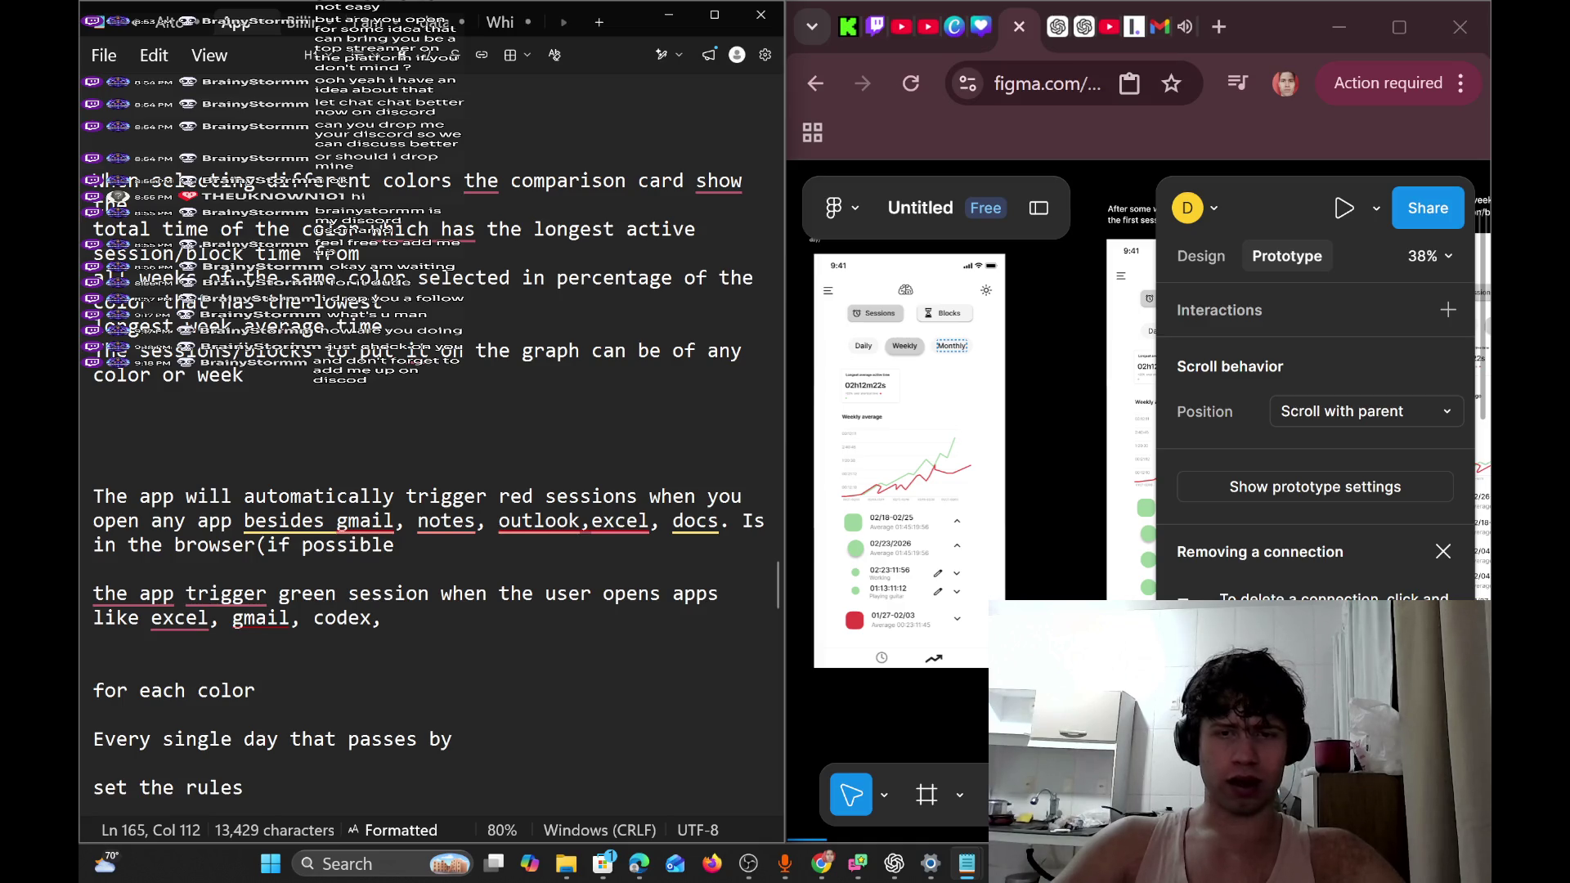
{"action": "key", "text": "super+d"}
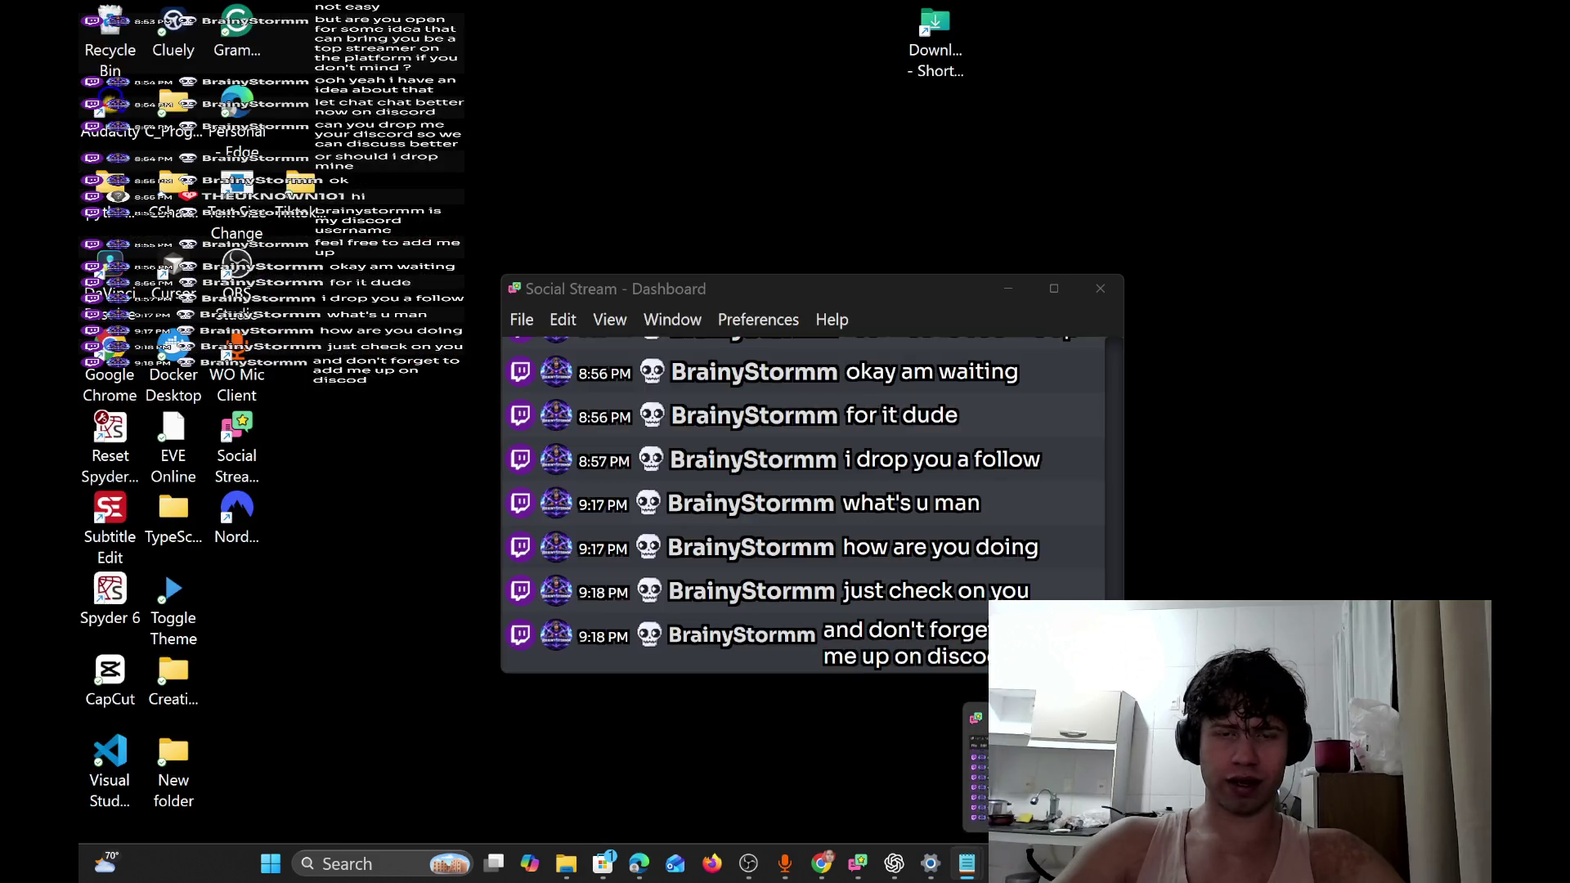
Restore the Notepad and browser windows and switch to the Suno song library
{"action": "key", "text": "super+d"}
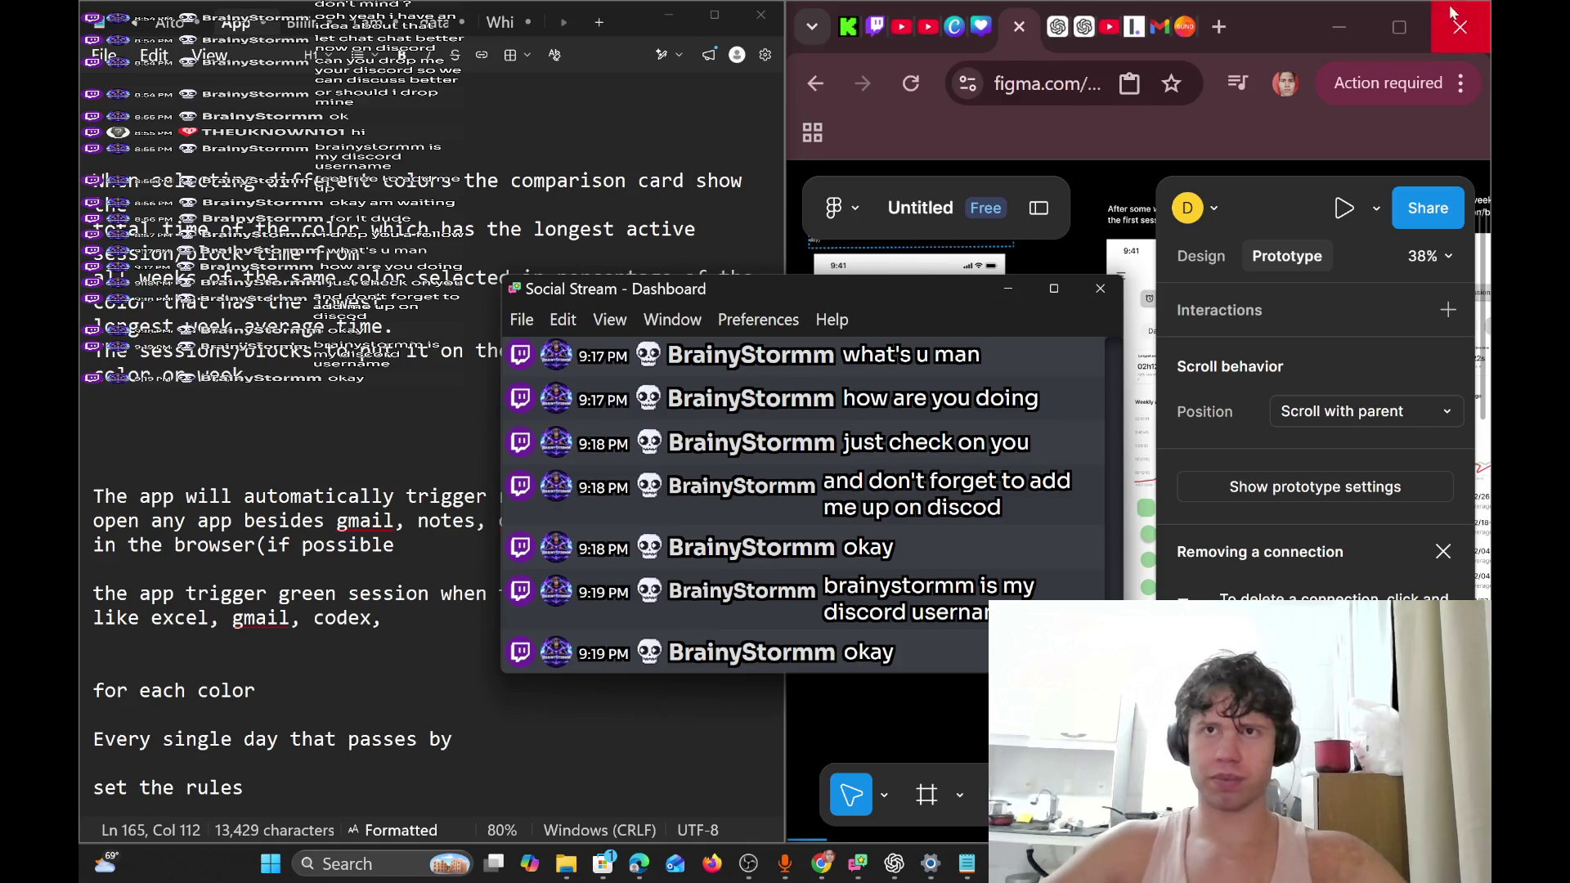
{"action": "left_click", "coordinate": [1185, 32]}
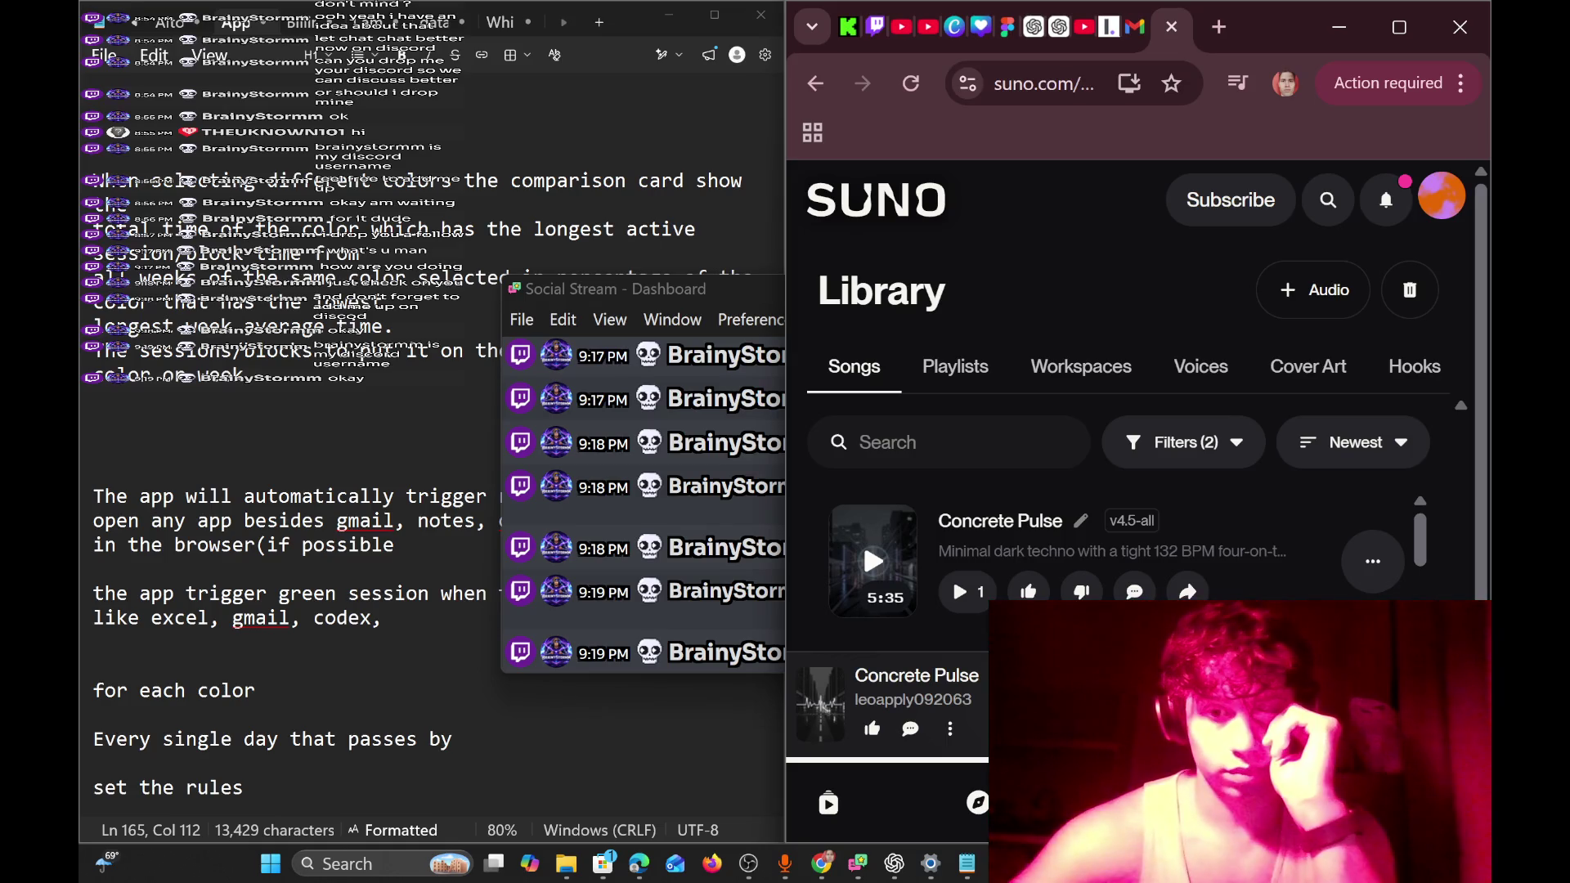
View the Suno library listing Concrete Pulse, a 5:35 dark techno track at 132 BPM
{"action": "mouse_move", "coordinate": [749, 860]}
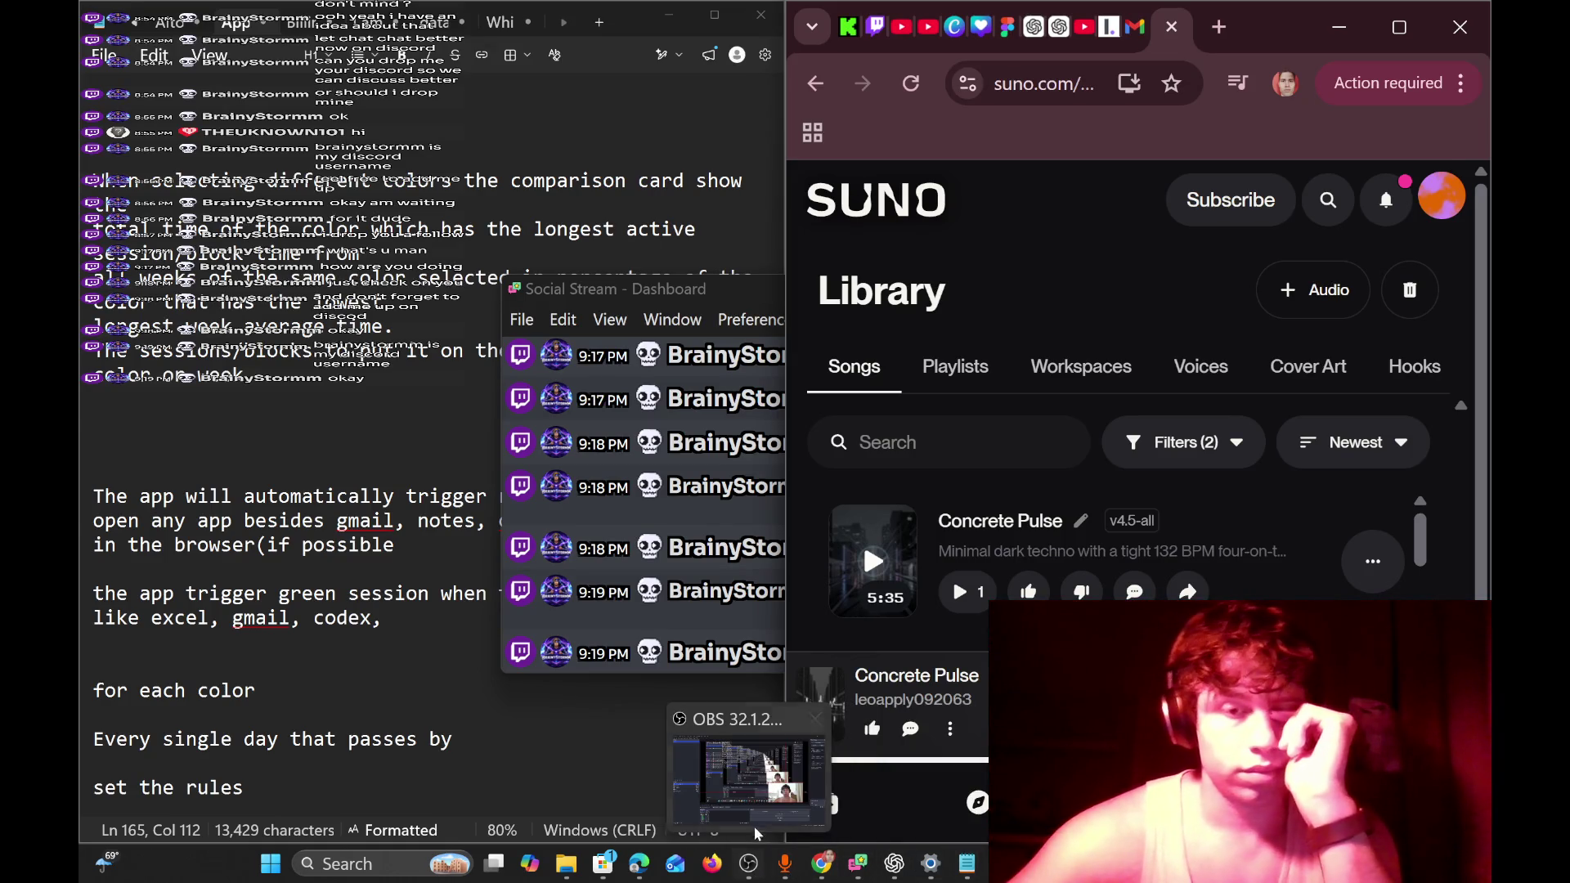
{"action": "left_click", "coordinate": [755, 821]}
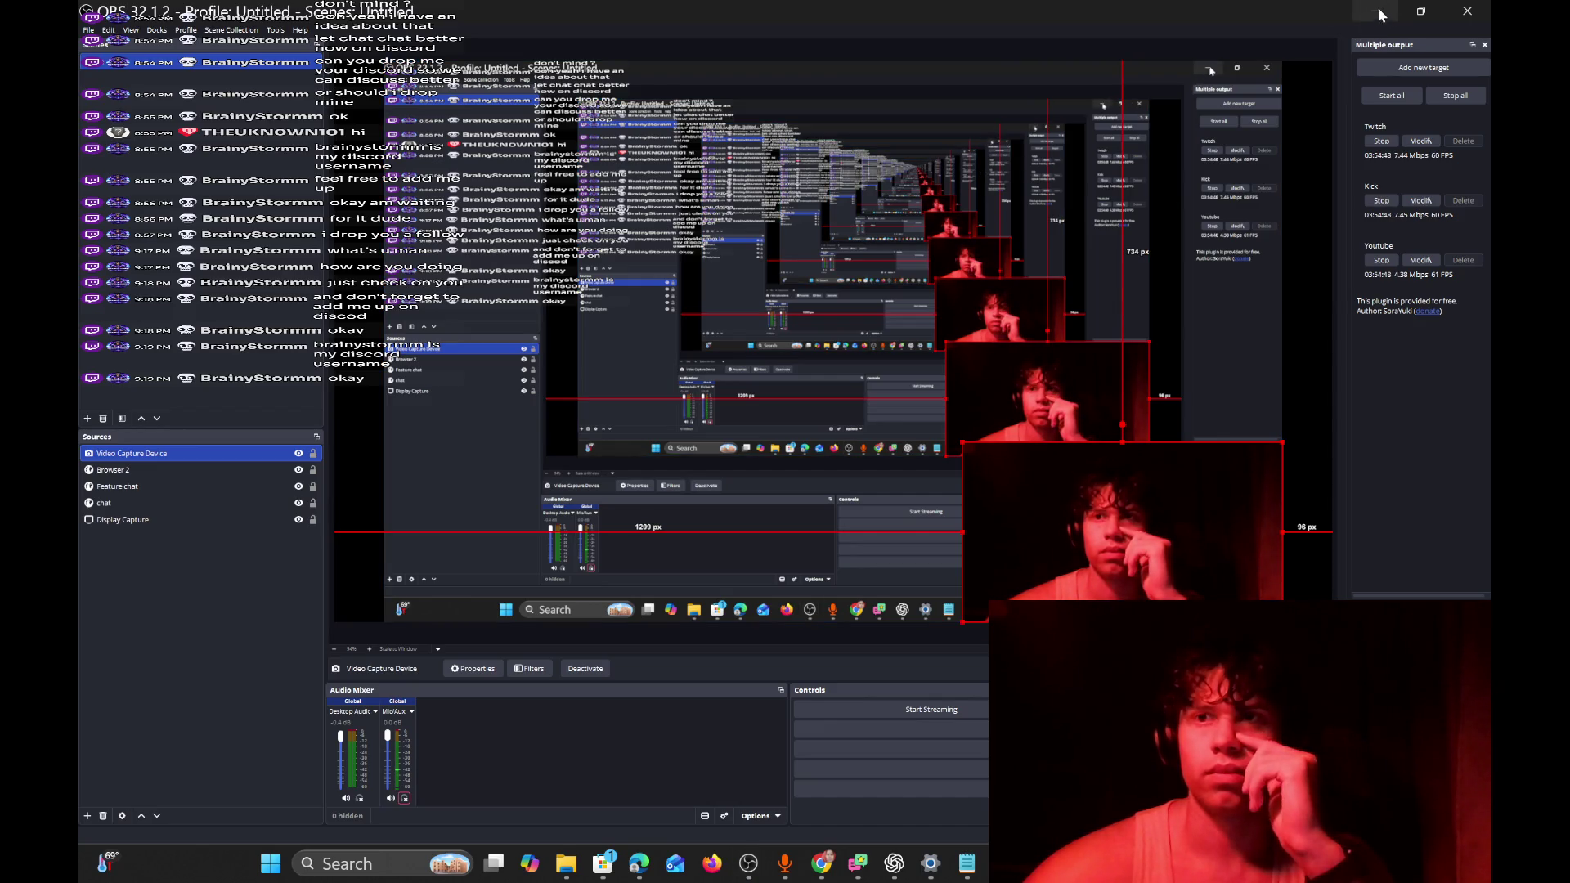
{"action": "left_click", "coordinate": [1376, 9]}
{"action": "mouse_move", "coordinate": [1381, 14]}
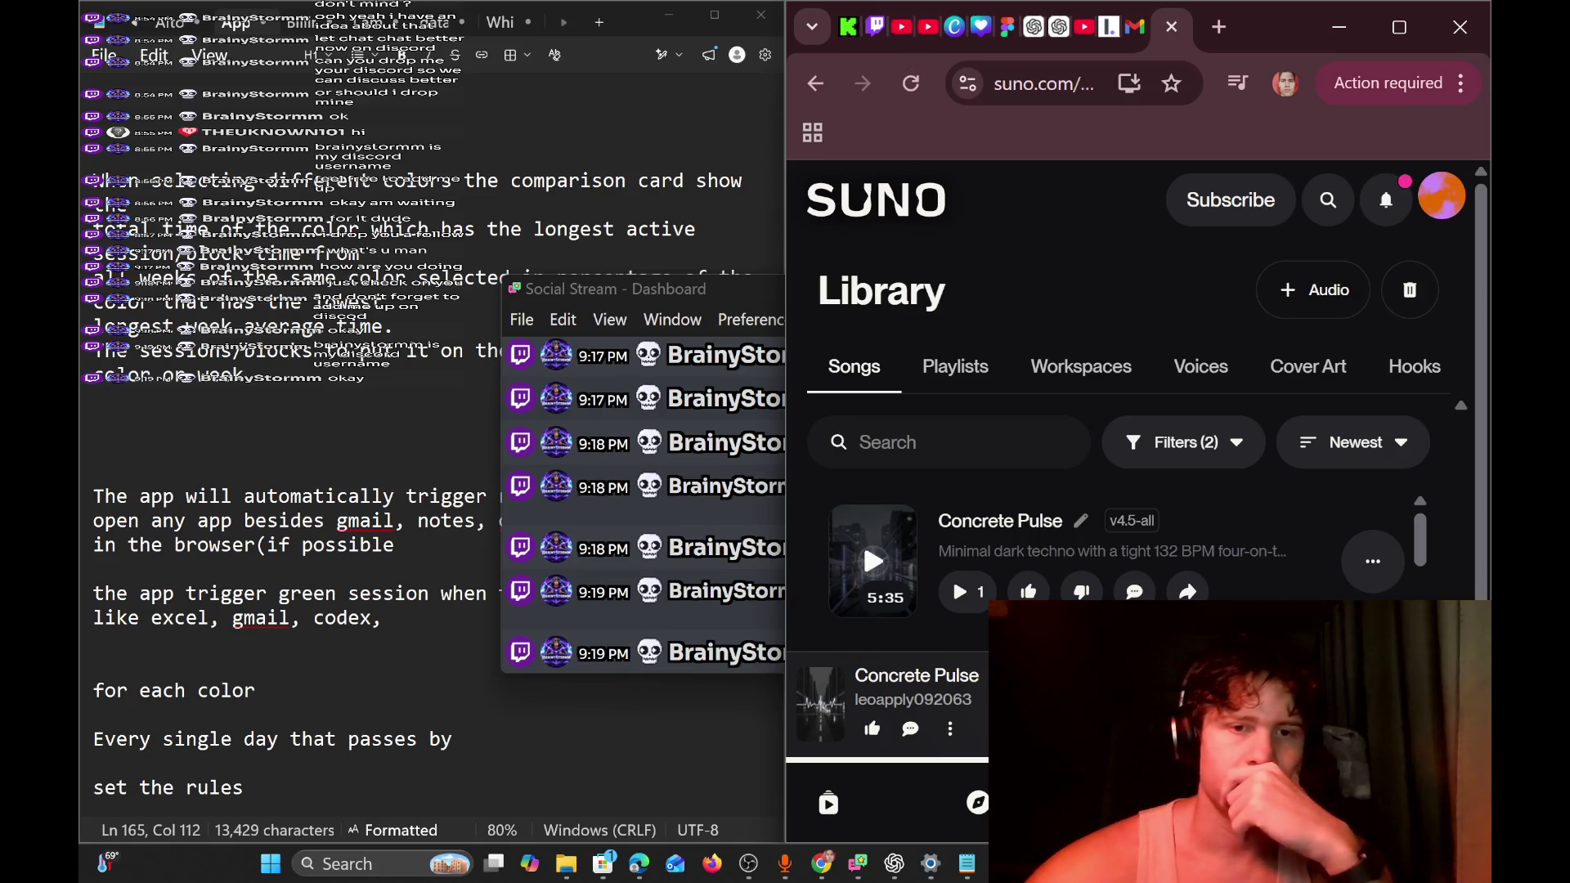
{"action": "left_click", "coordinate": [453, 350]}
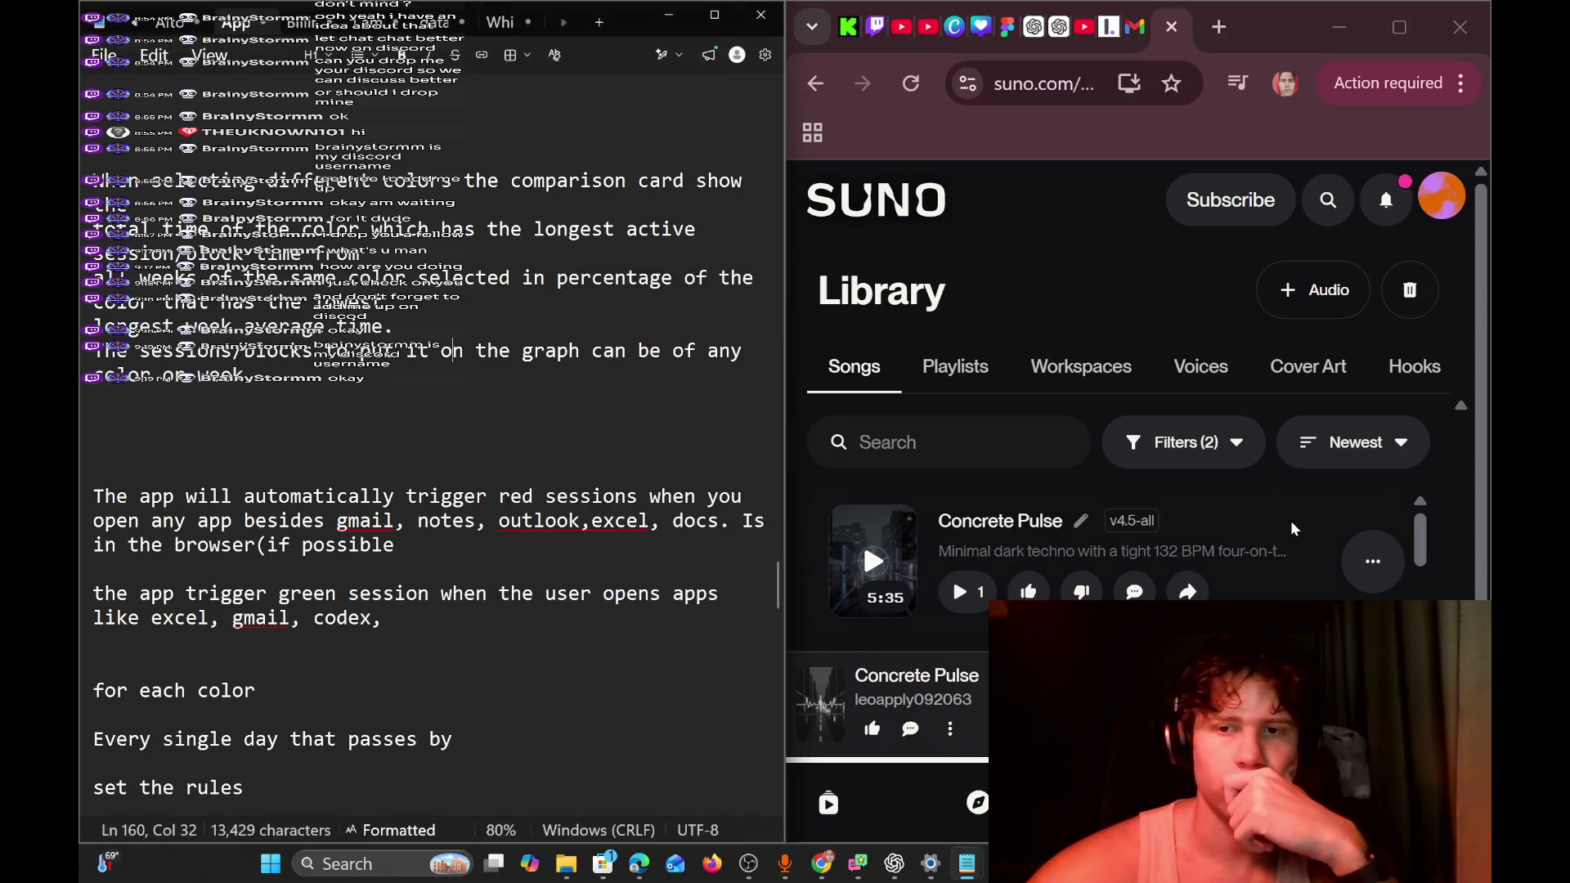
In ChatGPT, start a question about digital well-being tracking which apps you use and their time
{"action": "left_click", "coordinate": [1227, 621]}
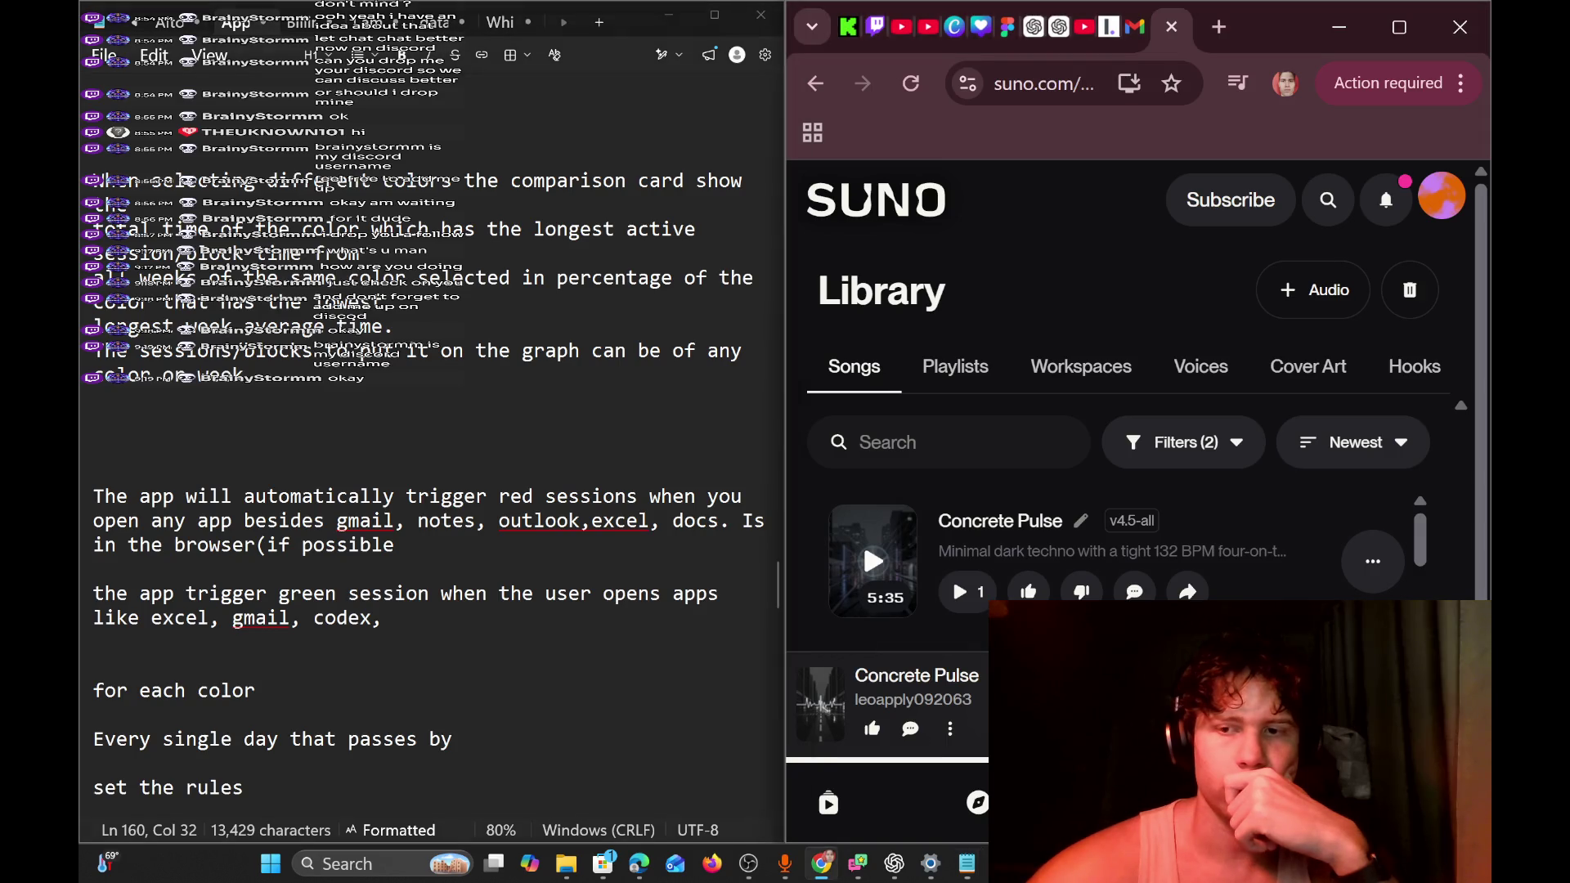
{"action": "left_click", "coordinate": [1059, 38]}
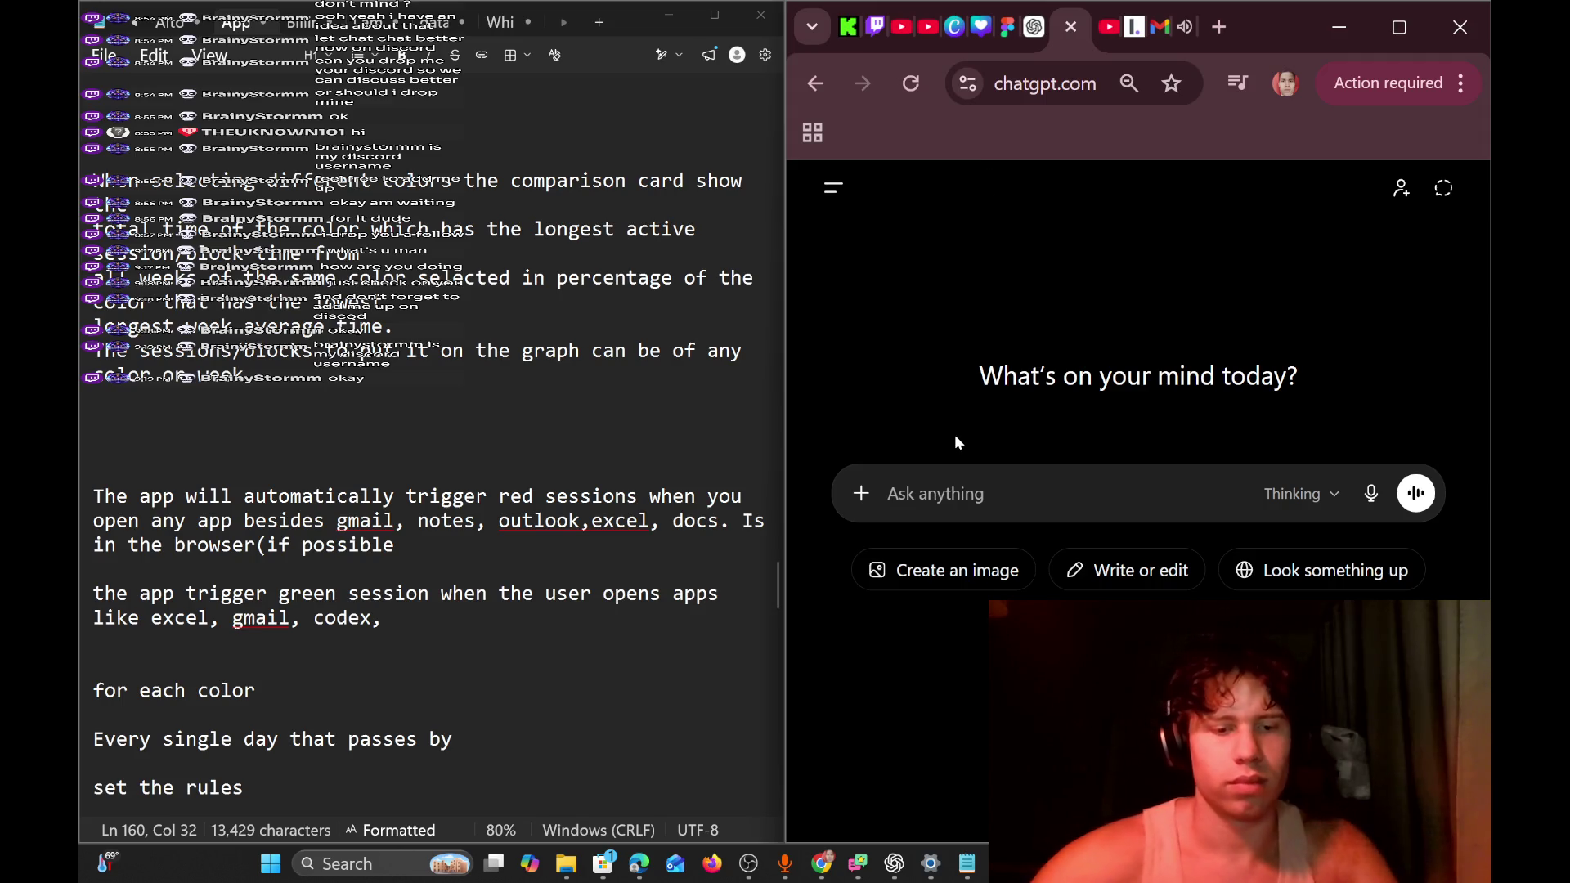
{"action": "type", "text": "the digital "}
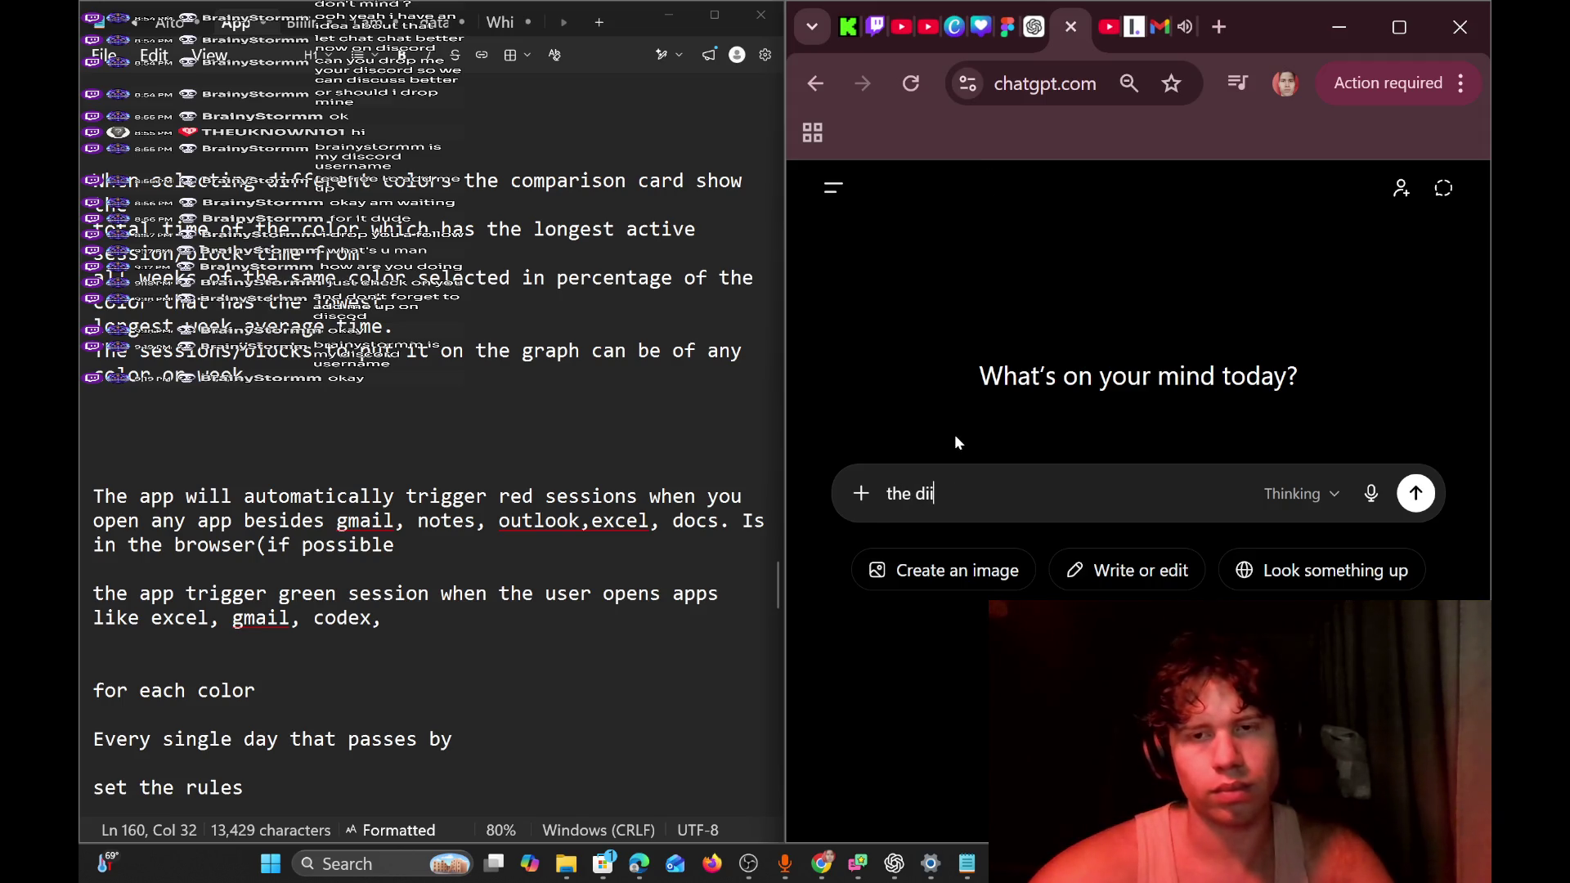
{"action": "type", "text": "welbe"}
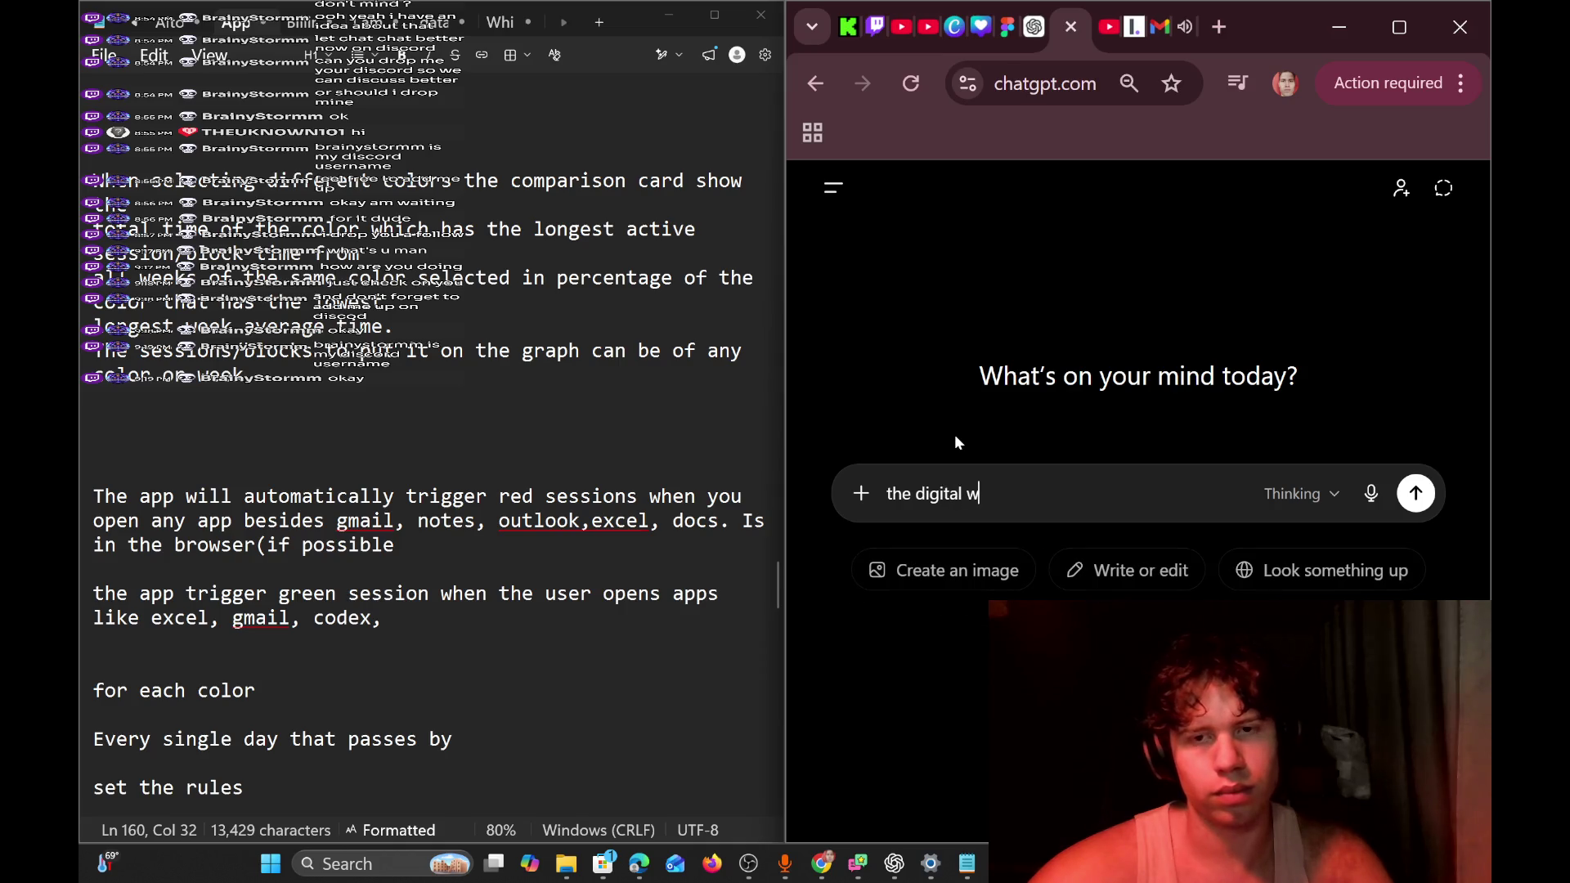
{"action": "type", "text": "ing tra"}
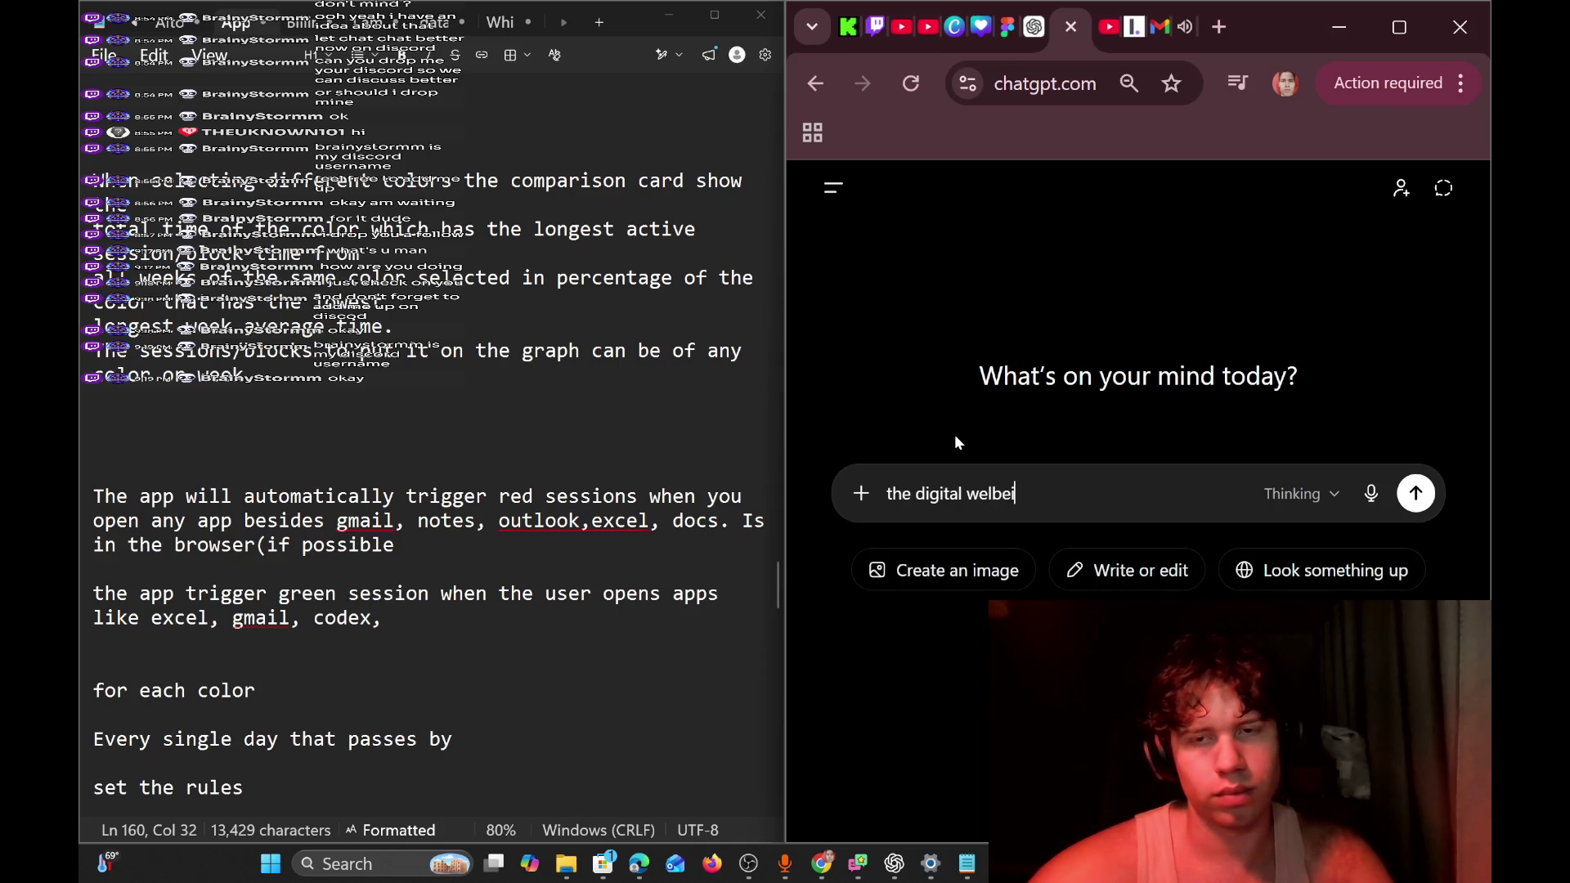
{"action": "type", "text": "ck which "}
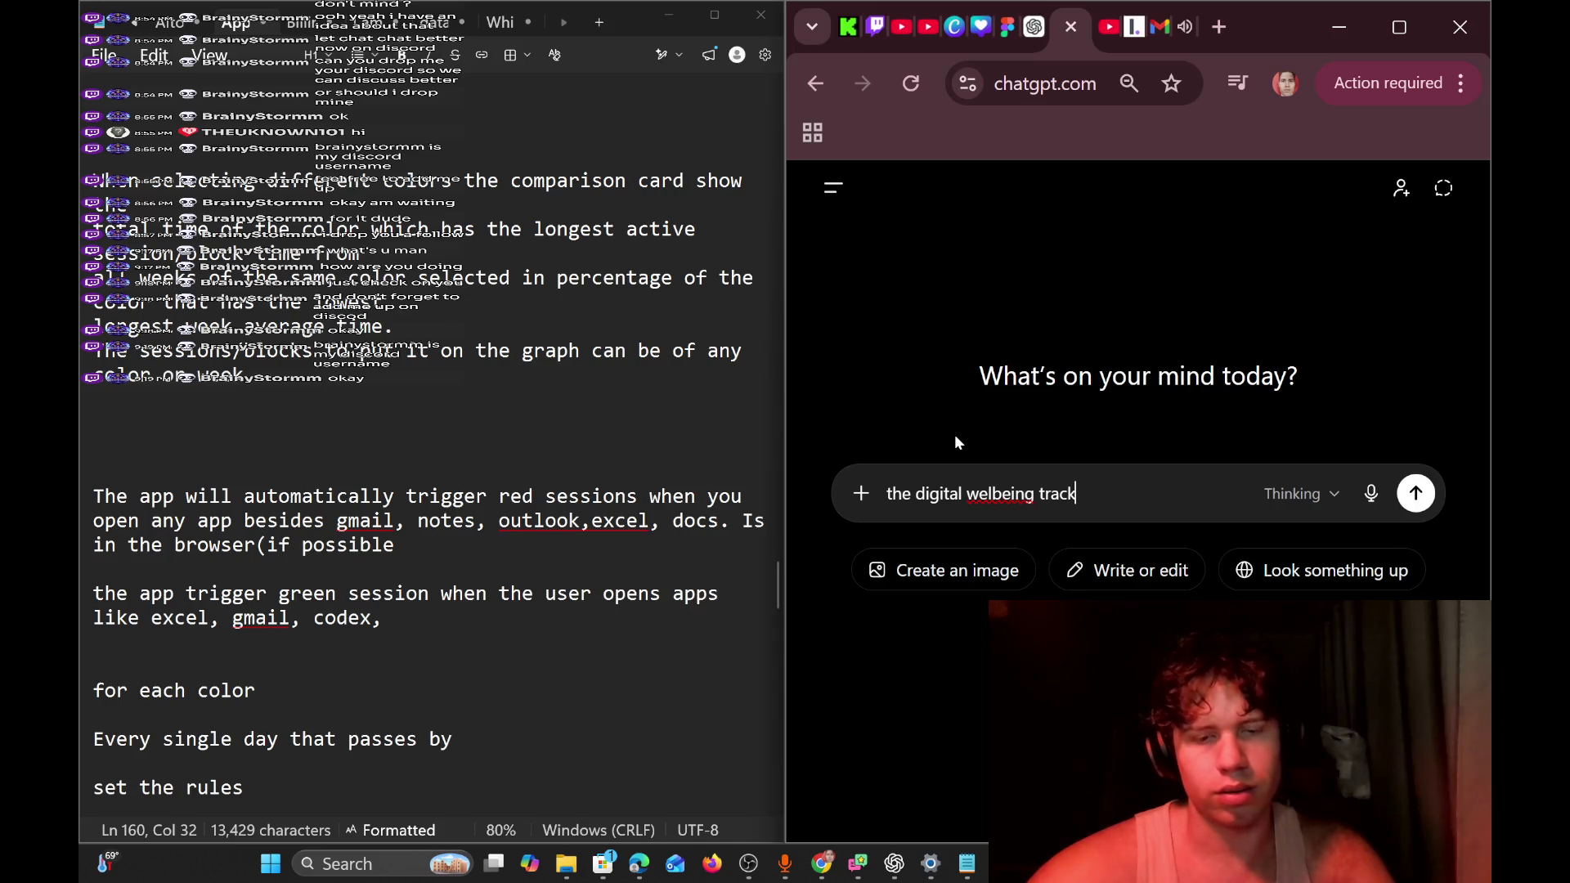
{"action": "type", "text": "app you "}
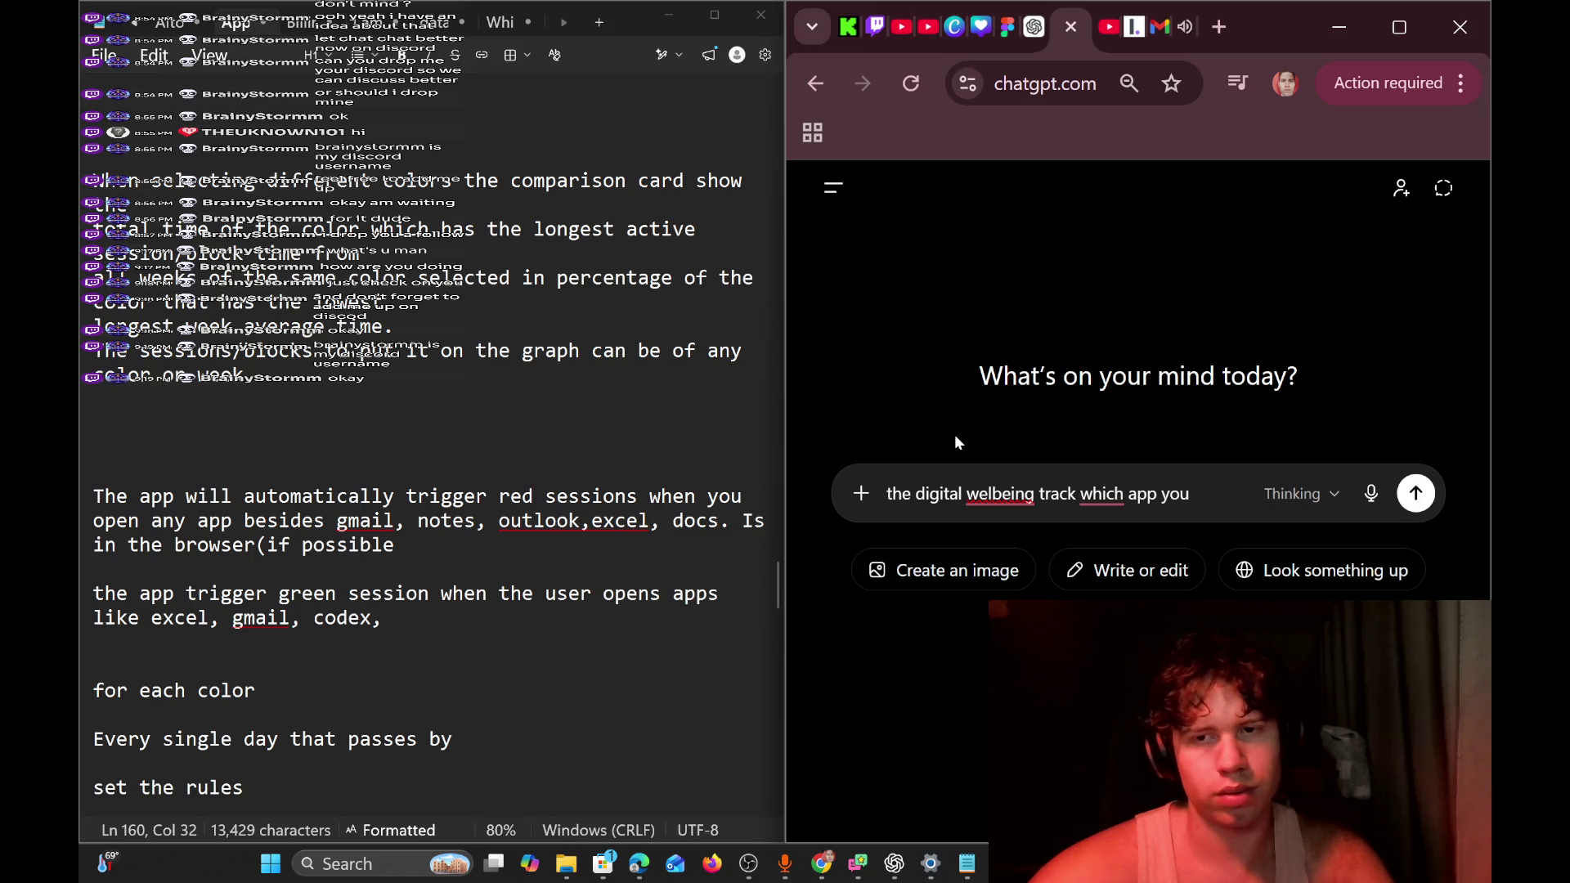
{"action": "type", "text": "have been used and re"}
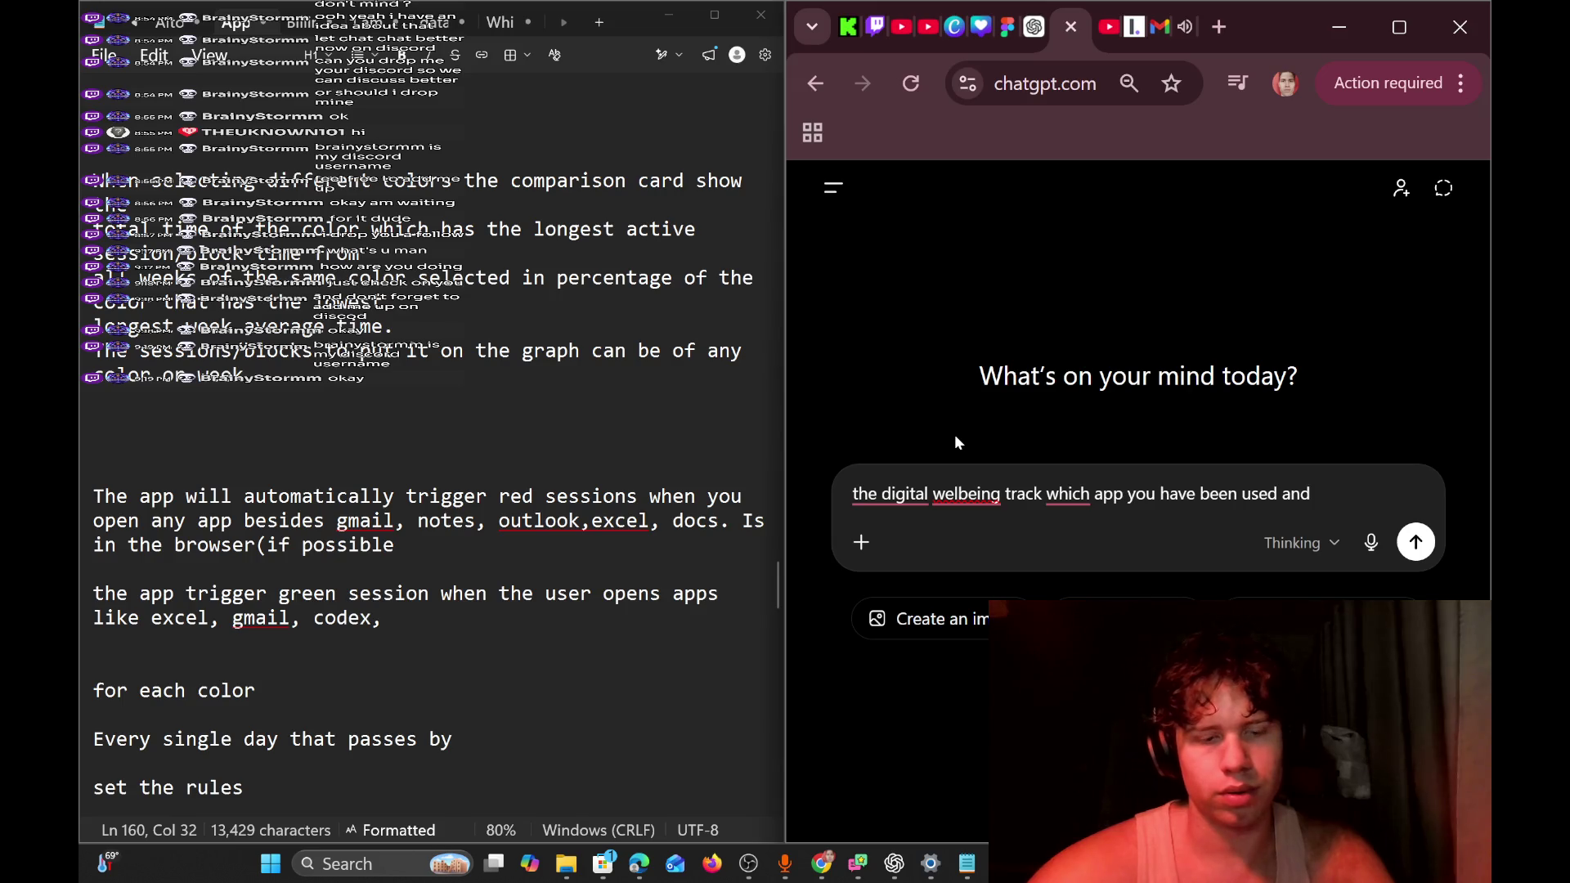
{"action": "type", "text": "cord"}
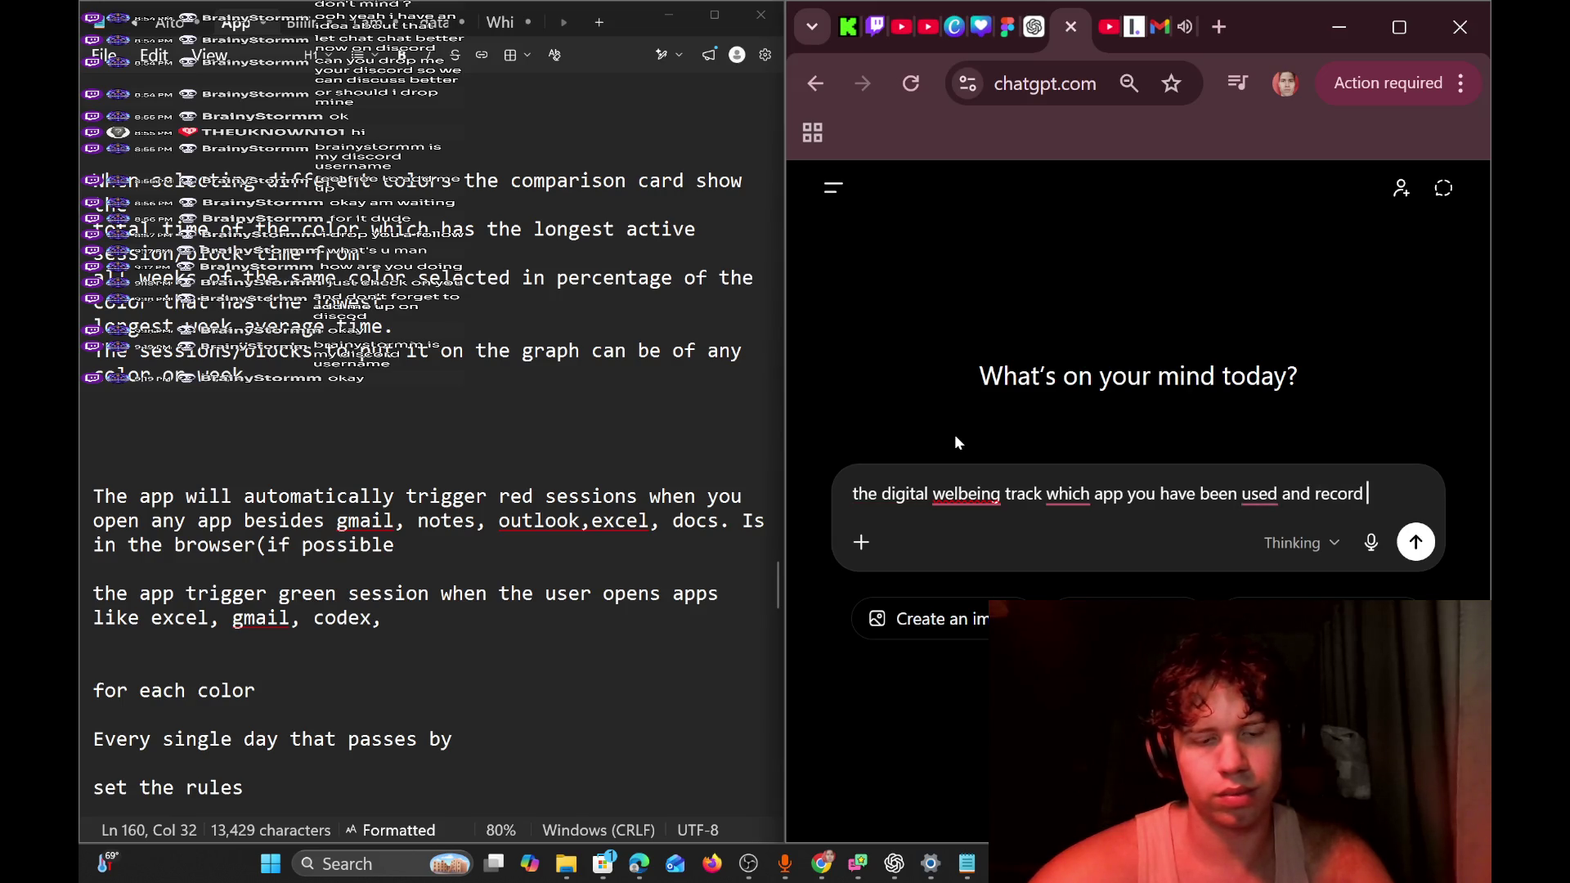
{"action": "type", "text": " their time"}
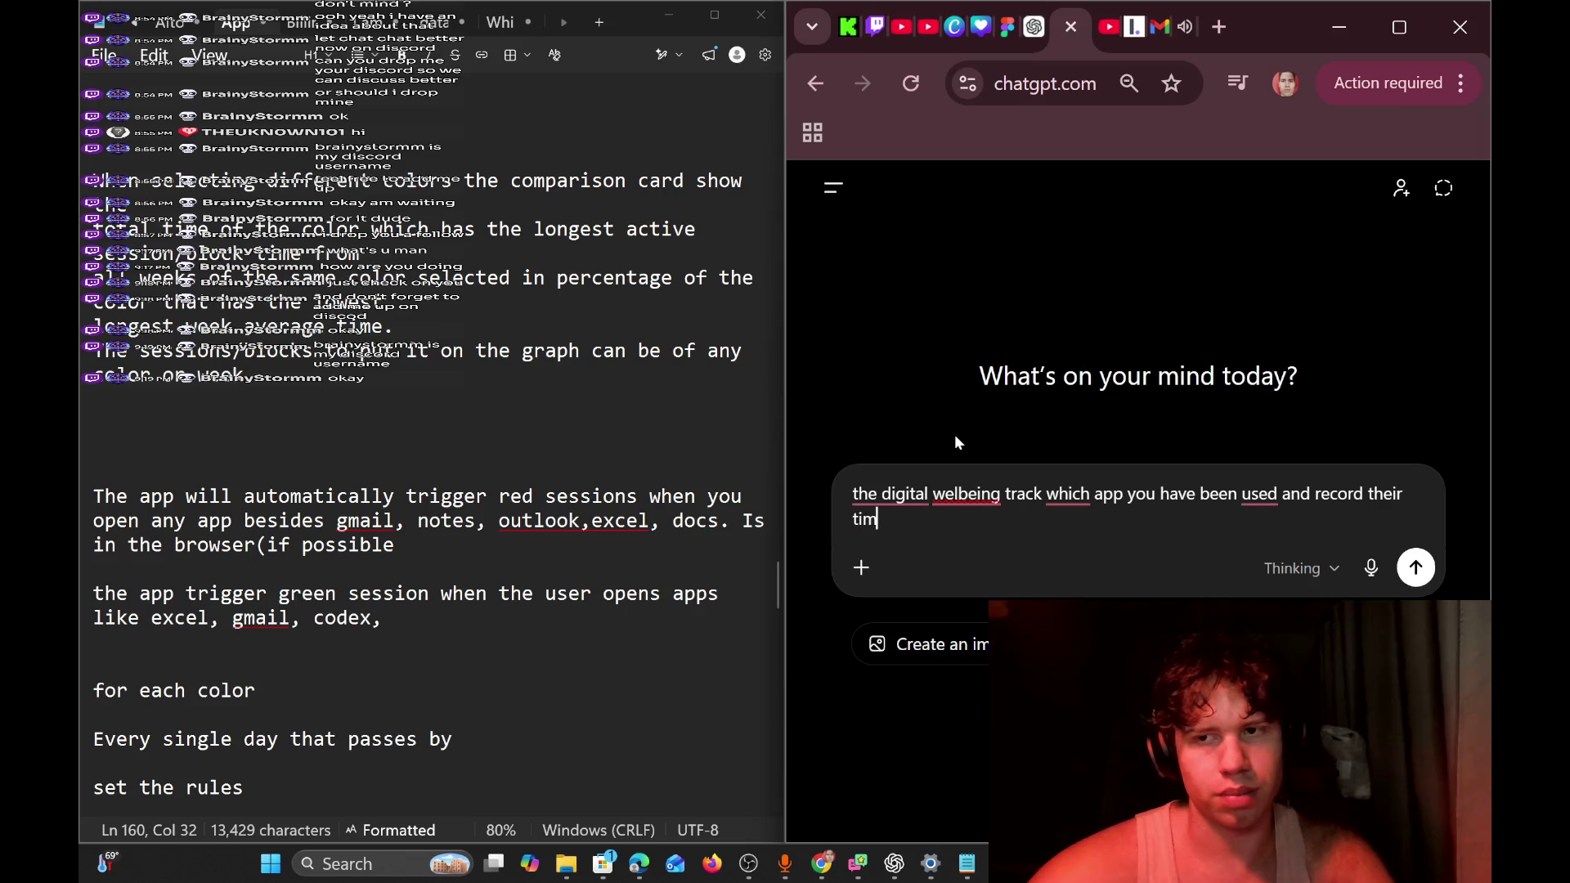
{"action": "type", "text": ". Is there"}
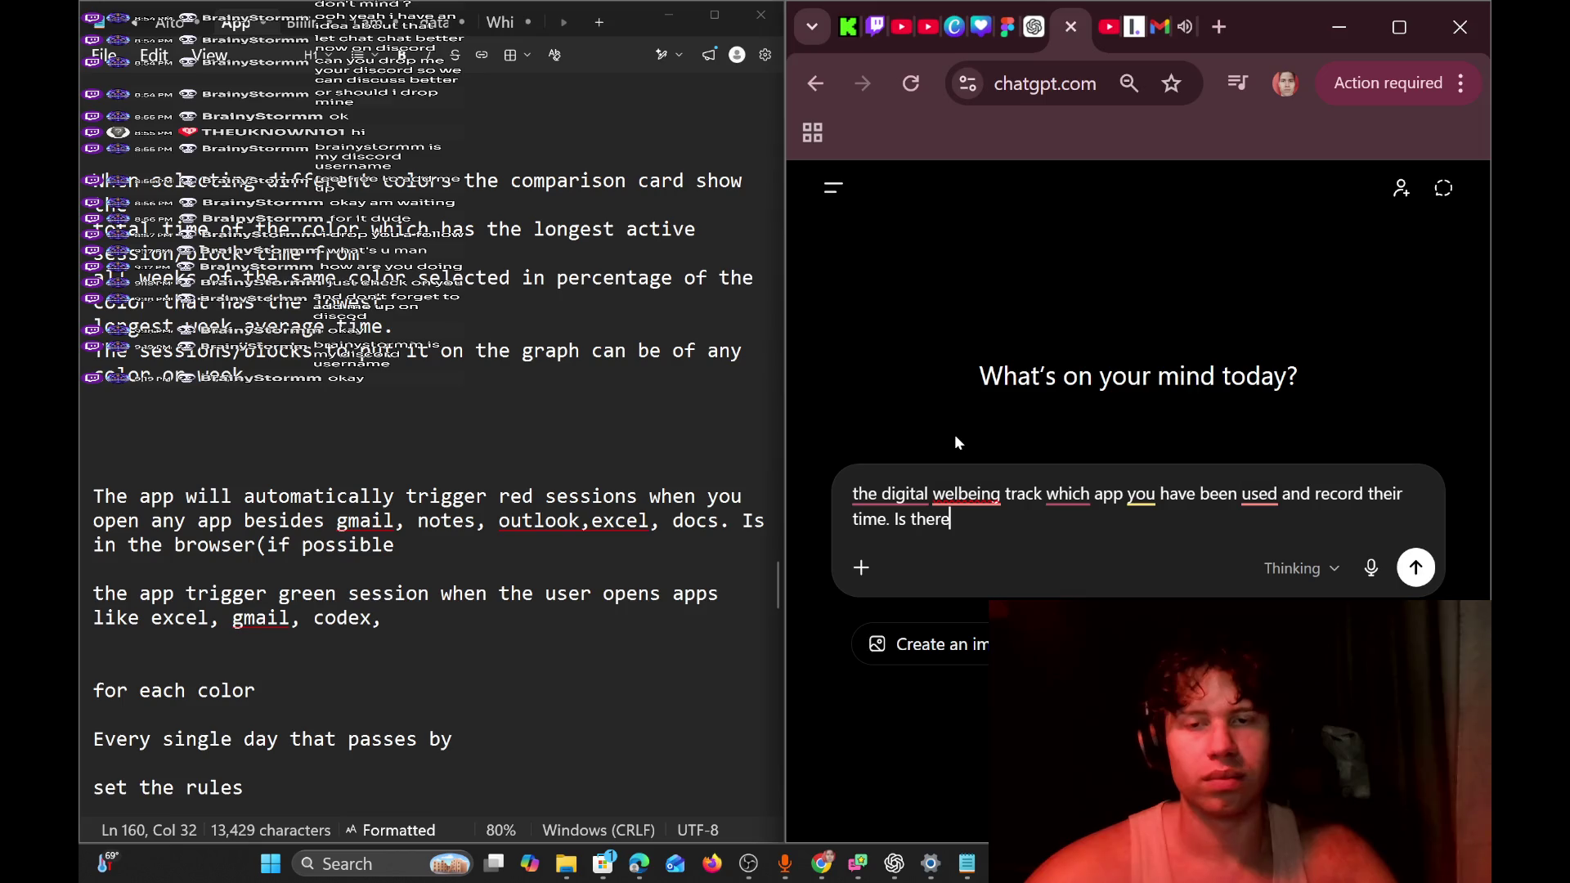
{"action": "type", "text": "any "}
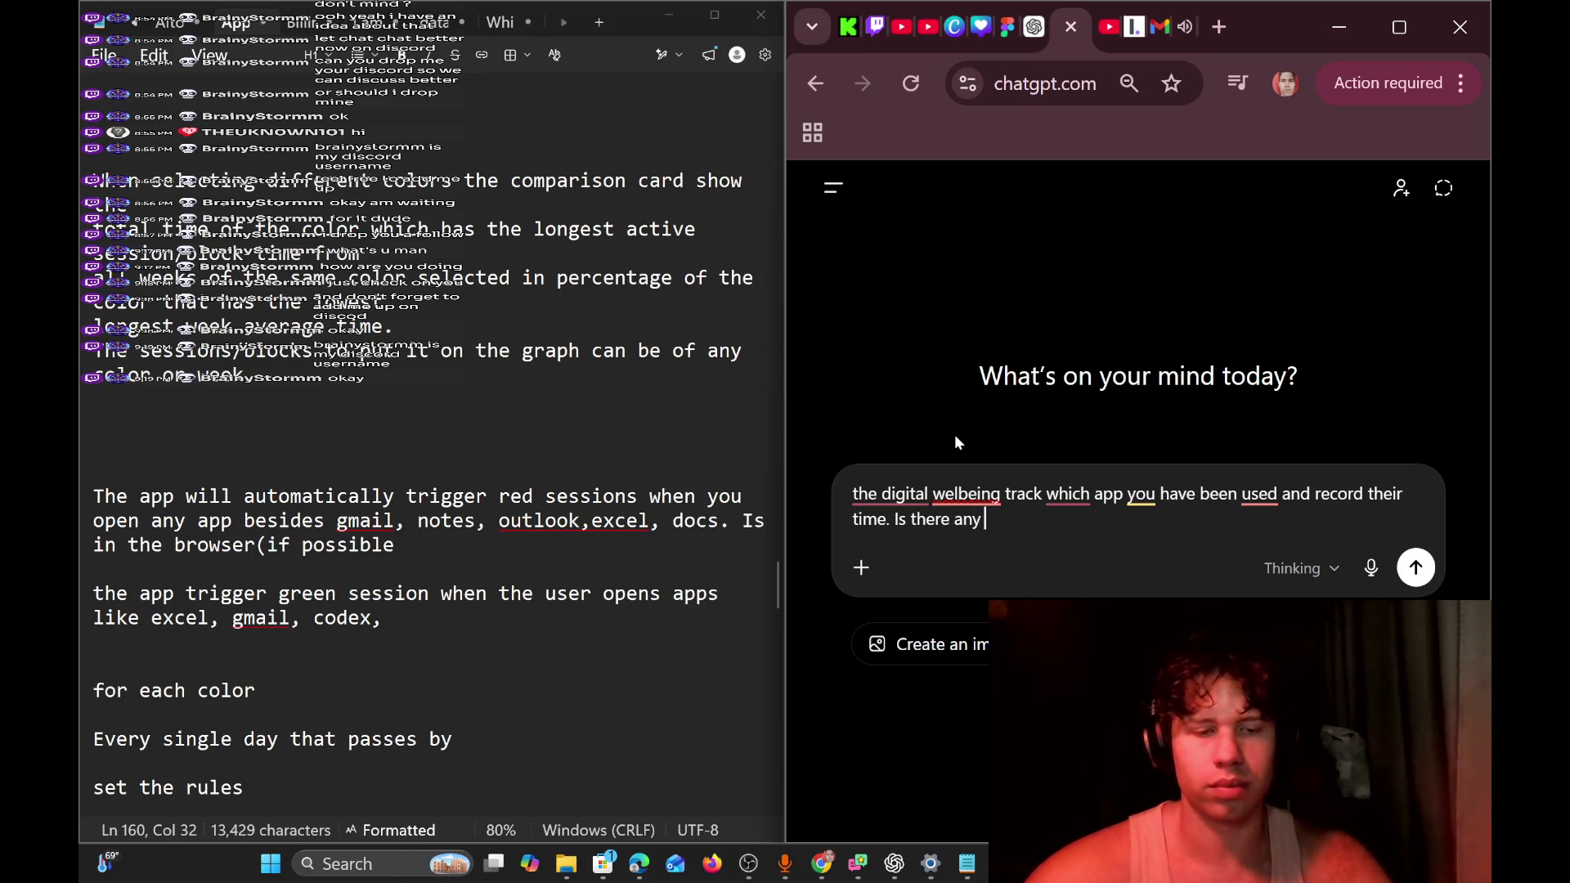
{"action": "type", "text": "app"}
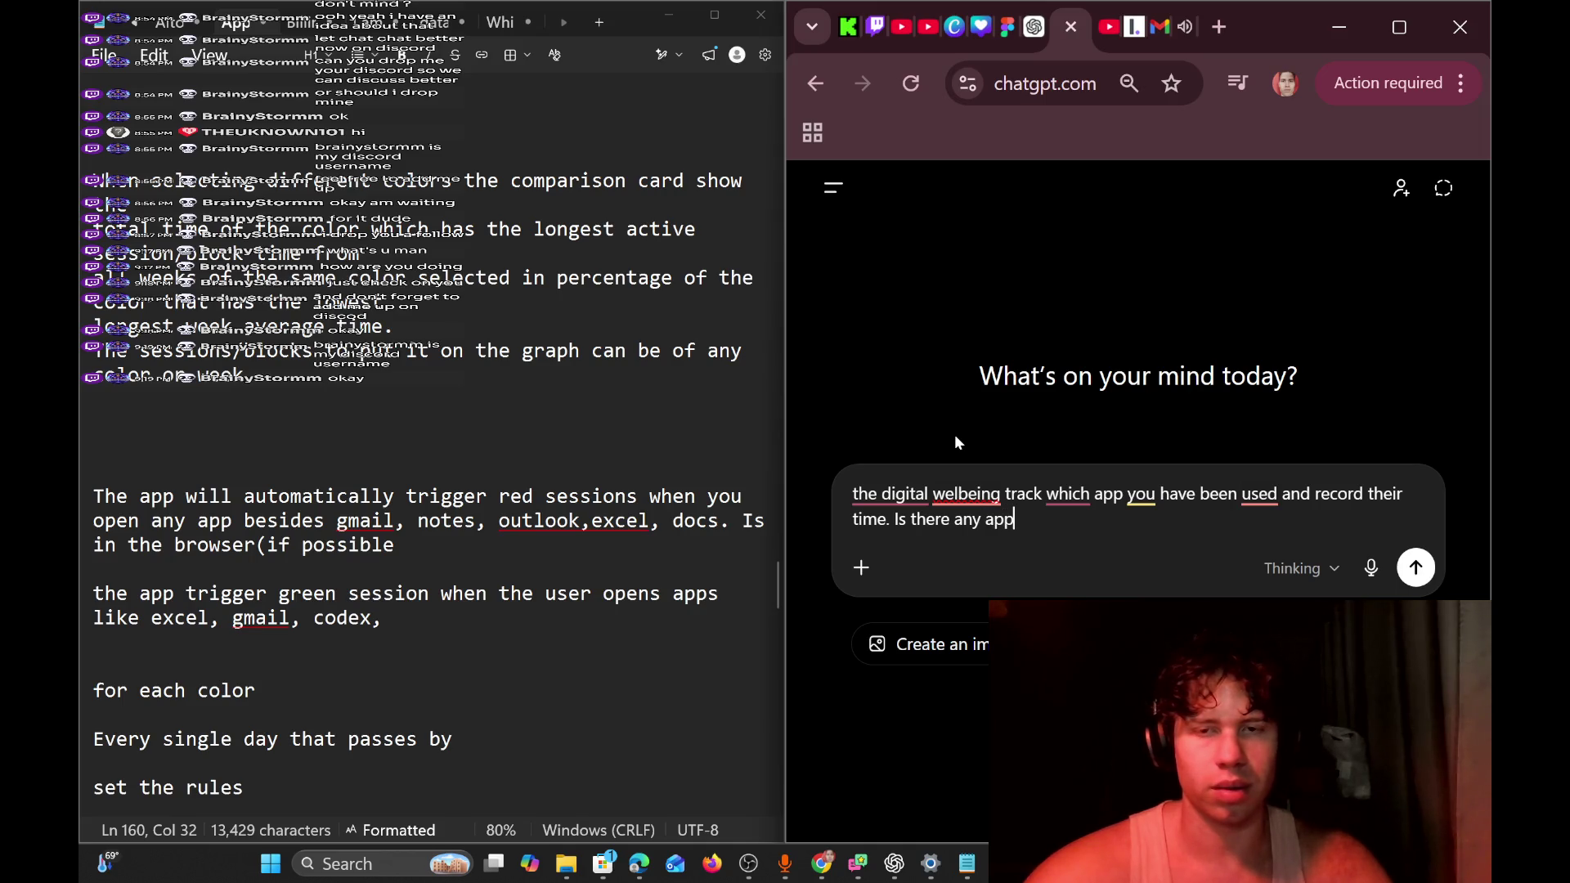
{"action": "type", "text": ", or a"}
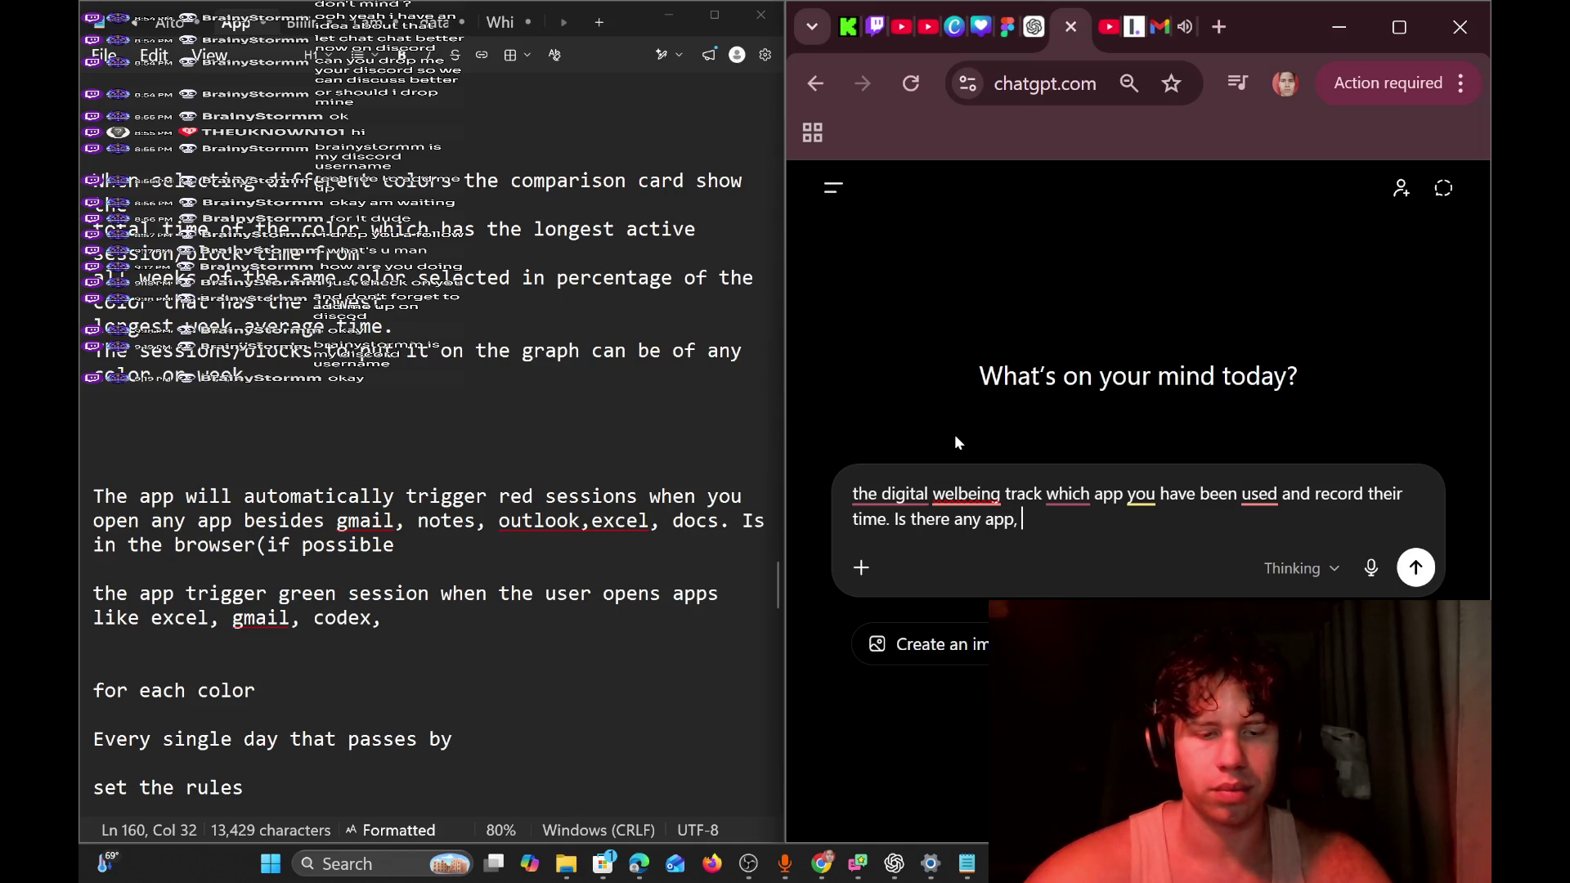
{"action": "type", "text": " way to "}
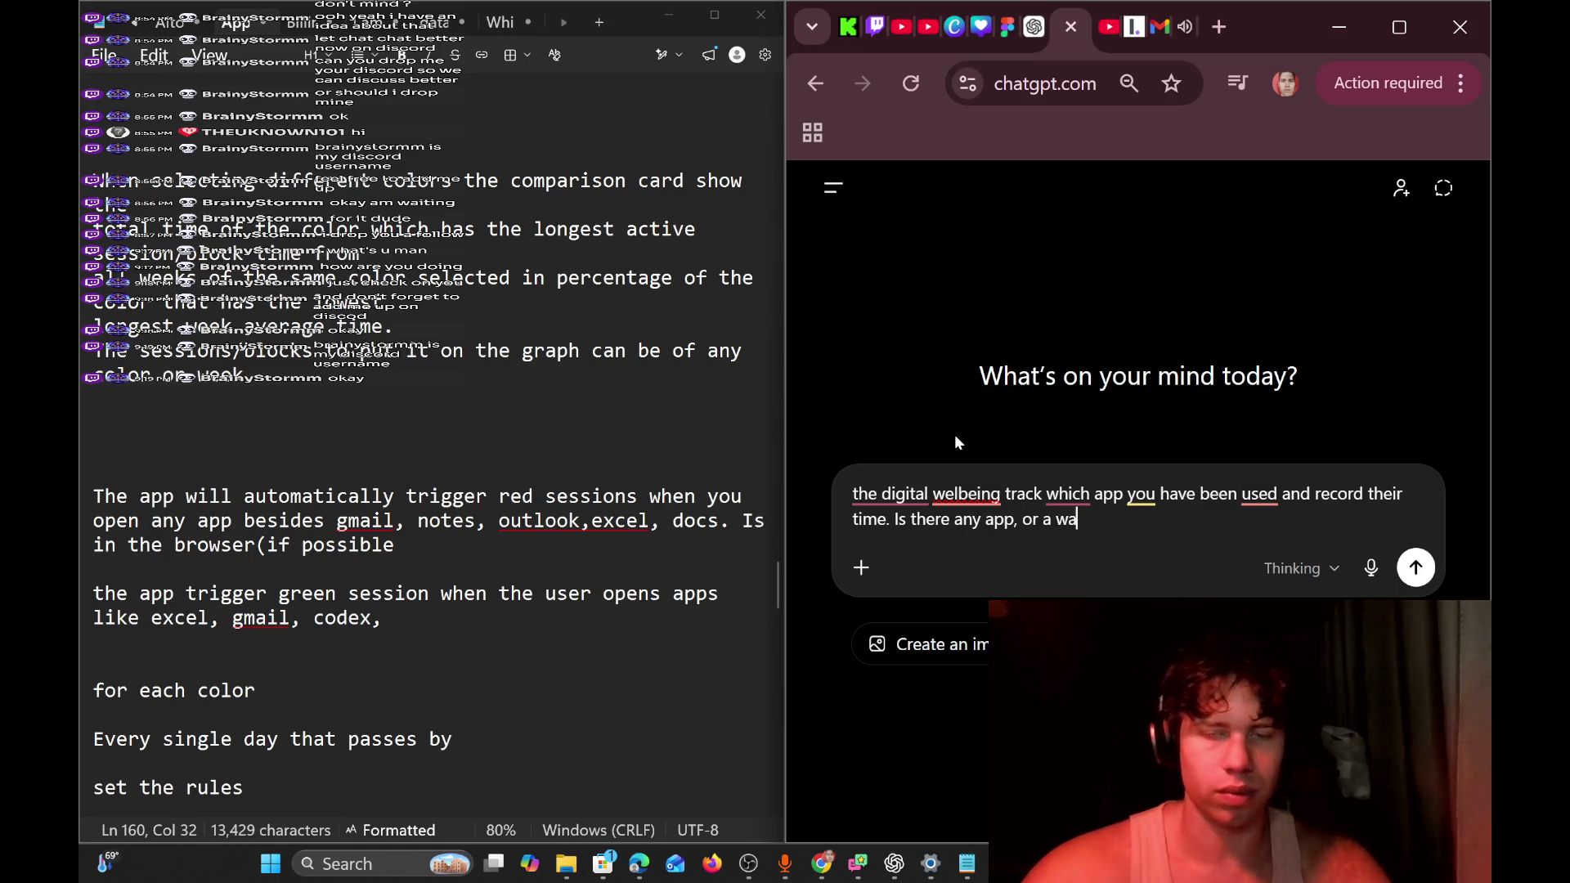
{"action": "type", "text": "do thi"}
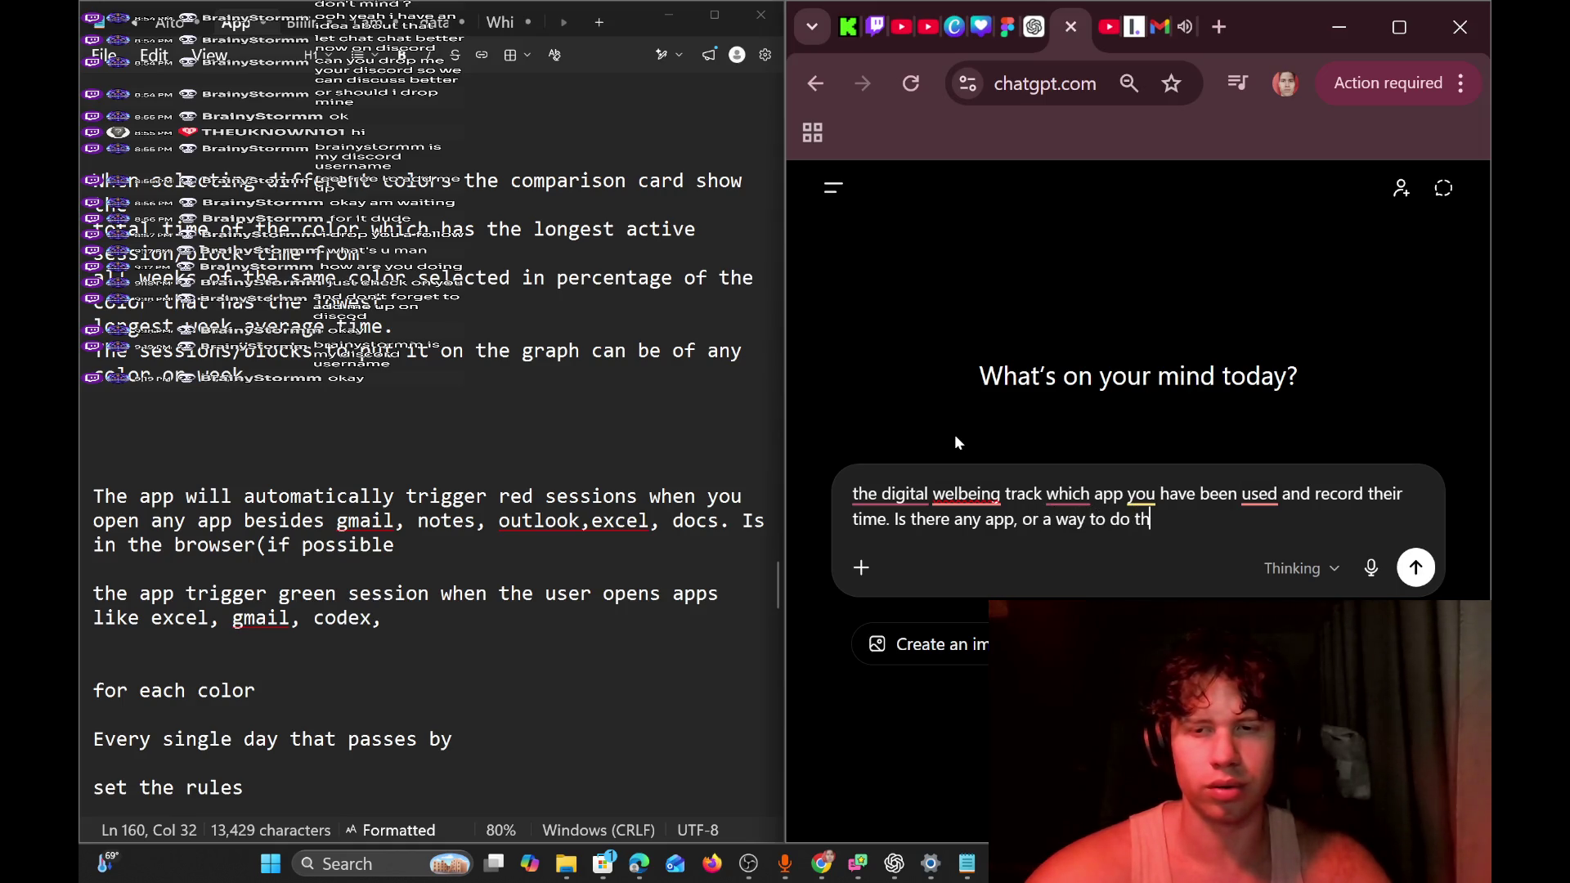
{"action": "type", "text": "s, "}
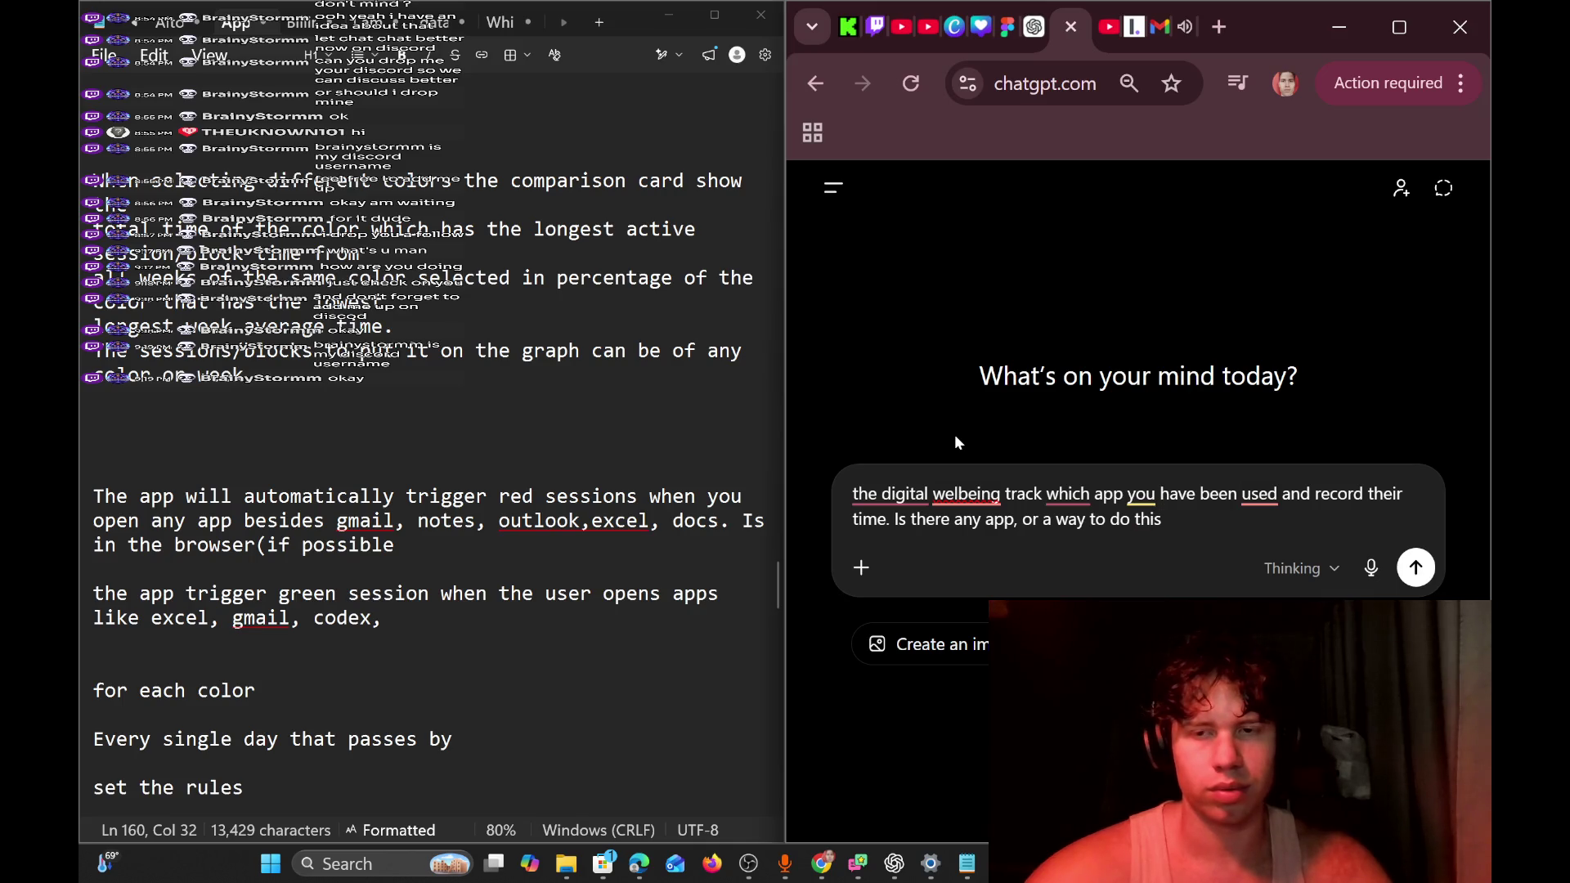
{"action": "type", "text": "that record the"}
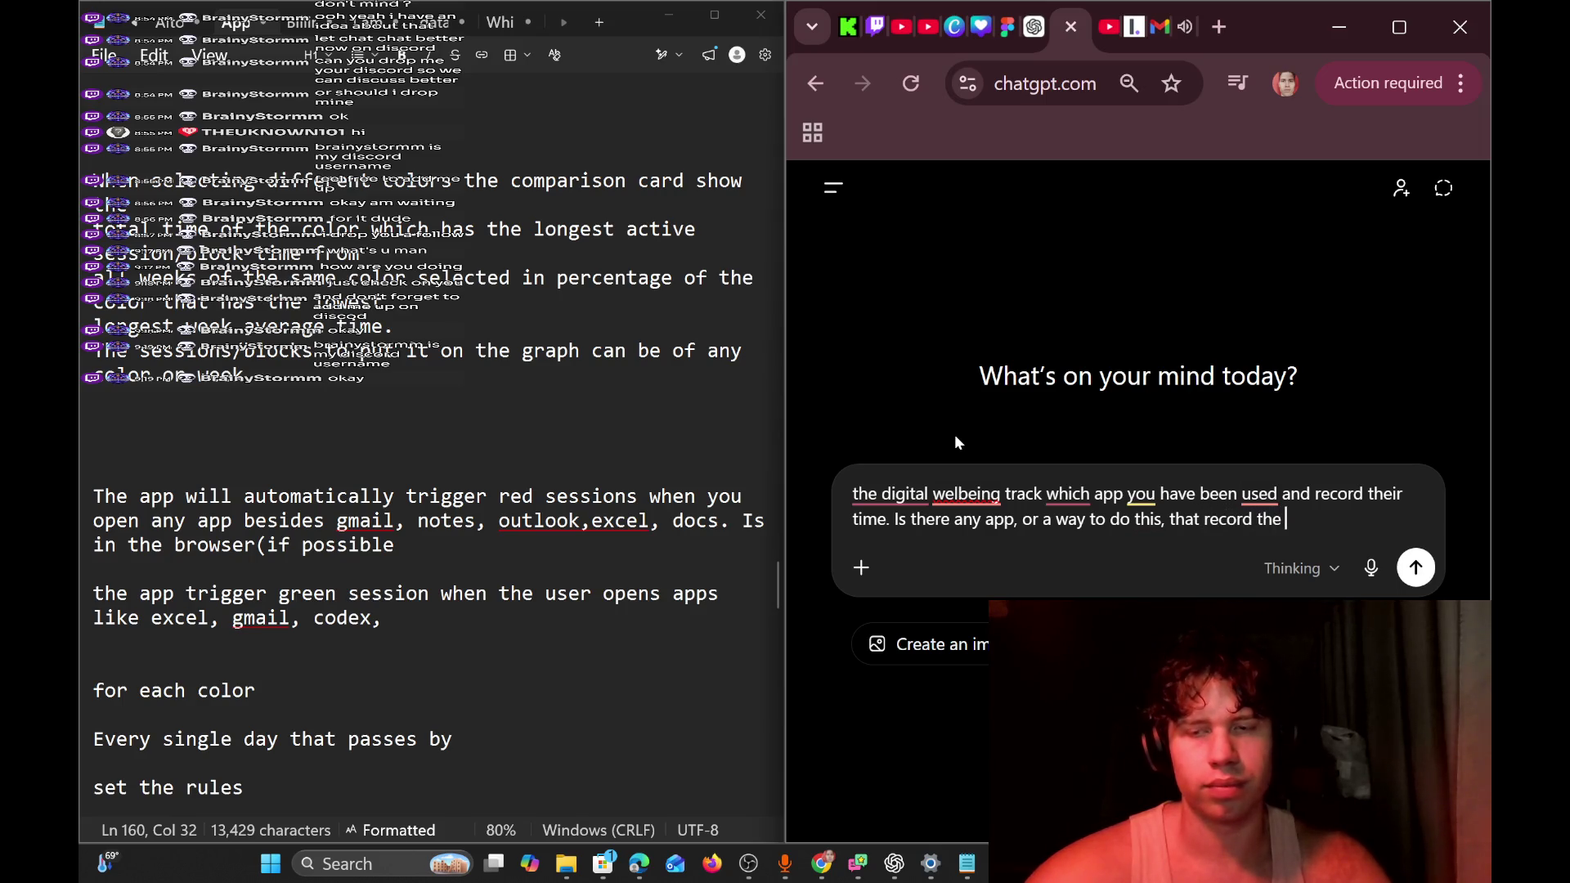
Continue the question asking to record each browser web address visited and the time
{"action": "key", "text": "BackSpace"}
{"action": "key", "text": "BackSpace"}
{"action": "type", "text": "ach spec"}
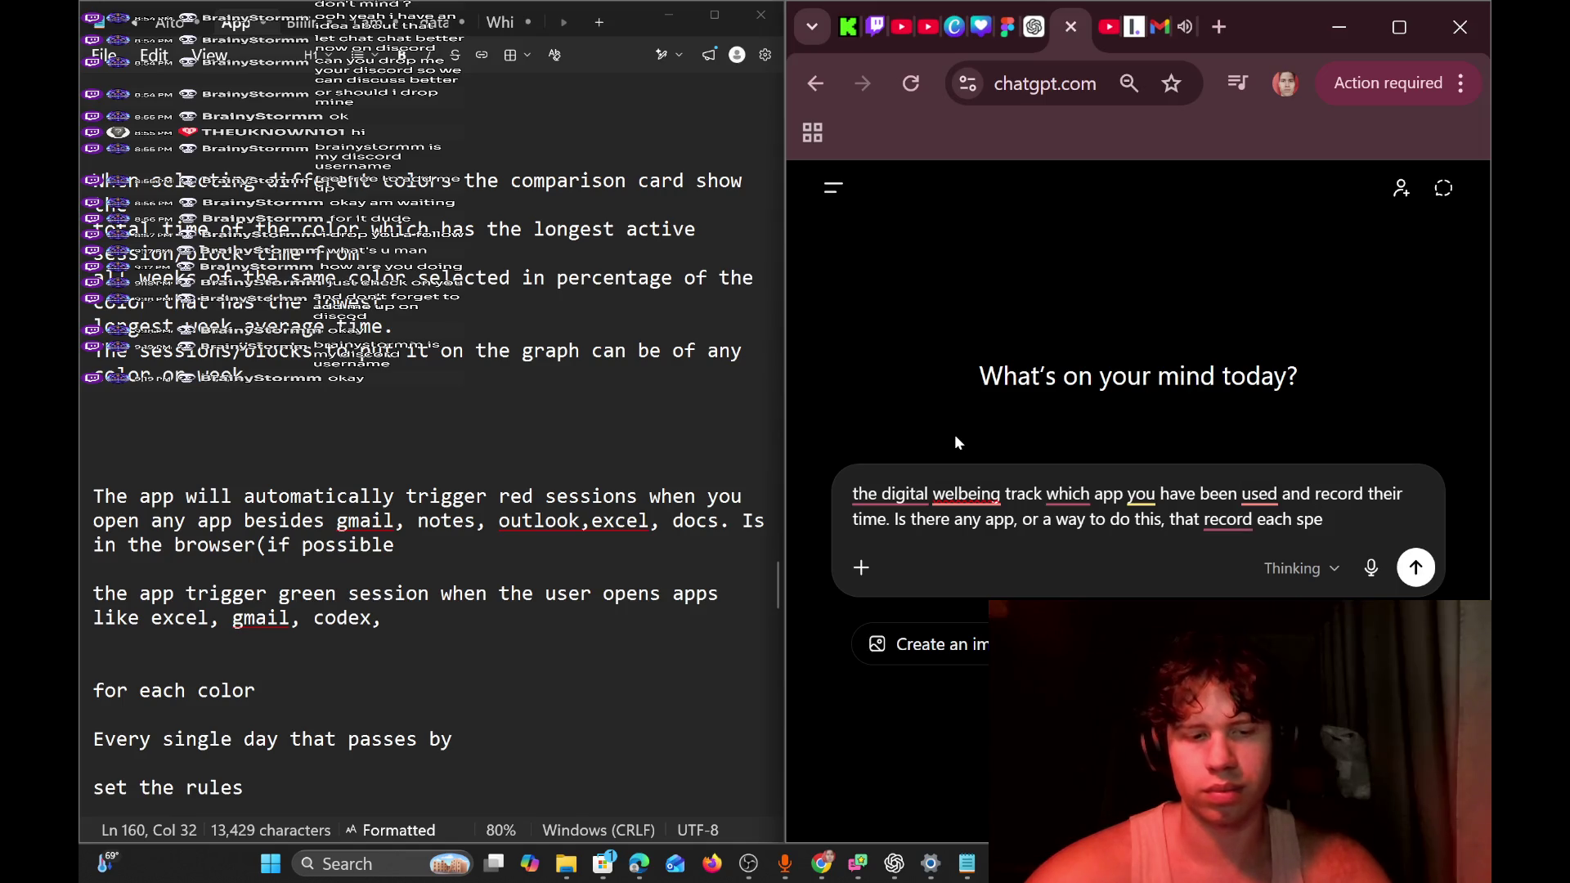
{"action": "type", "text": "ific bro"}
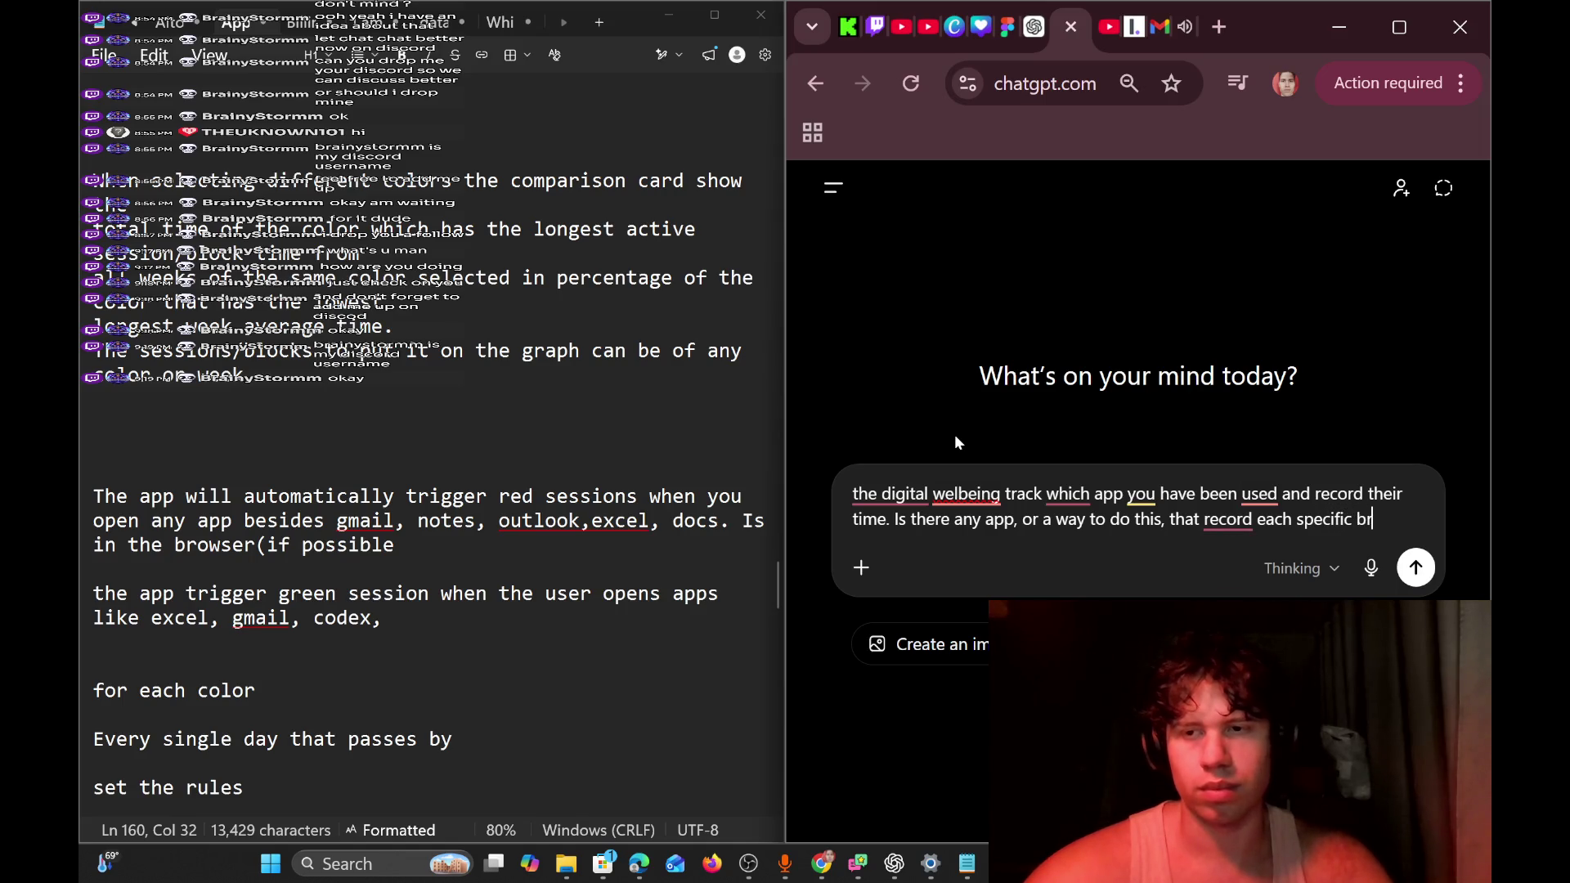
{"action": "type", "text": "wser"}
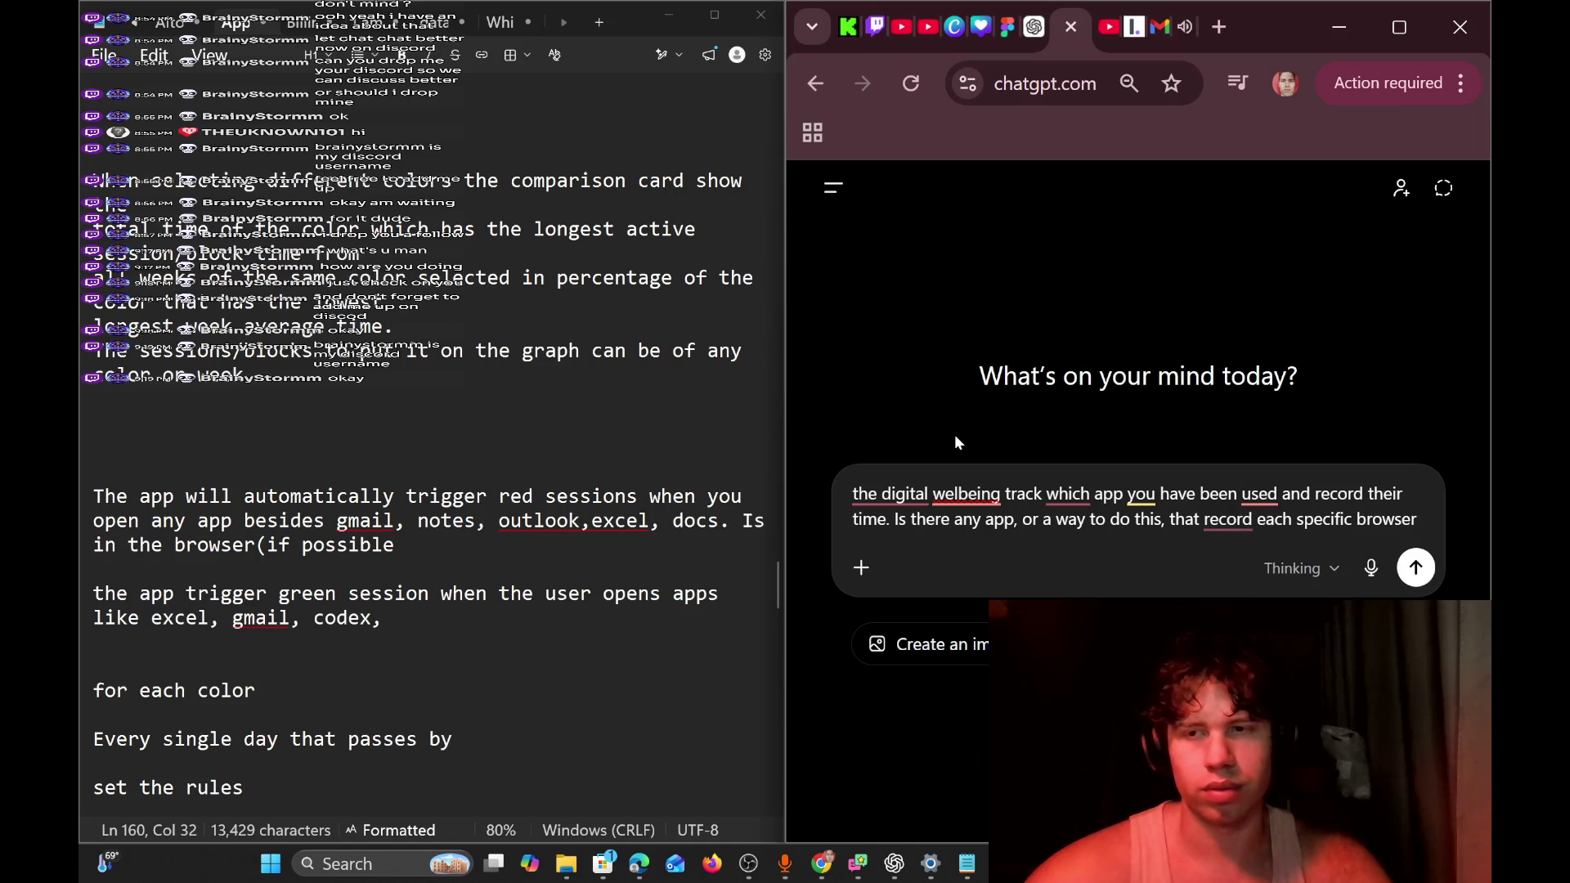
{"action": "type", "text": " webadd"}
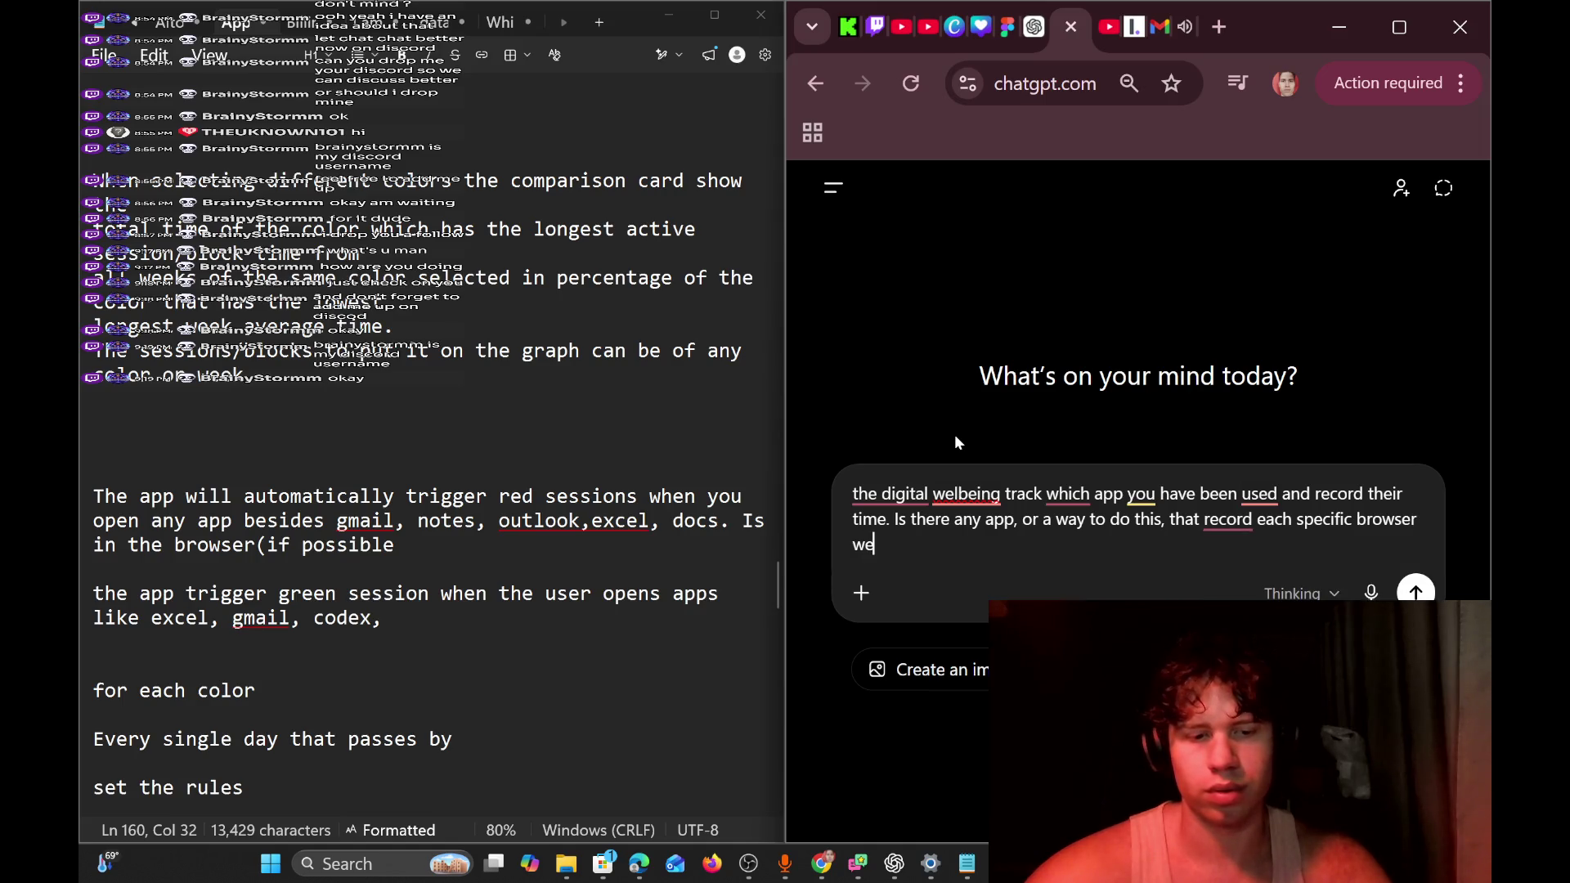
{"action": "key", "text": "BackSpace"}
{"action": "key", "text": "BackSpace"}
{"action": "key", "text": "BackSpace"}
{"action": "type", "text": "address you vi"}
{"action": "type", "text": "sit"}
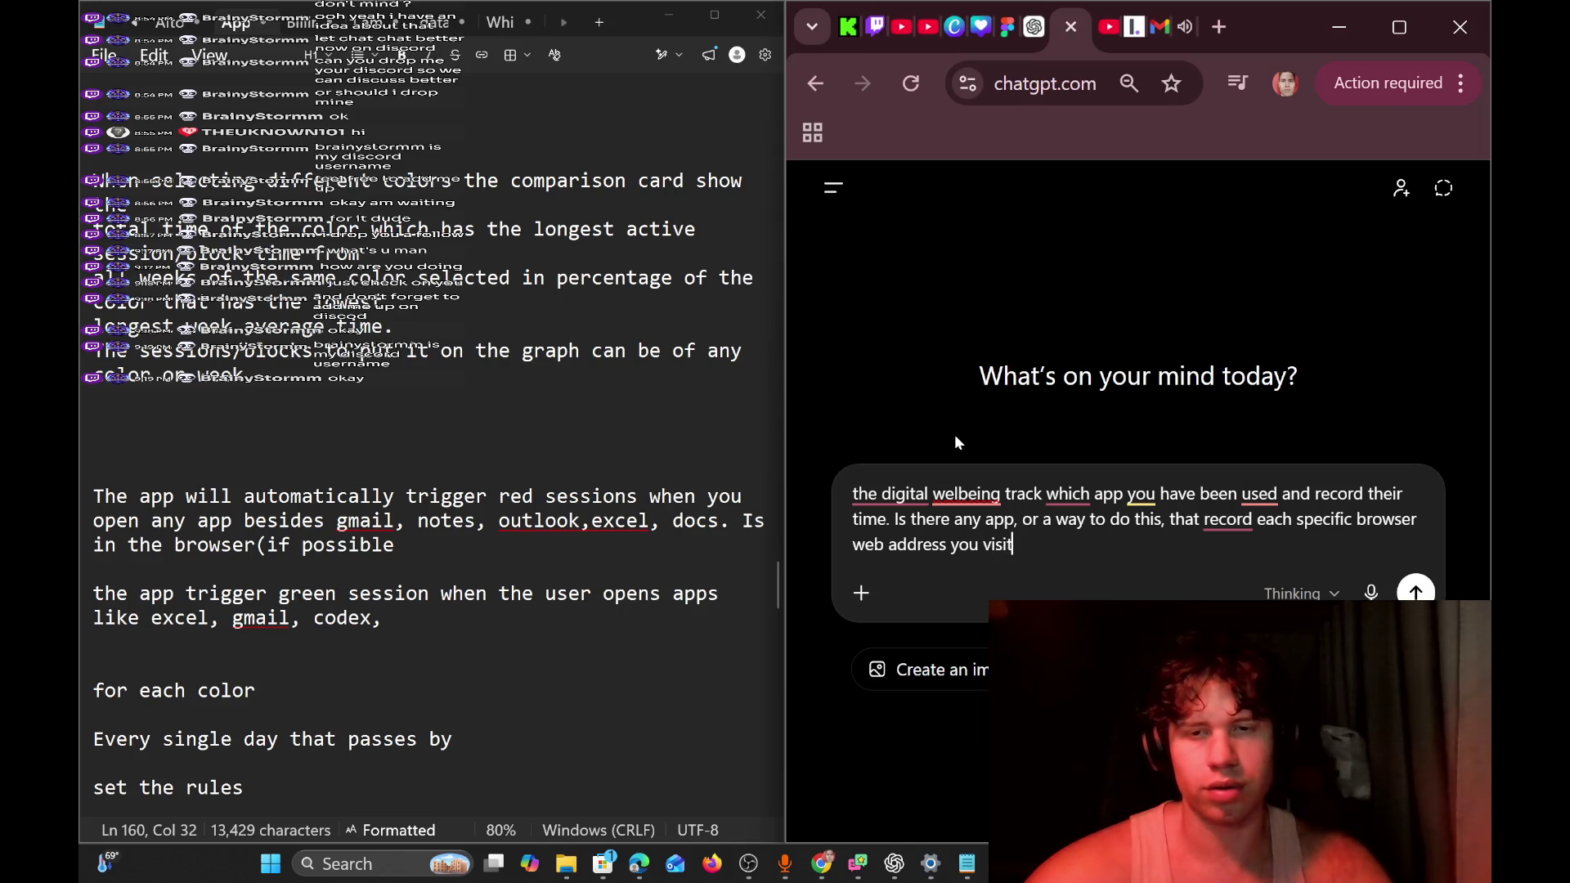
{"action": "type", "text": " and reco"}
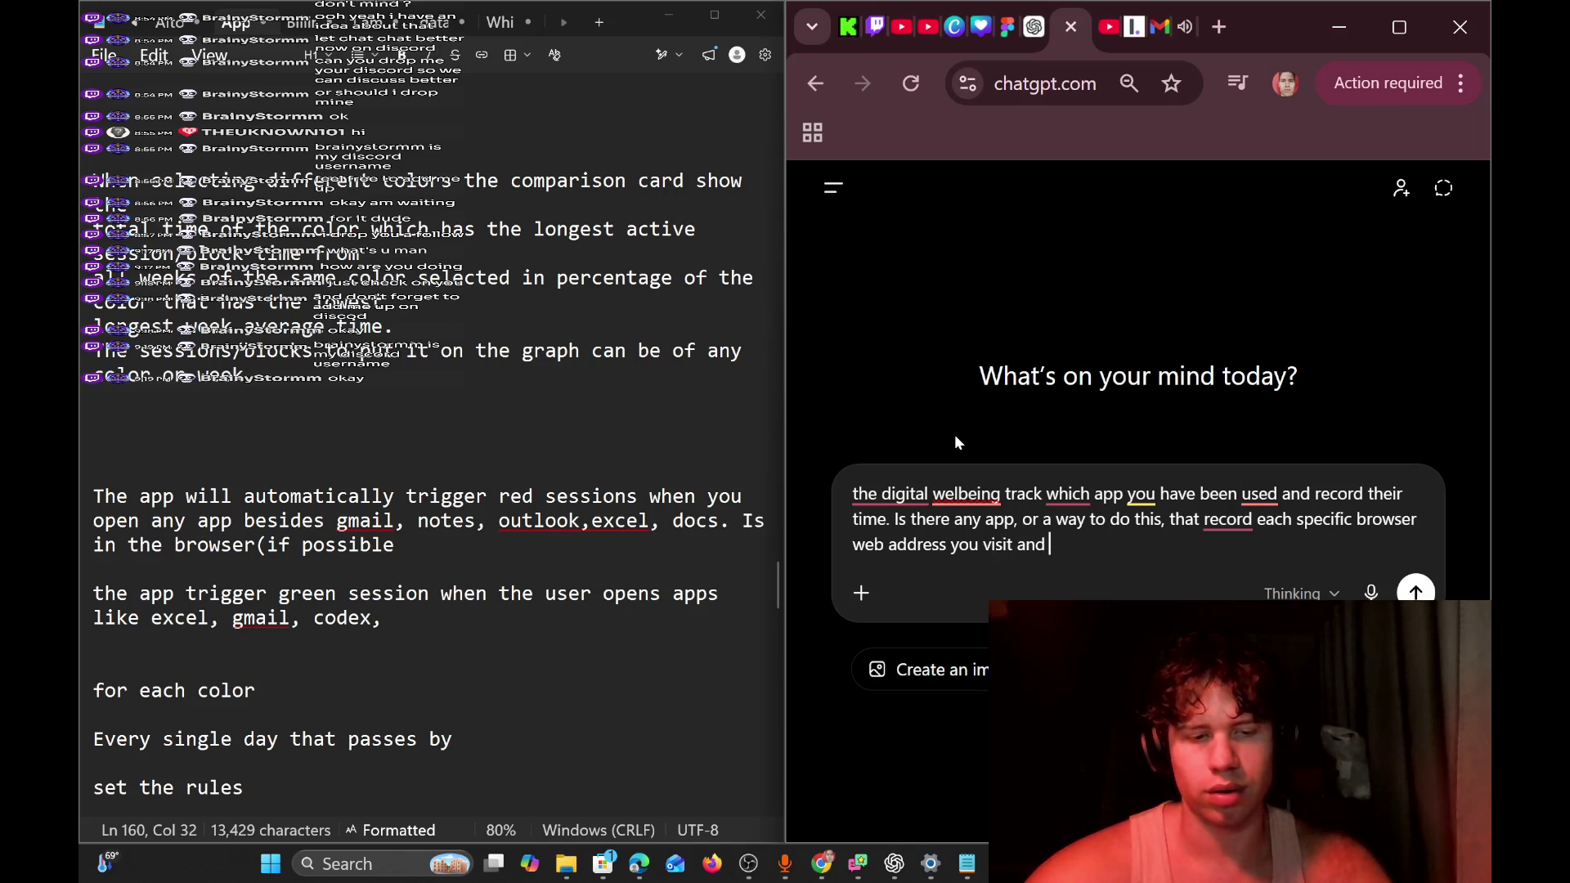
{"action": "type", "text": "rd them"}
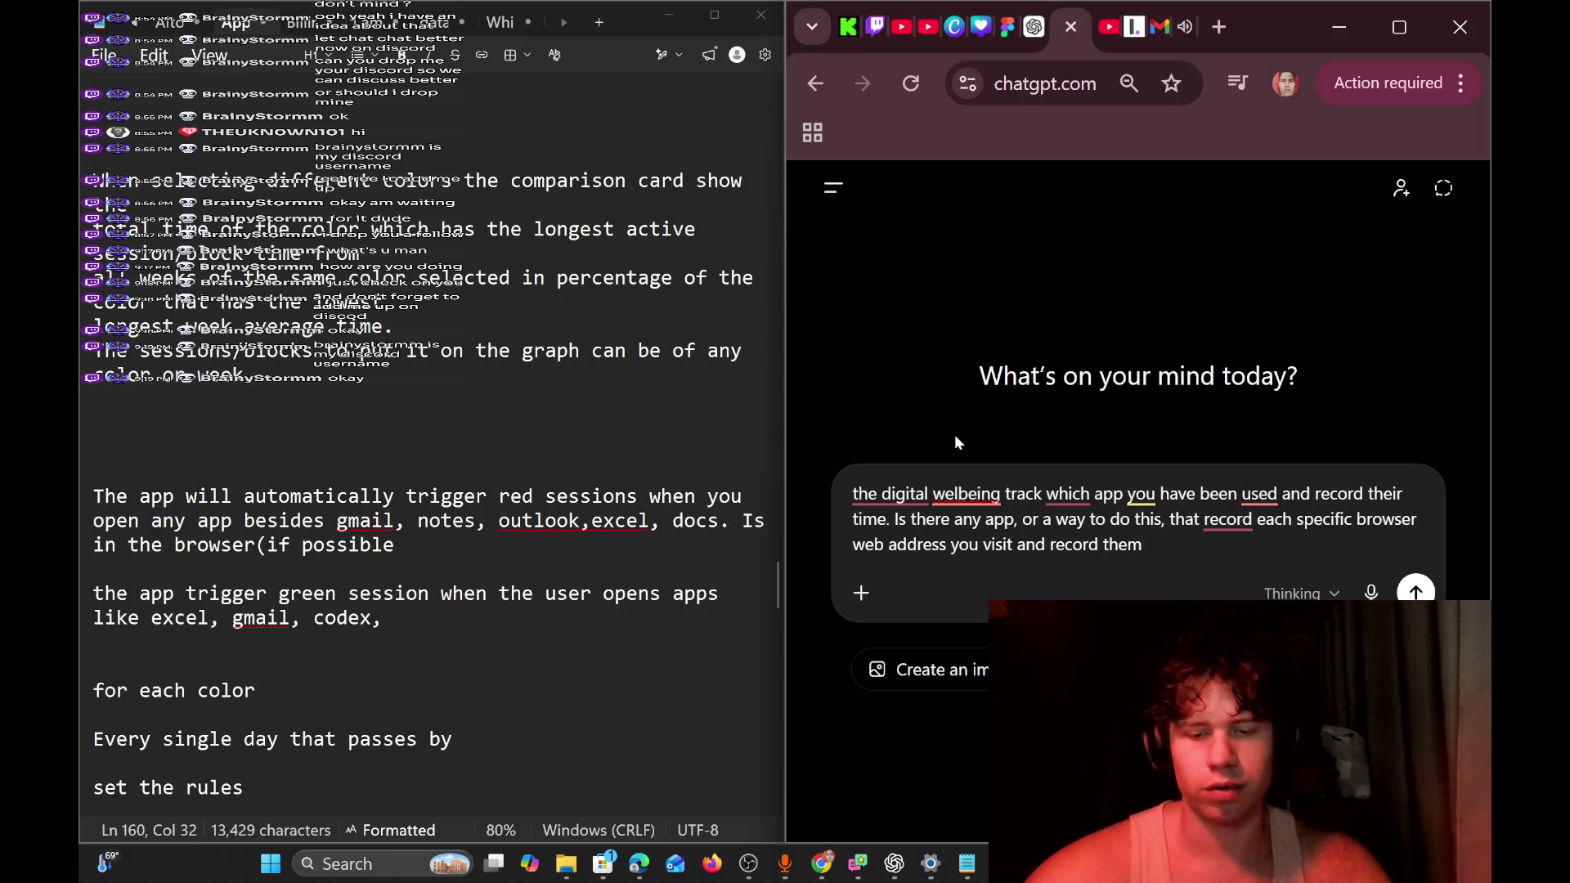
{"action": "key", "text": "Left"}
{"action": "key", "text": "Left"}
{"action": "key", "text": "Left"}
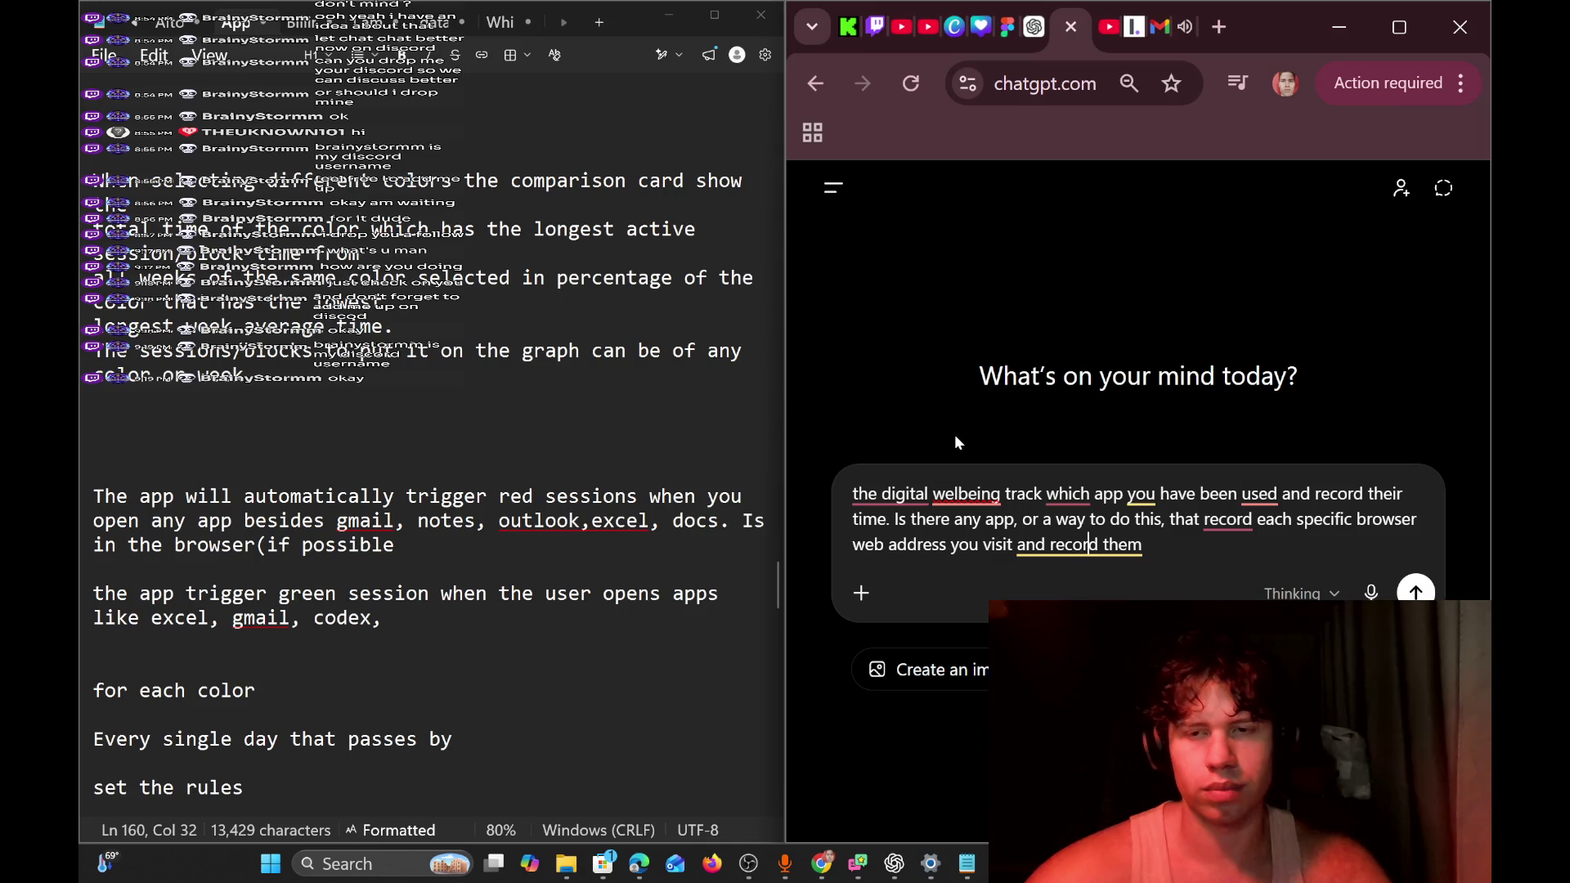
{"action": "key", "text": "Right"}
{"action": "key", "text": "Right"}
{"action": "type", "text": "the time"}
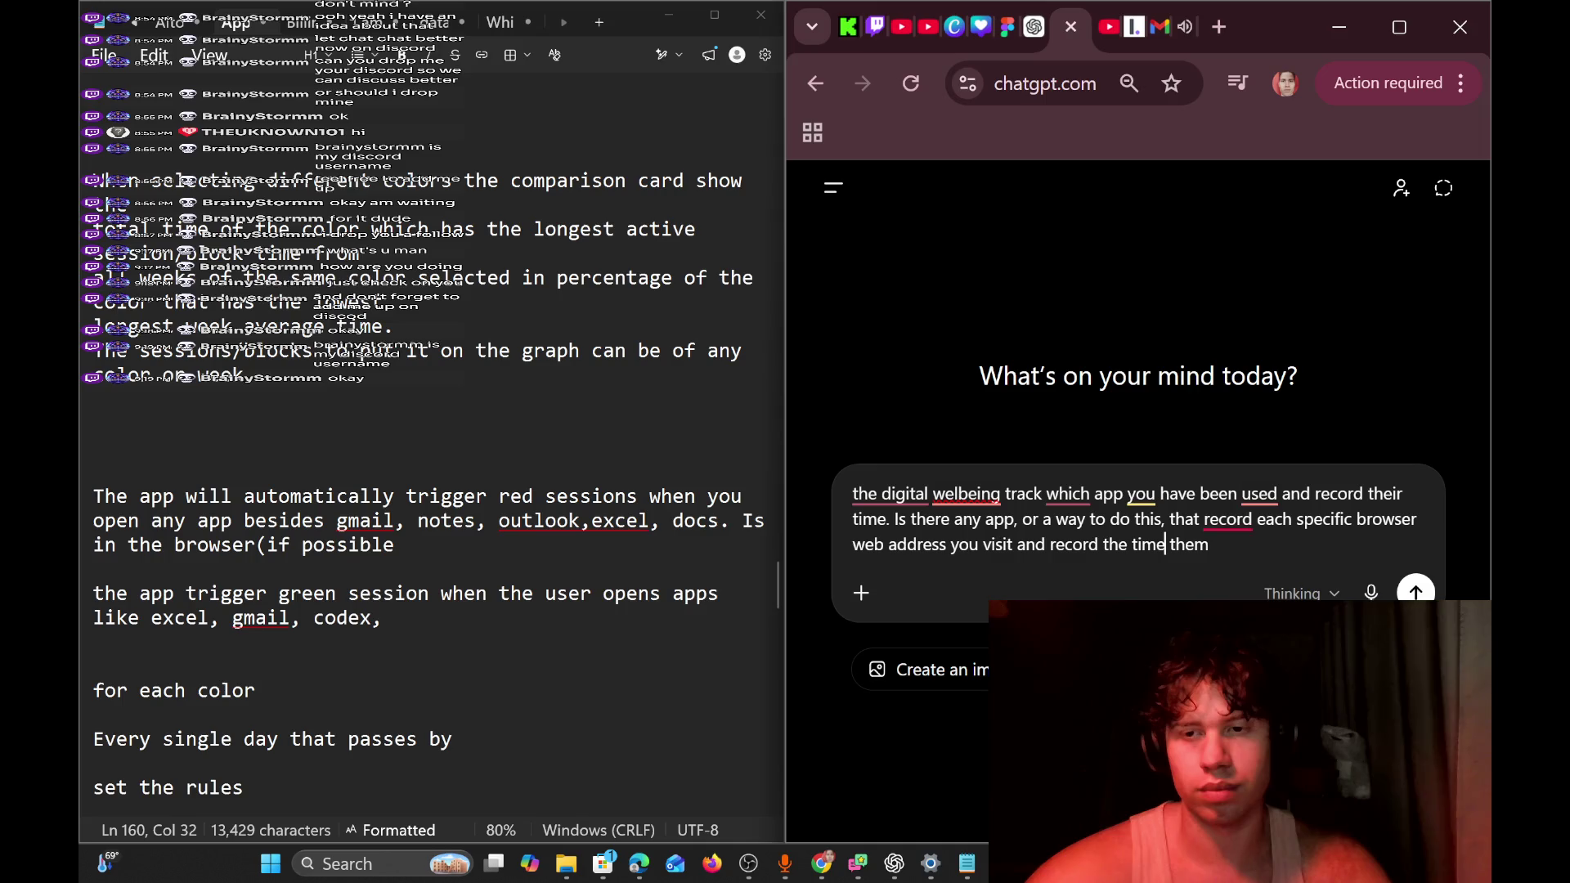
End the question with 'used as the ultimate digital well-being?' and accept the well-being correction
{"action": "key", "text": "End"}
{"action": "key", "text": "BackSpace"}
{"action": "key", "text": "BackSpace"}
{"action": "key", "text": "BackSpace"}
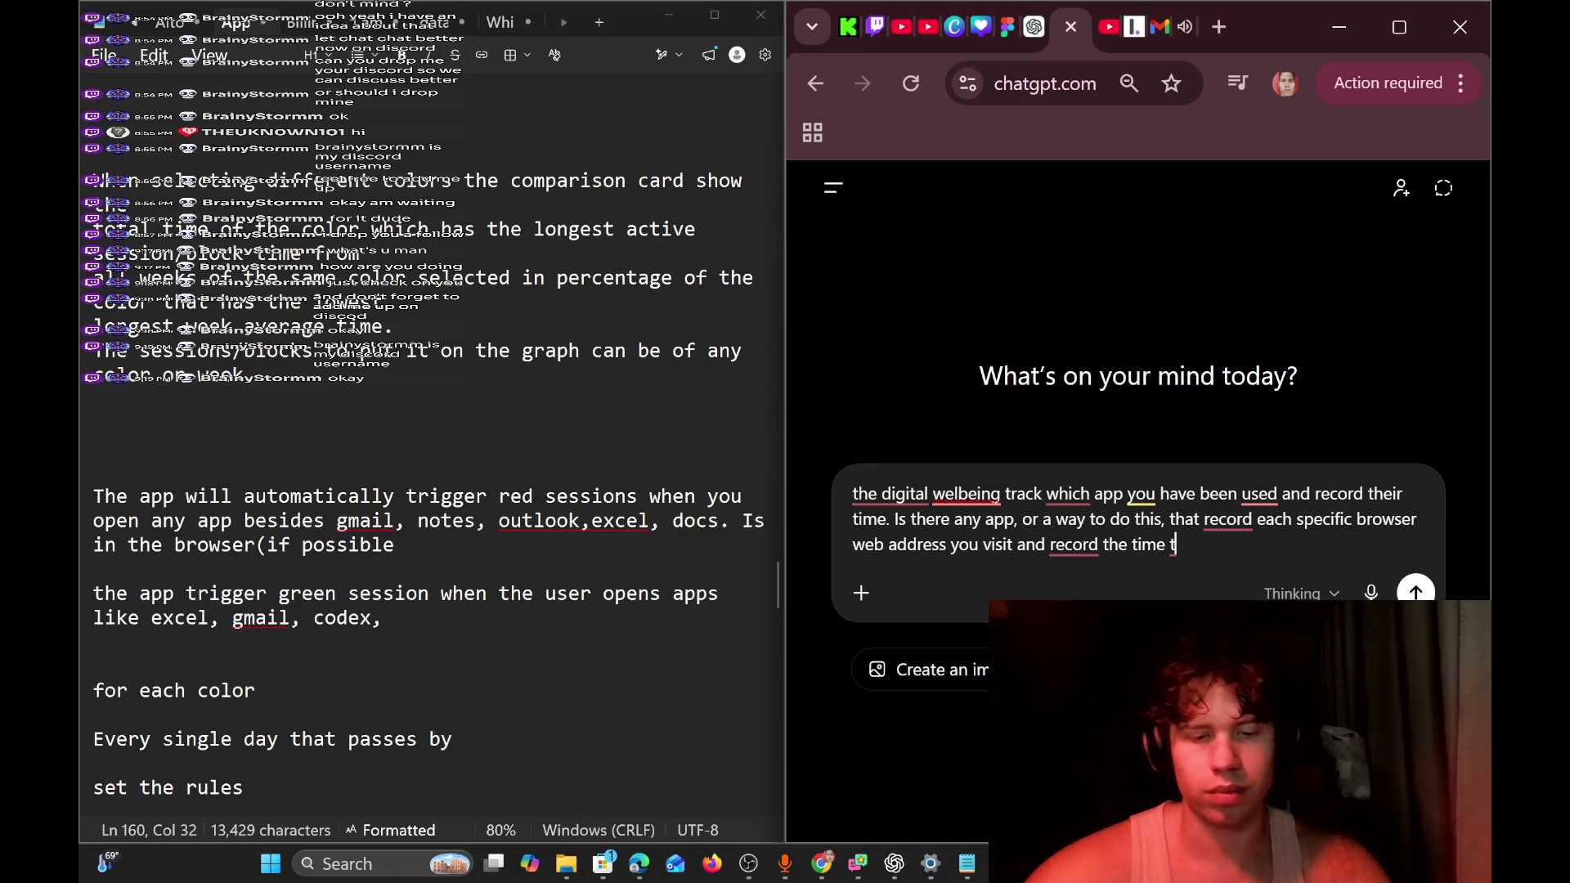
{"action": "type", "text": "o used as"}
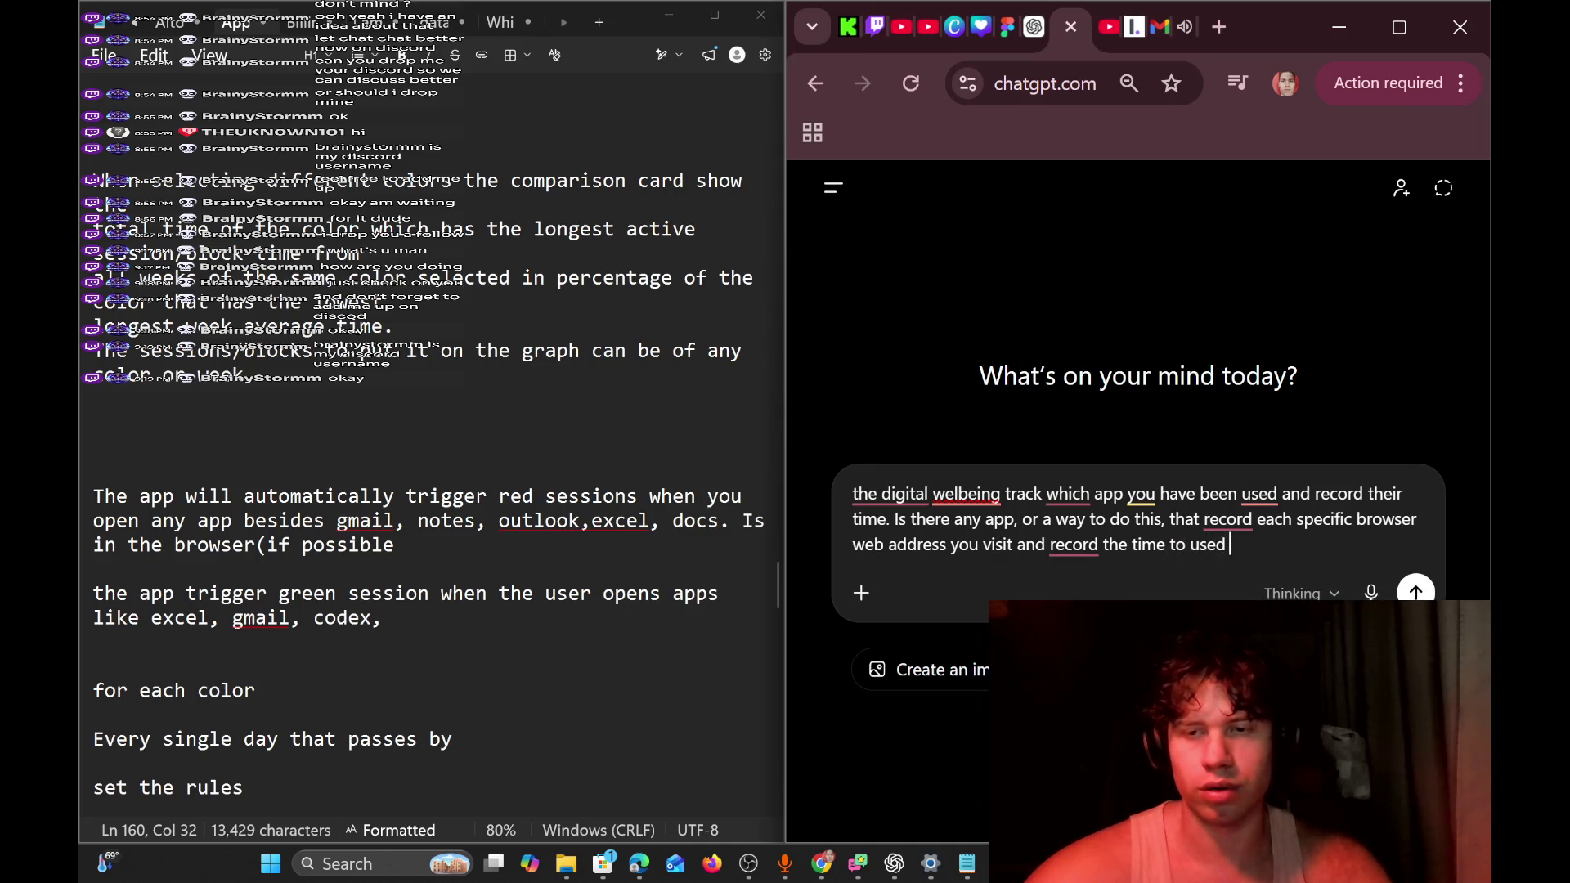
{"action": "type", "text": " the ultimar"}
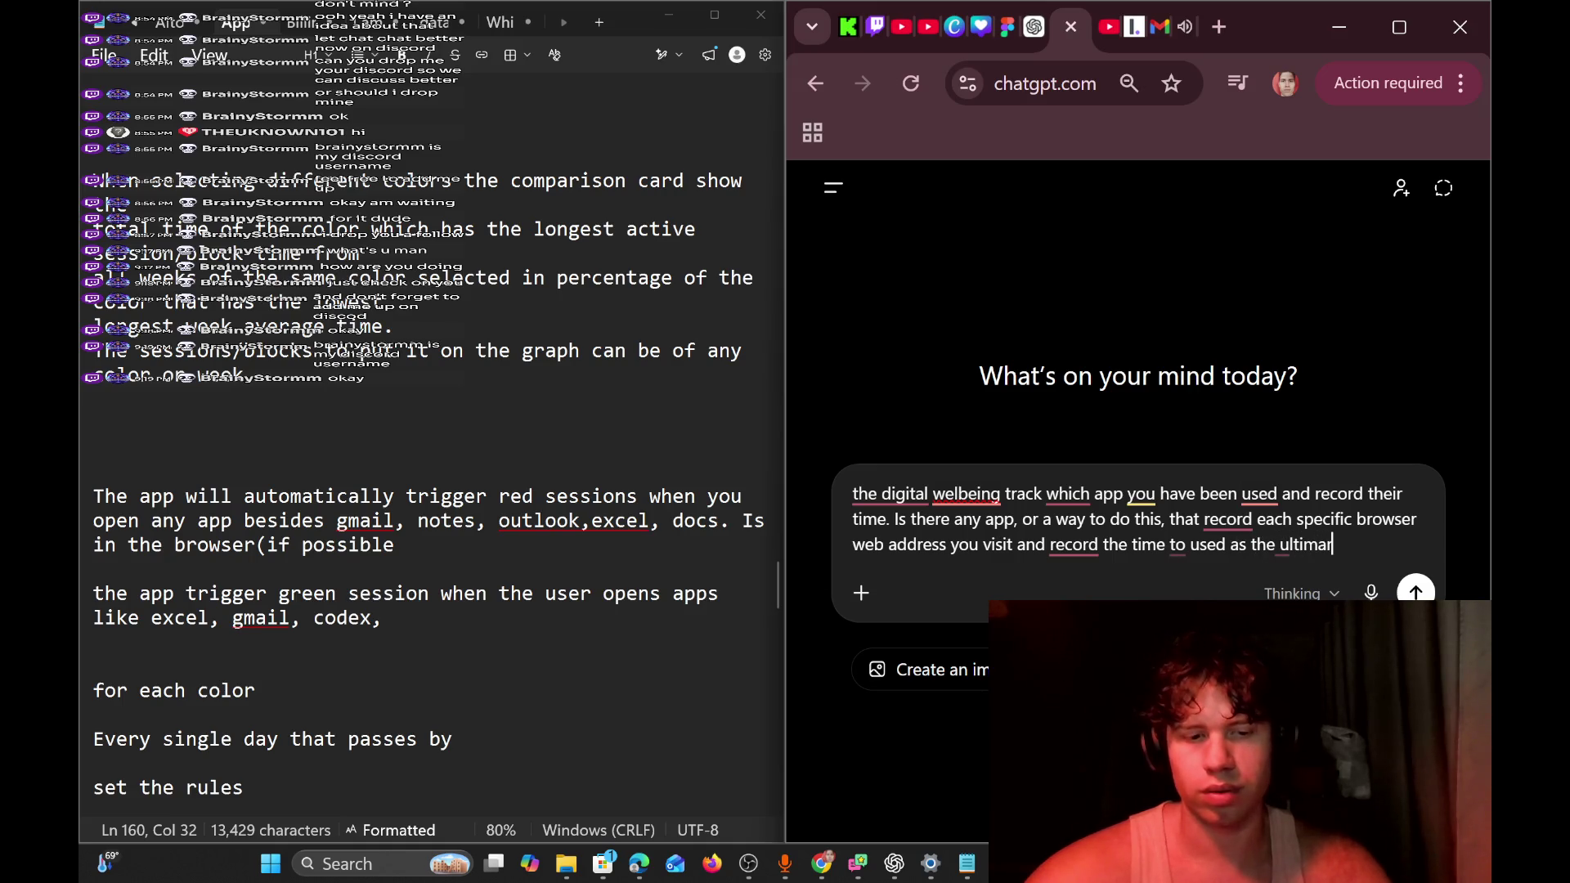
{"action": "key", "text": "BackSpace"}
{"action": "type", "text": "te"}
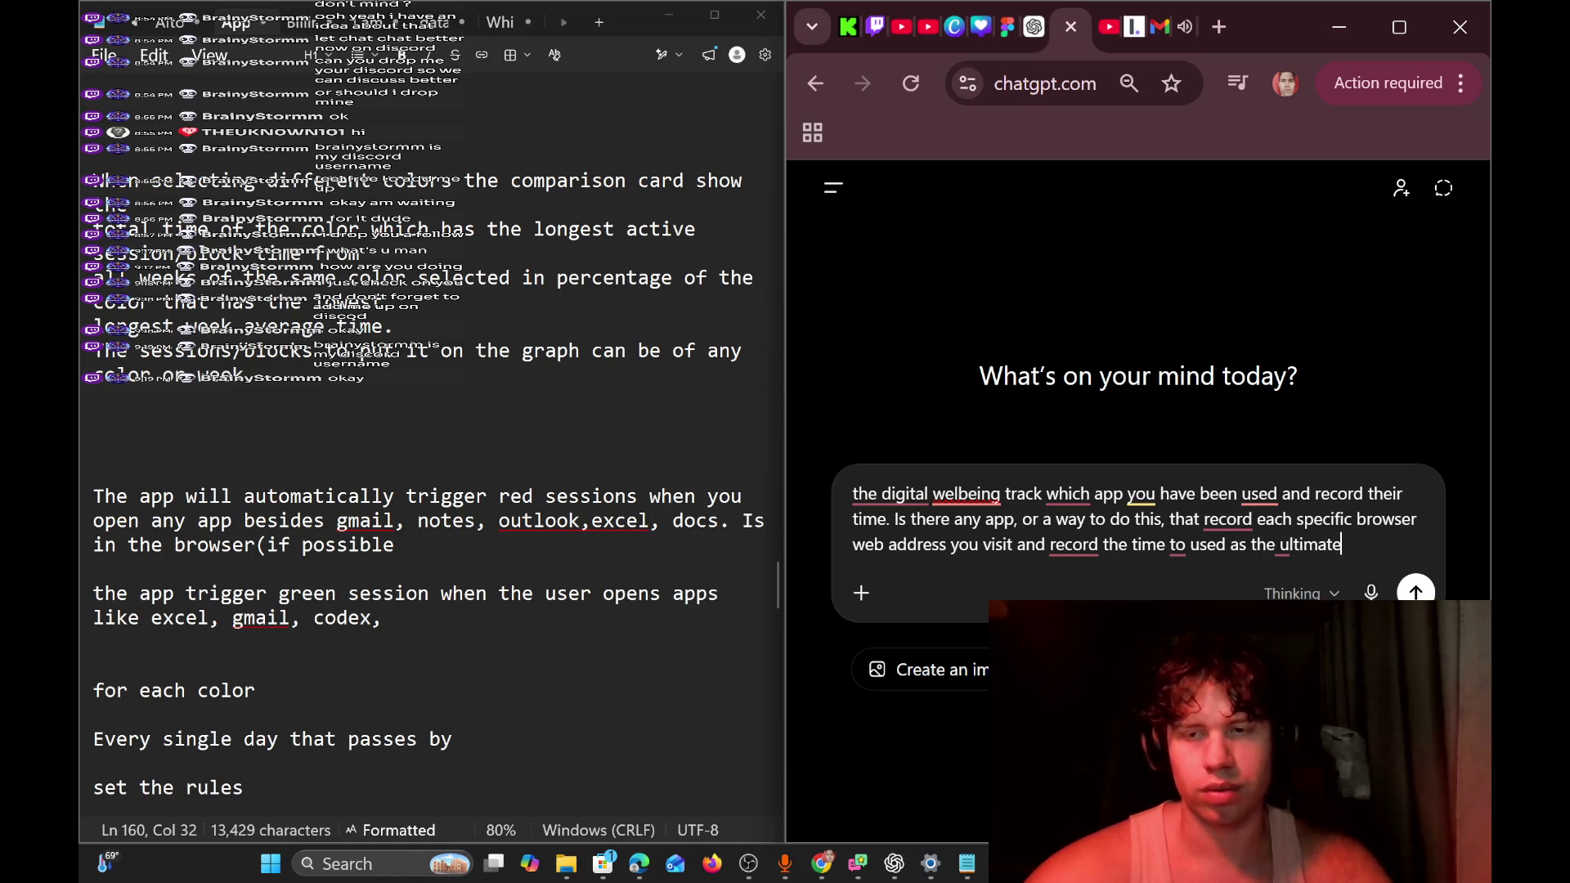
{"action": "type", "text": " digital well "}
{"action": "type", "text": "beign?"}
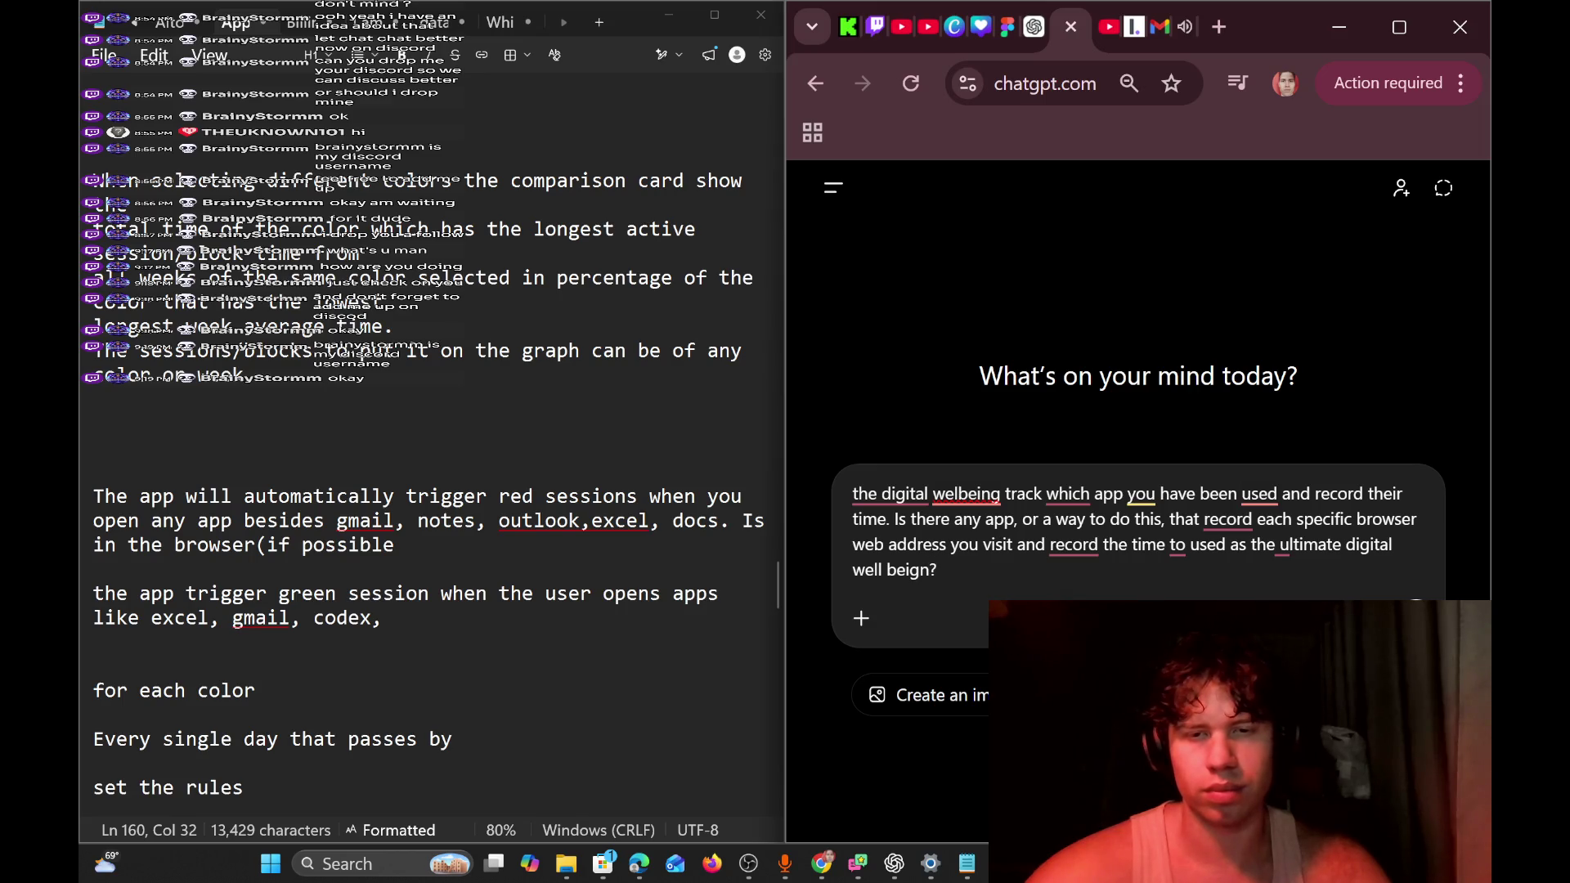
{"action": "key", "text": "BackSpace"}
{"action": "key", "text": "BackSpace"}
{"action": "key", "text": "BackSpace"}
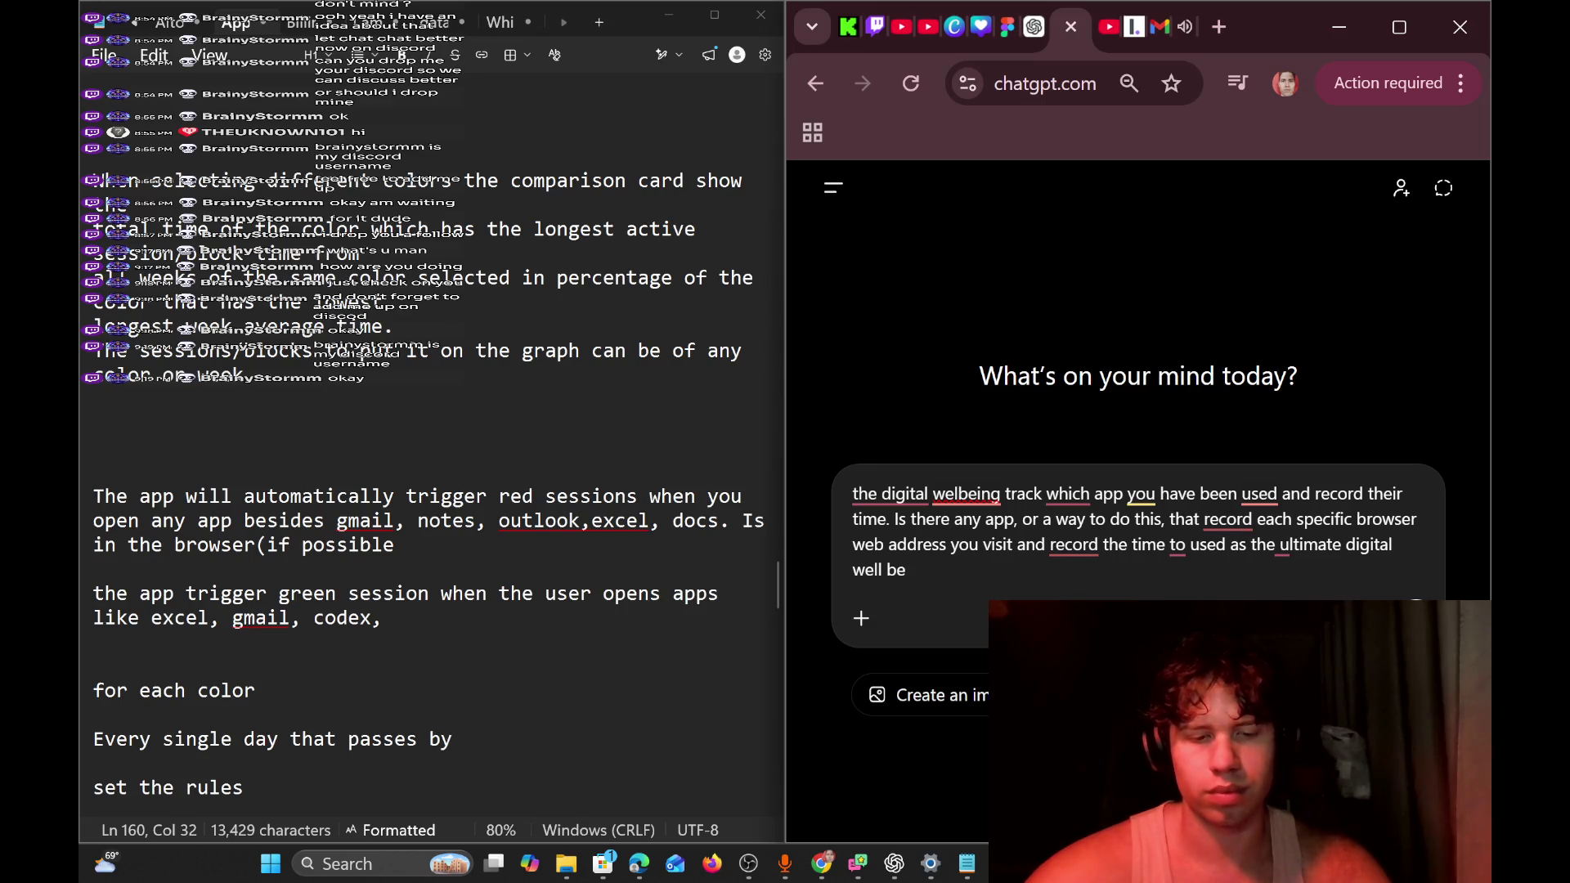
{"action": "type", "text": "ng"}
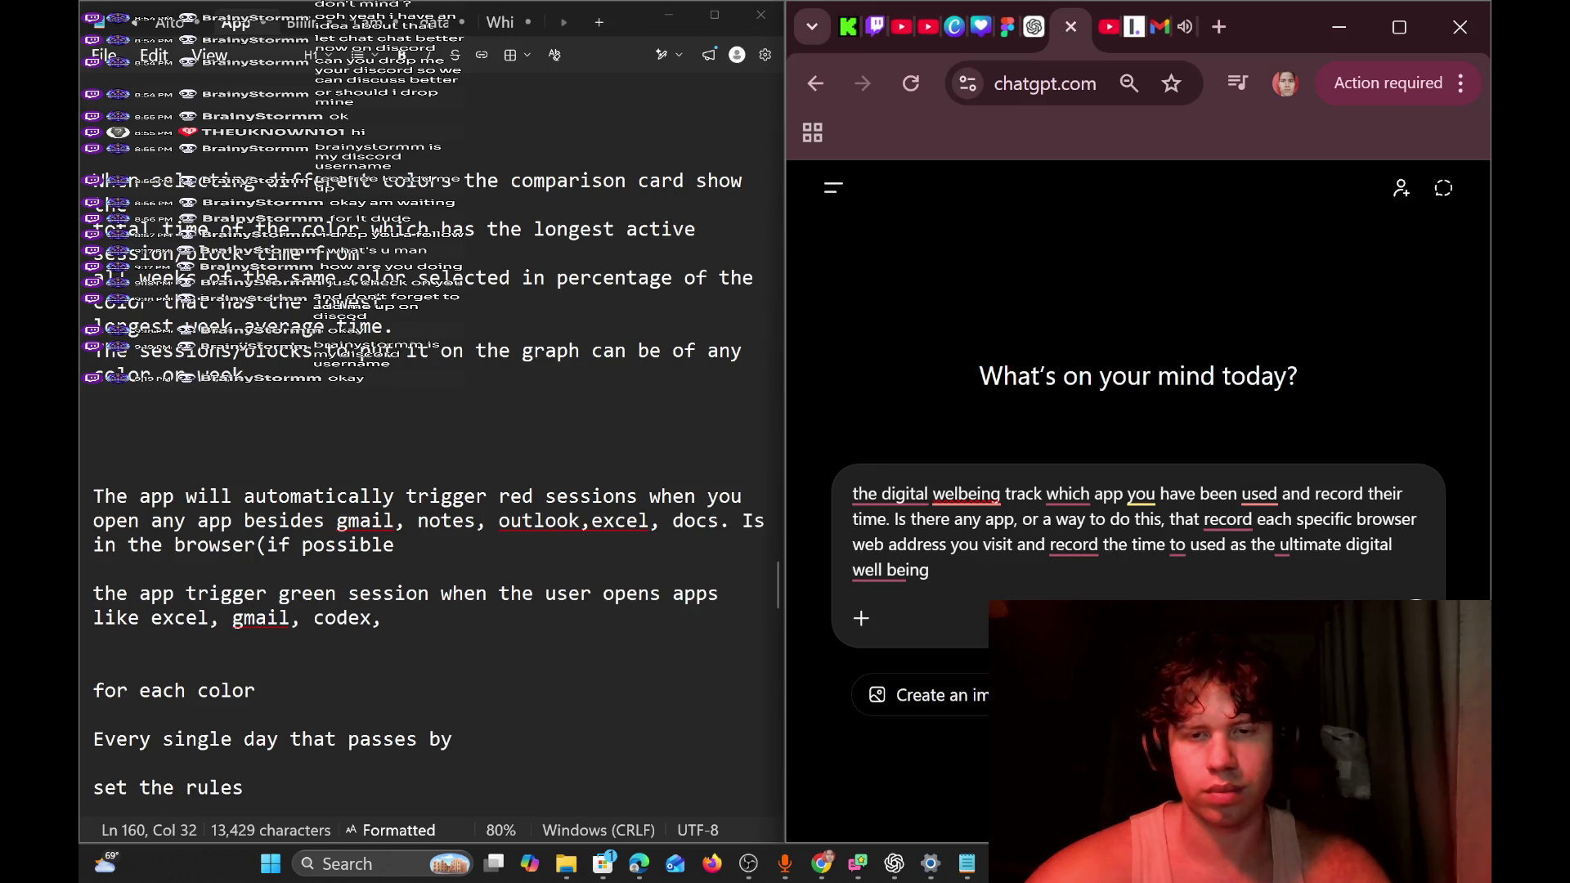
{"action": "type", "text": "?"}
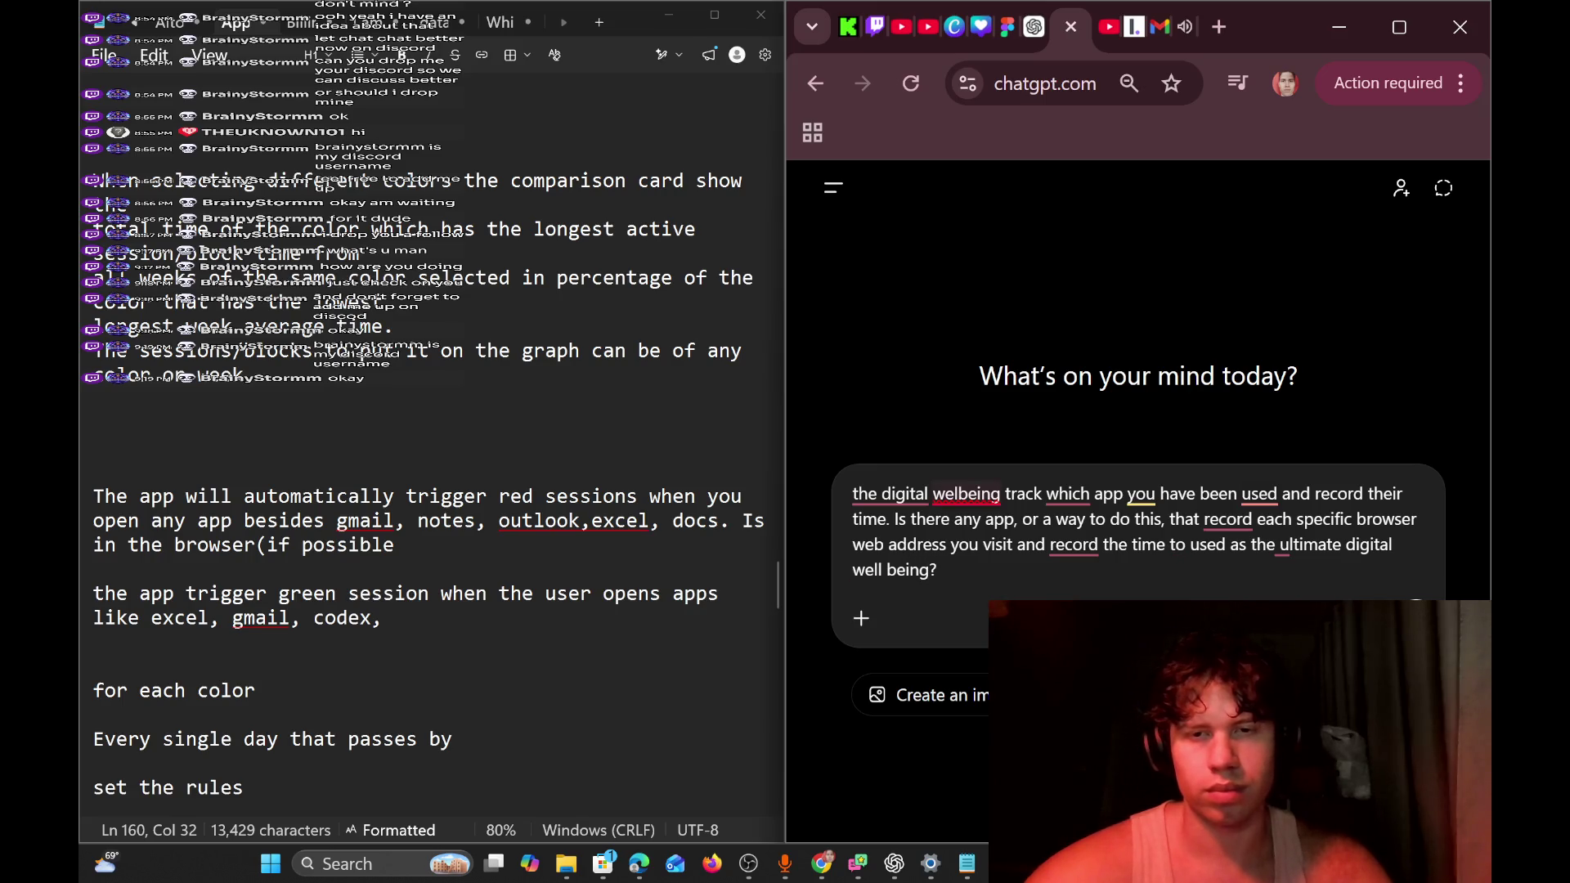
{"action": "left_click", "coordinate": [973, 546]}
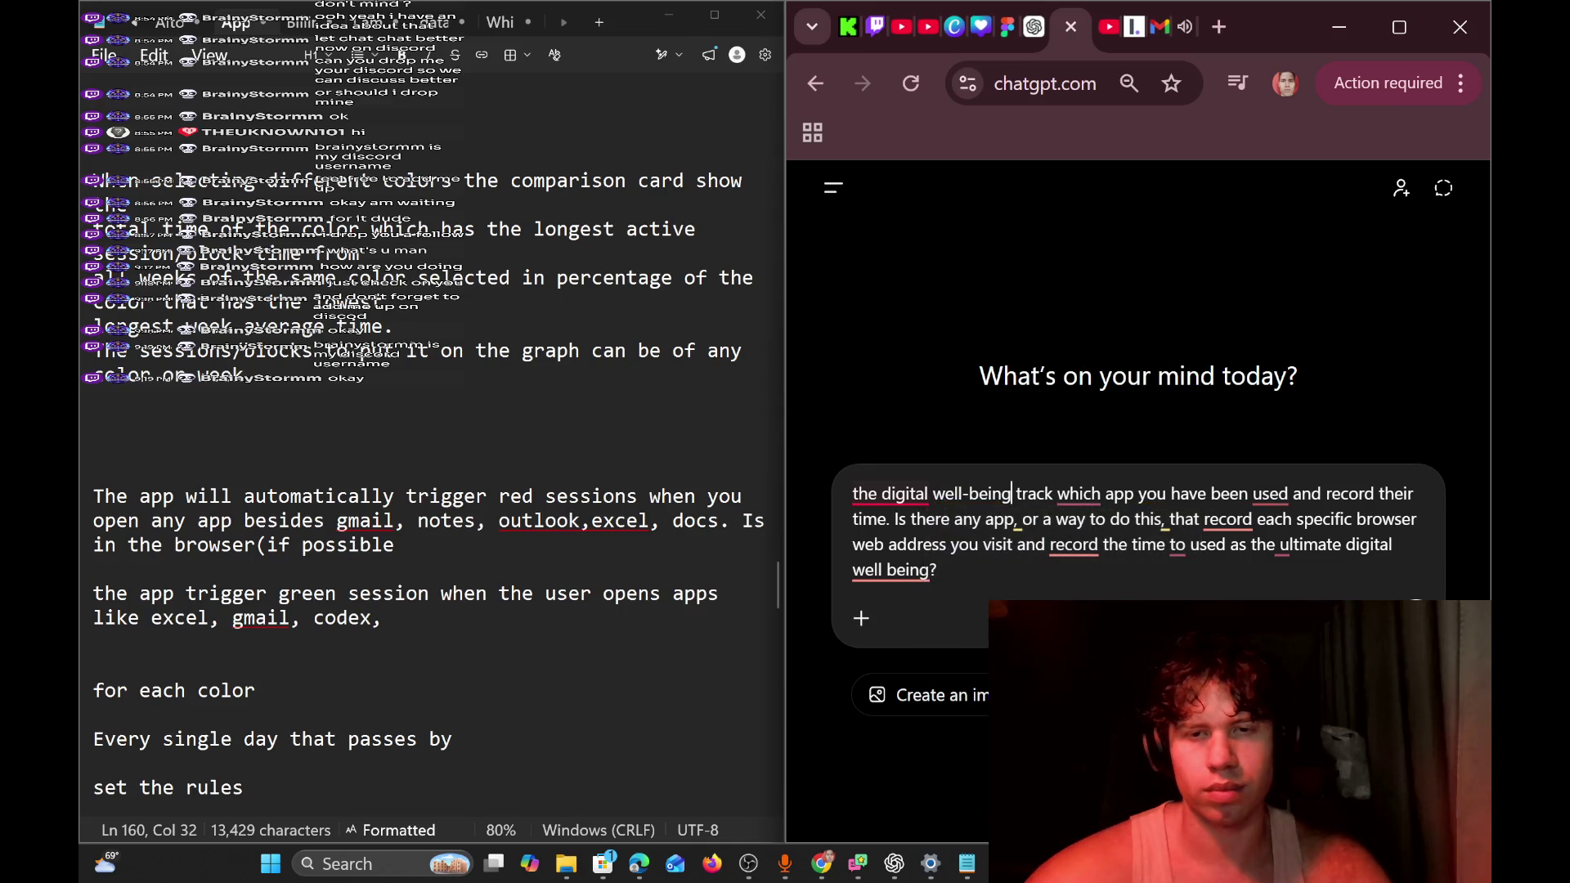
Capitalize 'The' and change 'record' to 'records', undoing an unwanted change to 'ultimate'
{"action": "left_click", "coordinate": [900, 545]}
{"action": "mouse_move", "coordinate": [1075, 547]}
{"action": "left_click", "coordinate": [1088, 587]}
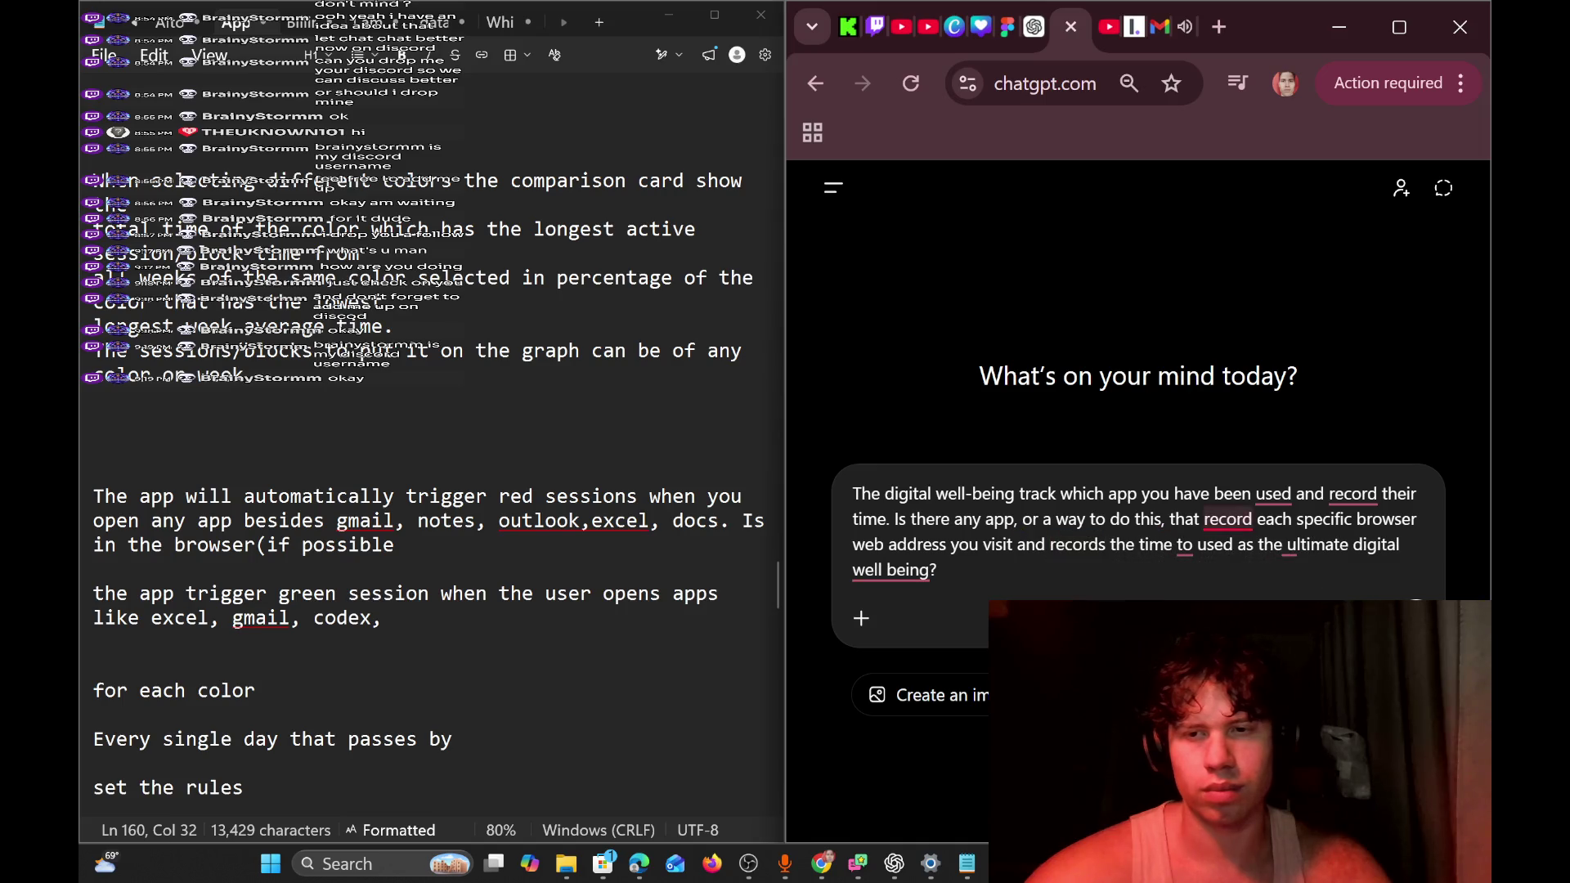
{"action": "mouse_move", "coordinate": [1229, 521]}
{"action": "left_click", "coordinate": [1251, 574]}
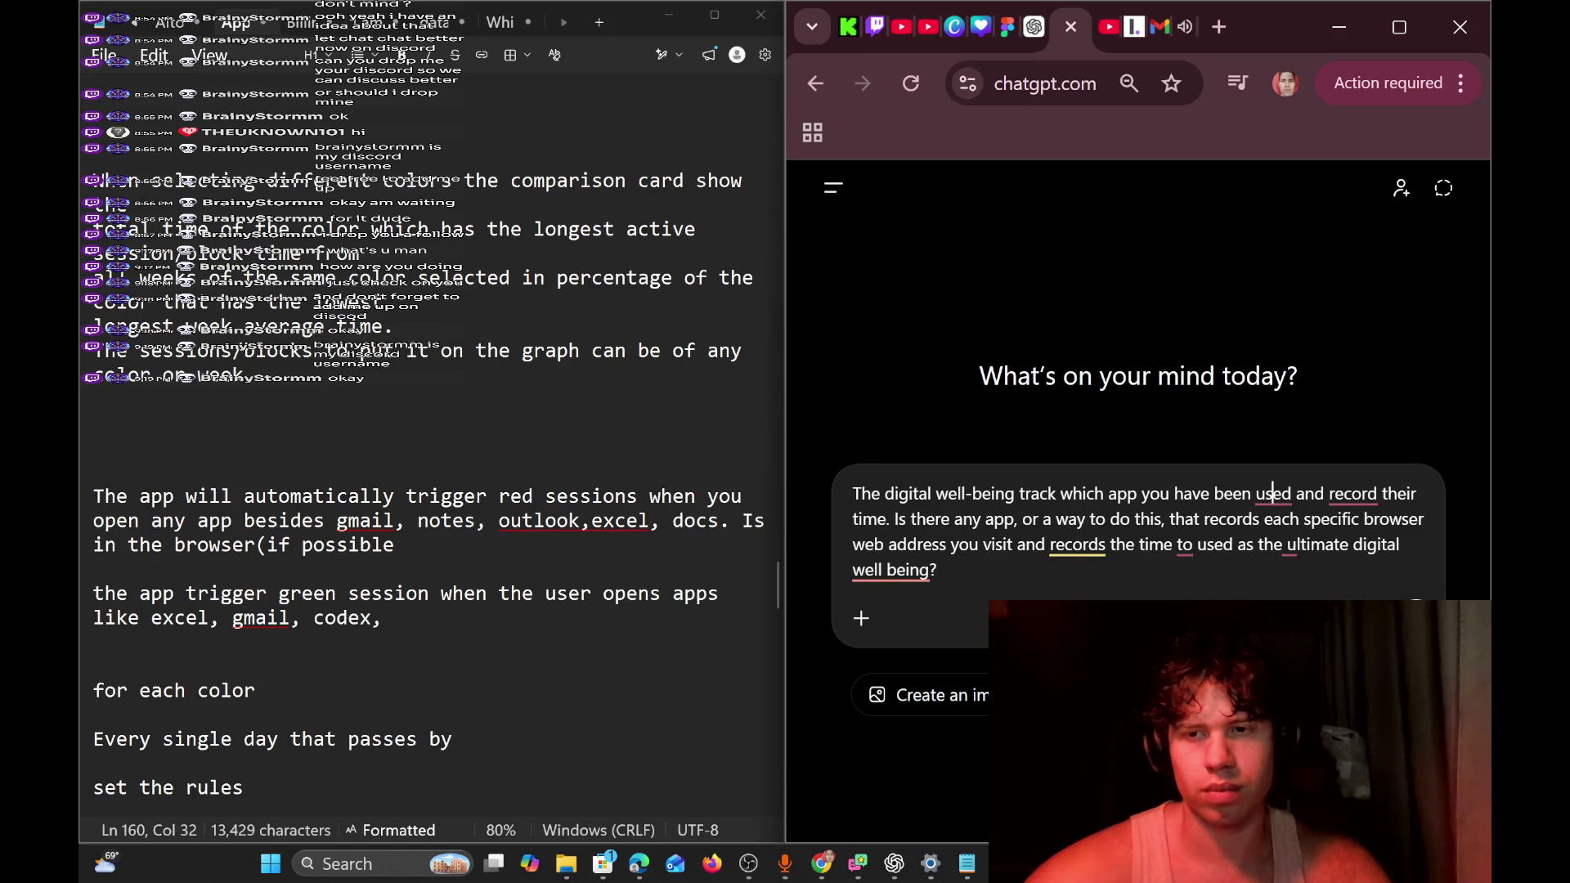
{"action": "mouse_move", "coordinate": [1289, 541]}
{"action": "left_click", "coordinate": [1257, 580]}
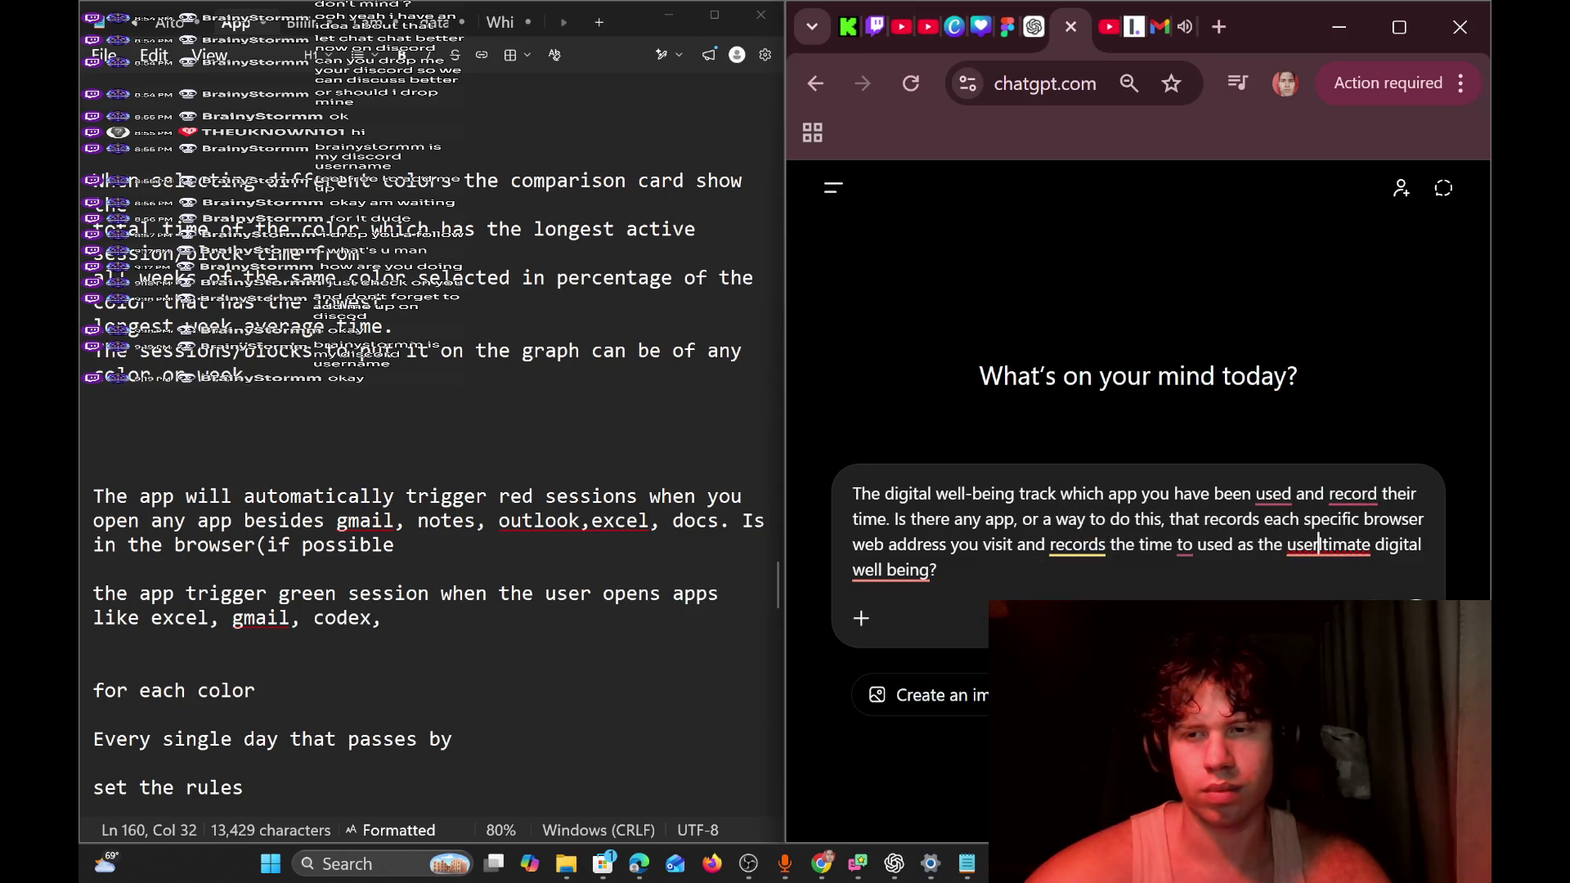
{"action": "key", "text": "ctrl+z"}
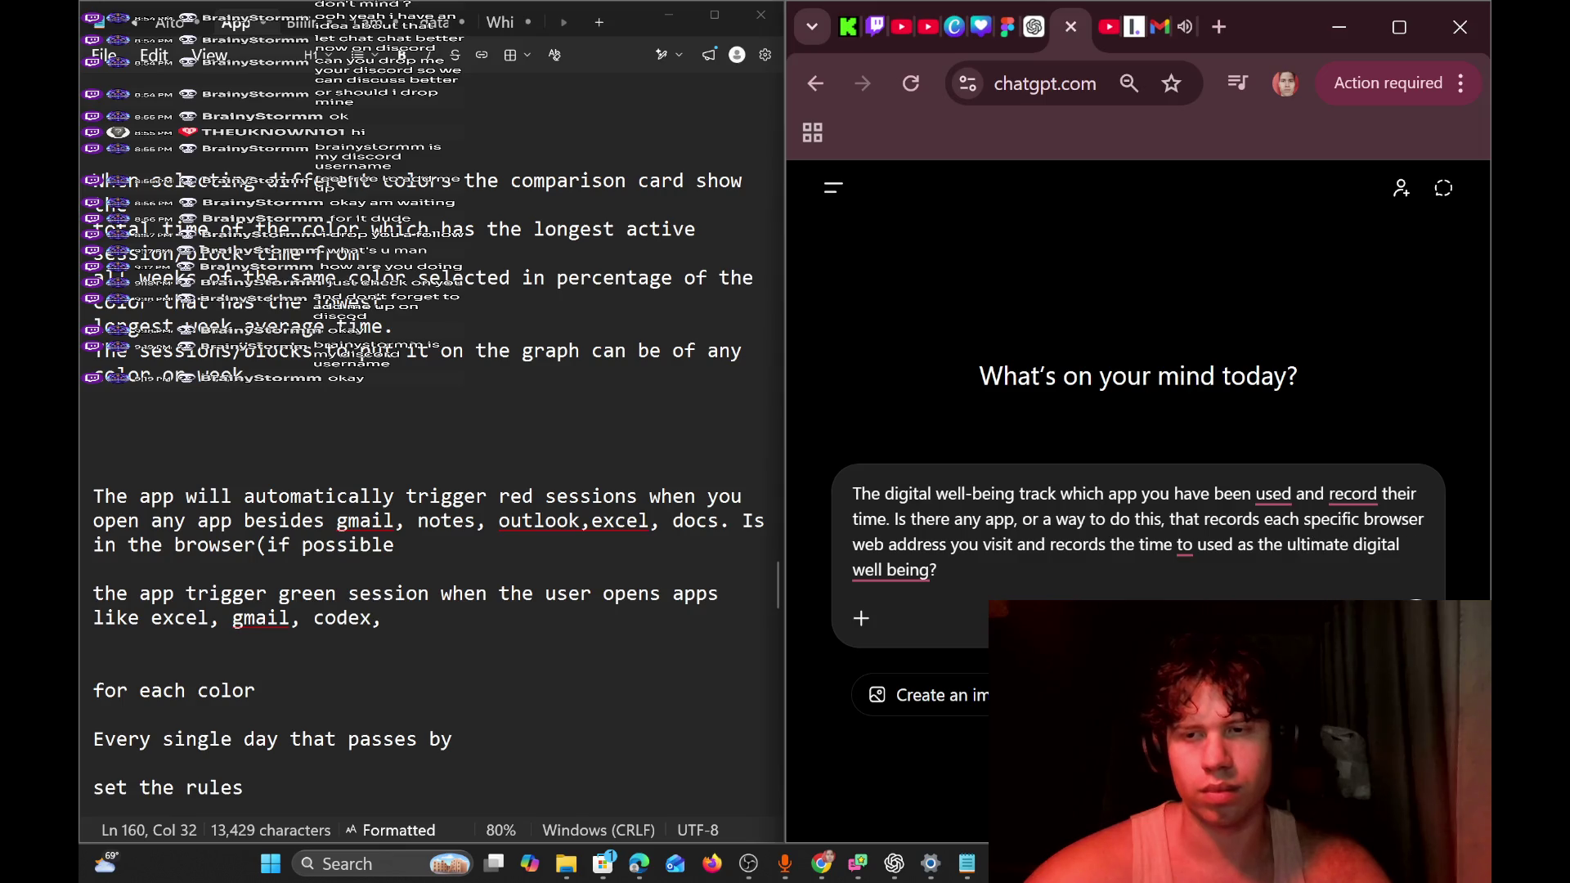
Change the other 'record' to 'records', 'used' to 'using', and drop the stray 'to'
{"action": "mouse_move", "coordinate": [1354, 496]}
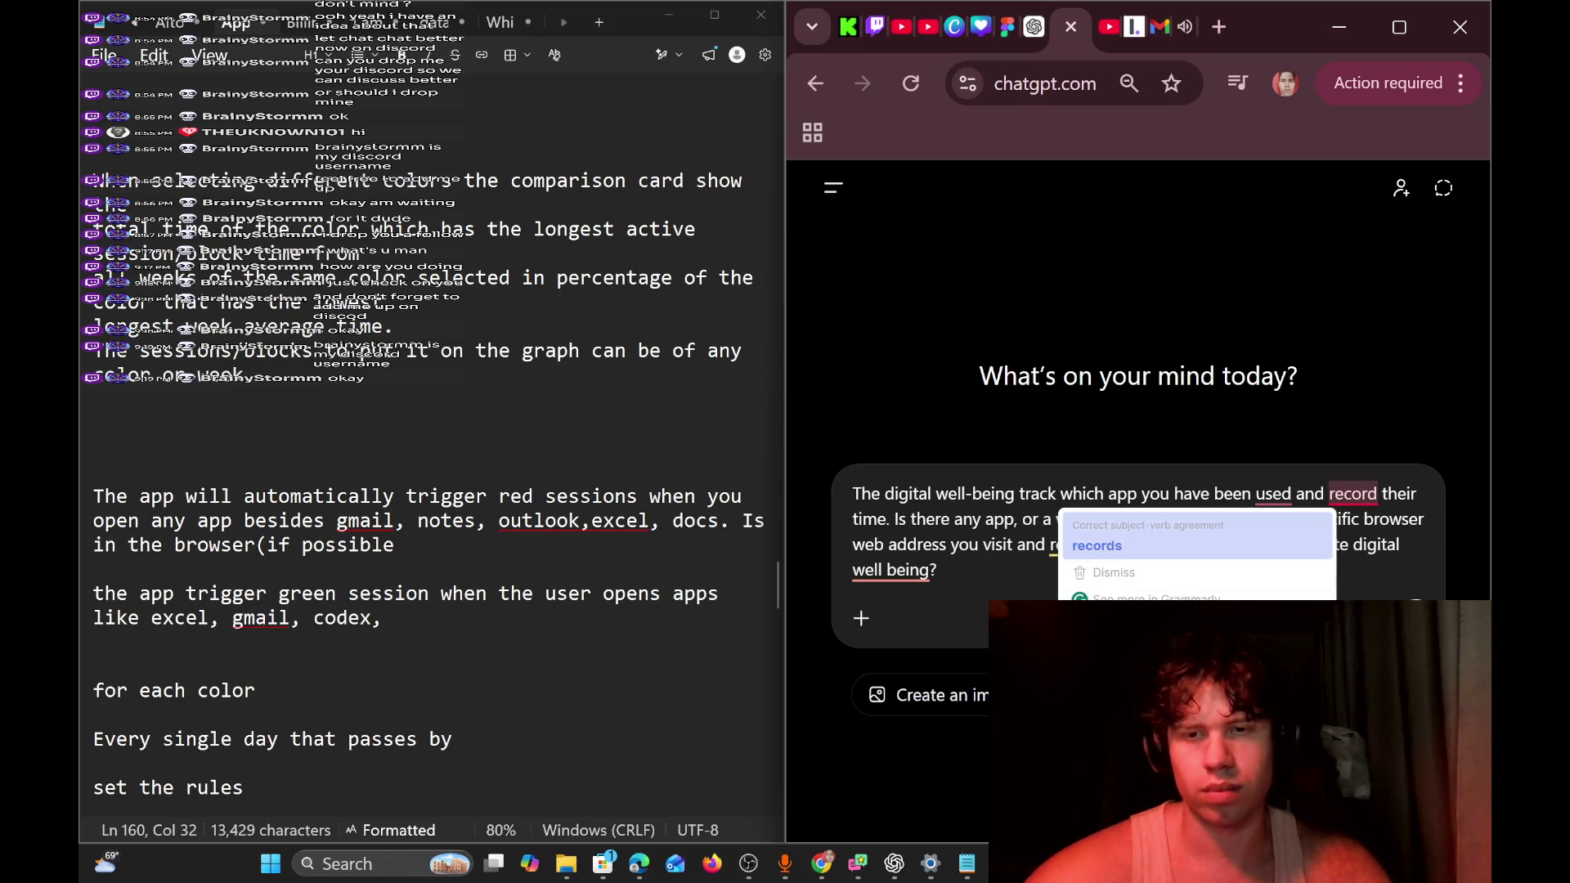
{"action": "left_click", "coordinate": [1097, 545]}
{"action": "mouse_move", "coordinate": [1273, 494]}
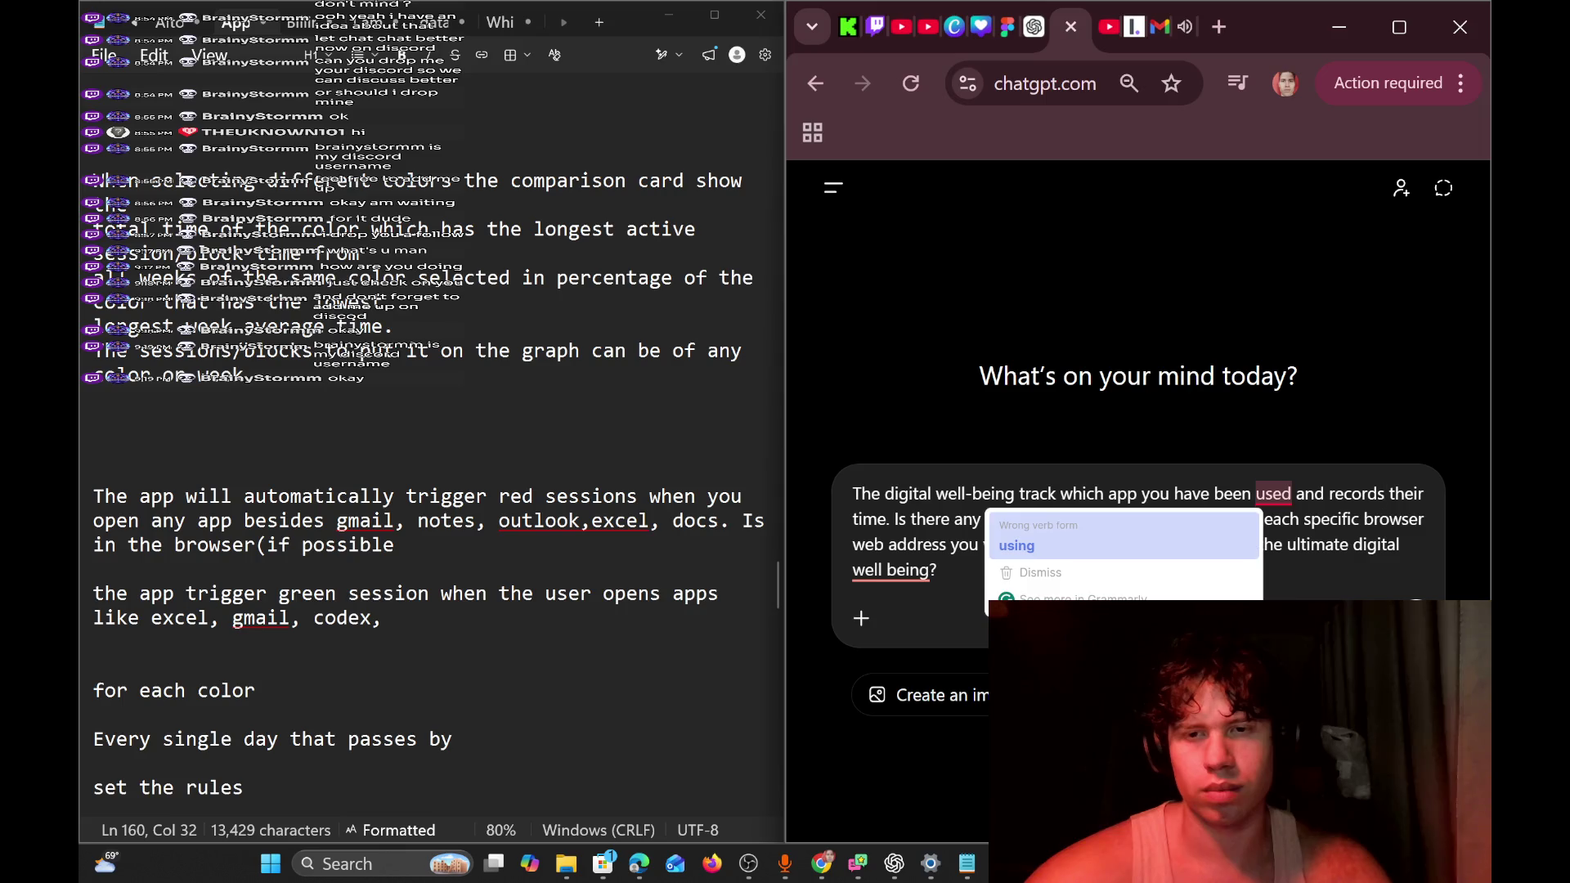
{"action": "left_click", "coordinate": [1014, 545]}
{"action": "mouse_move", "coordinate": [1249, 545]}
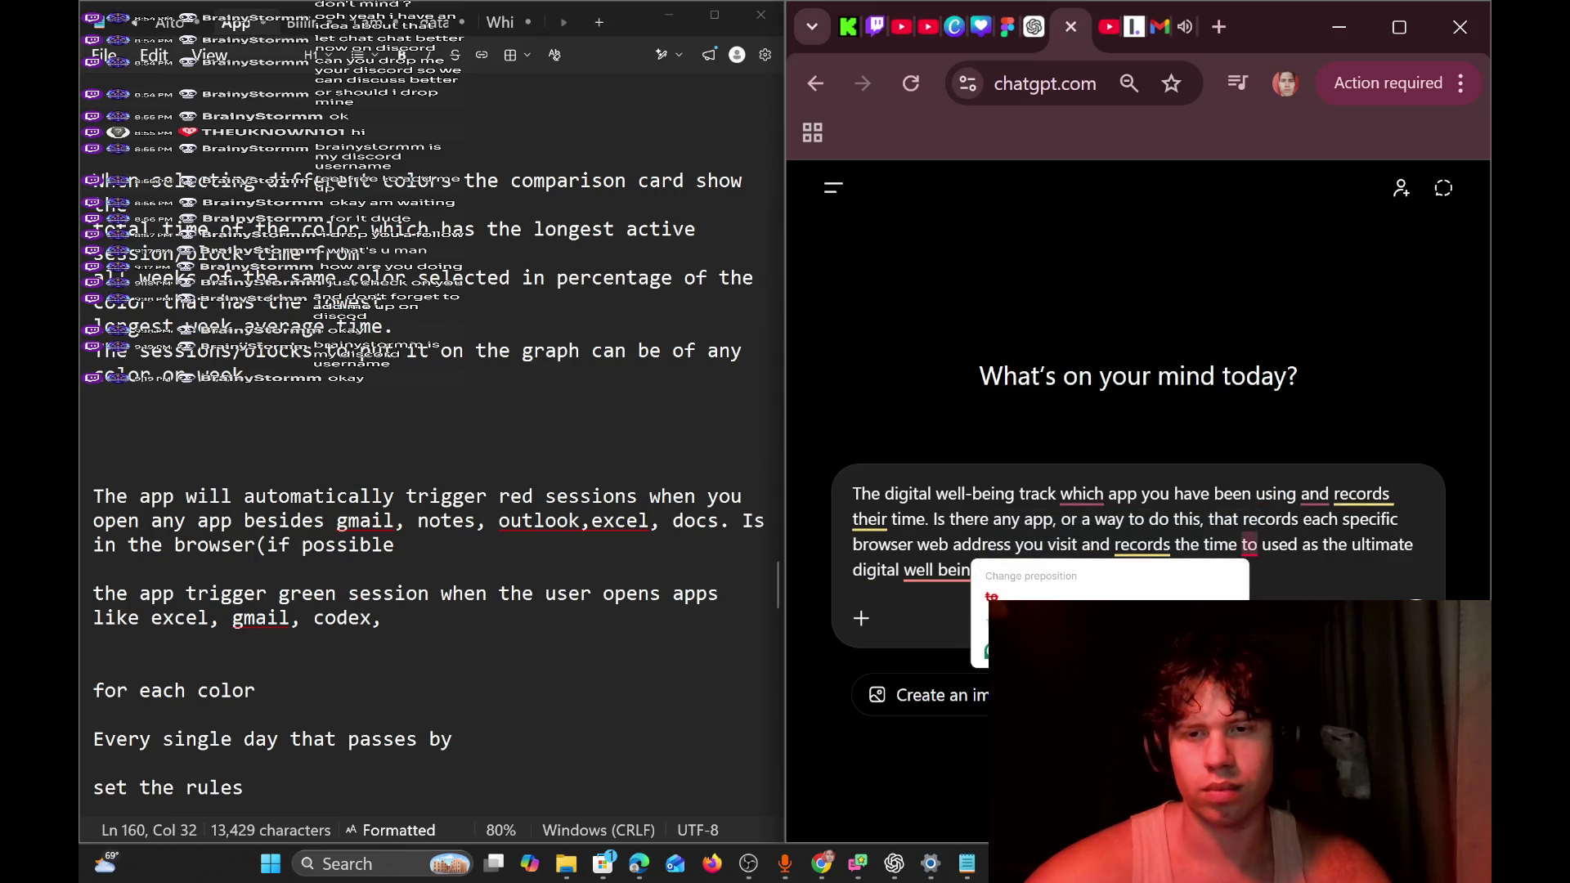
{"action": "left_click", "coordinate": [1022, 605]}
Add commas after 'track' and 'using' and hyphenate 'well-being'
{"action": "left_click", "coordinate": [1059, 494]}
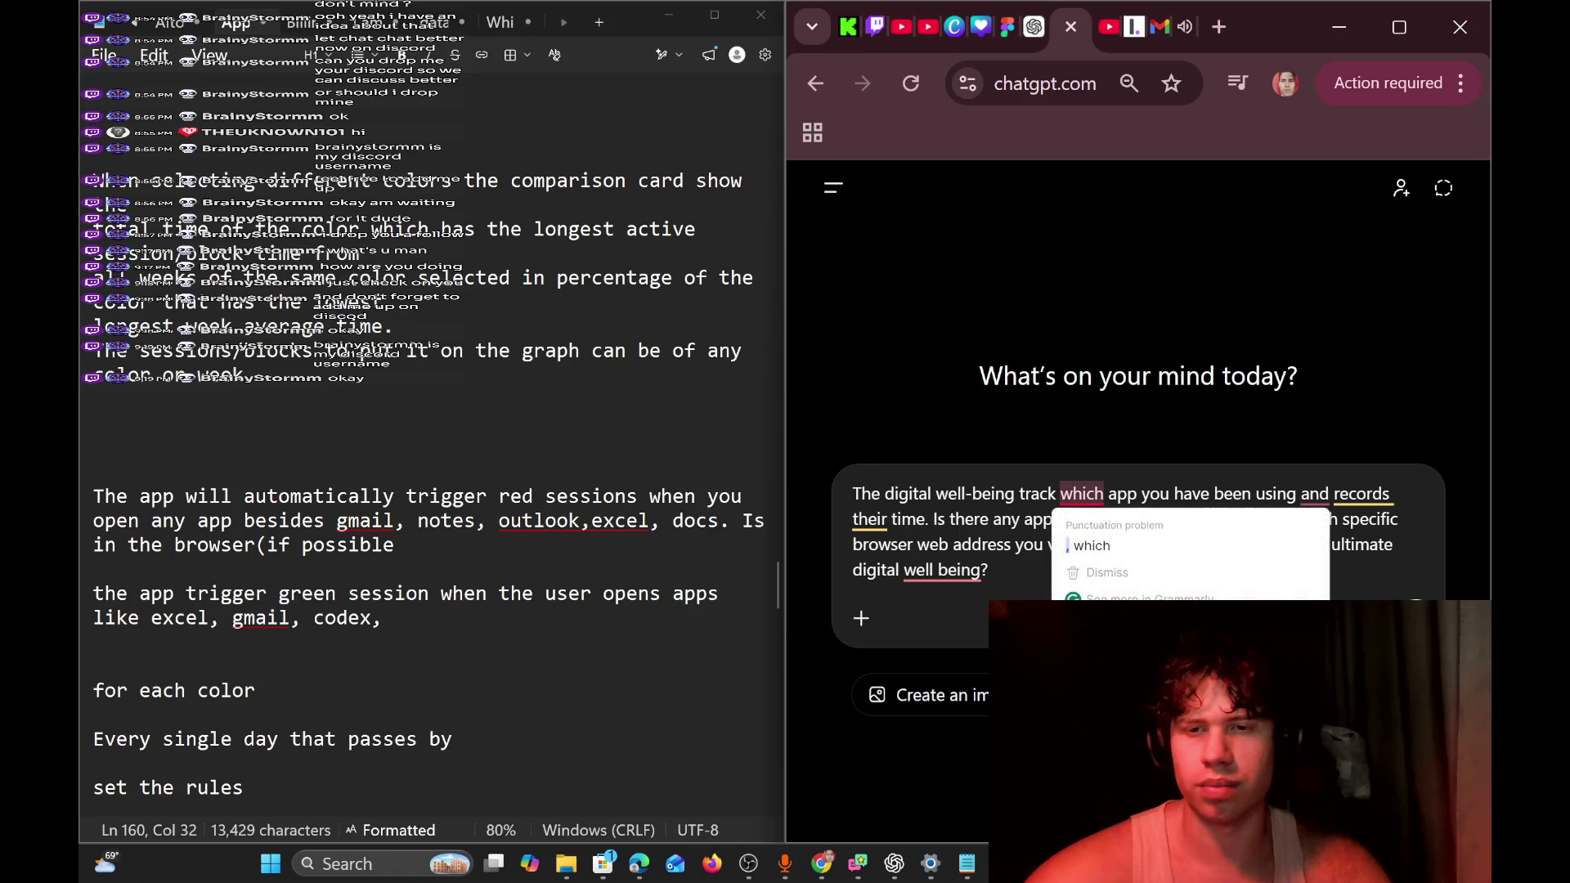
{"action": "mouse_move", "coordinate": [941, 570]}
{"action": "type", "text": ","}
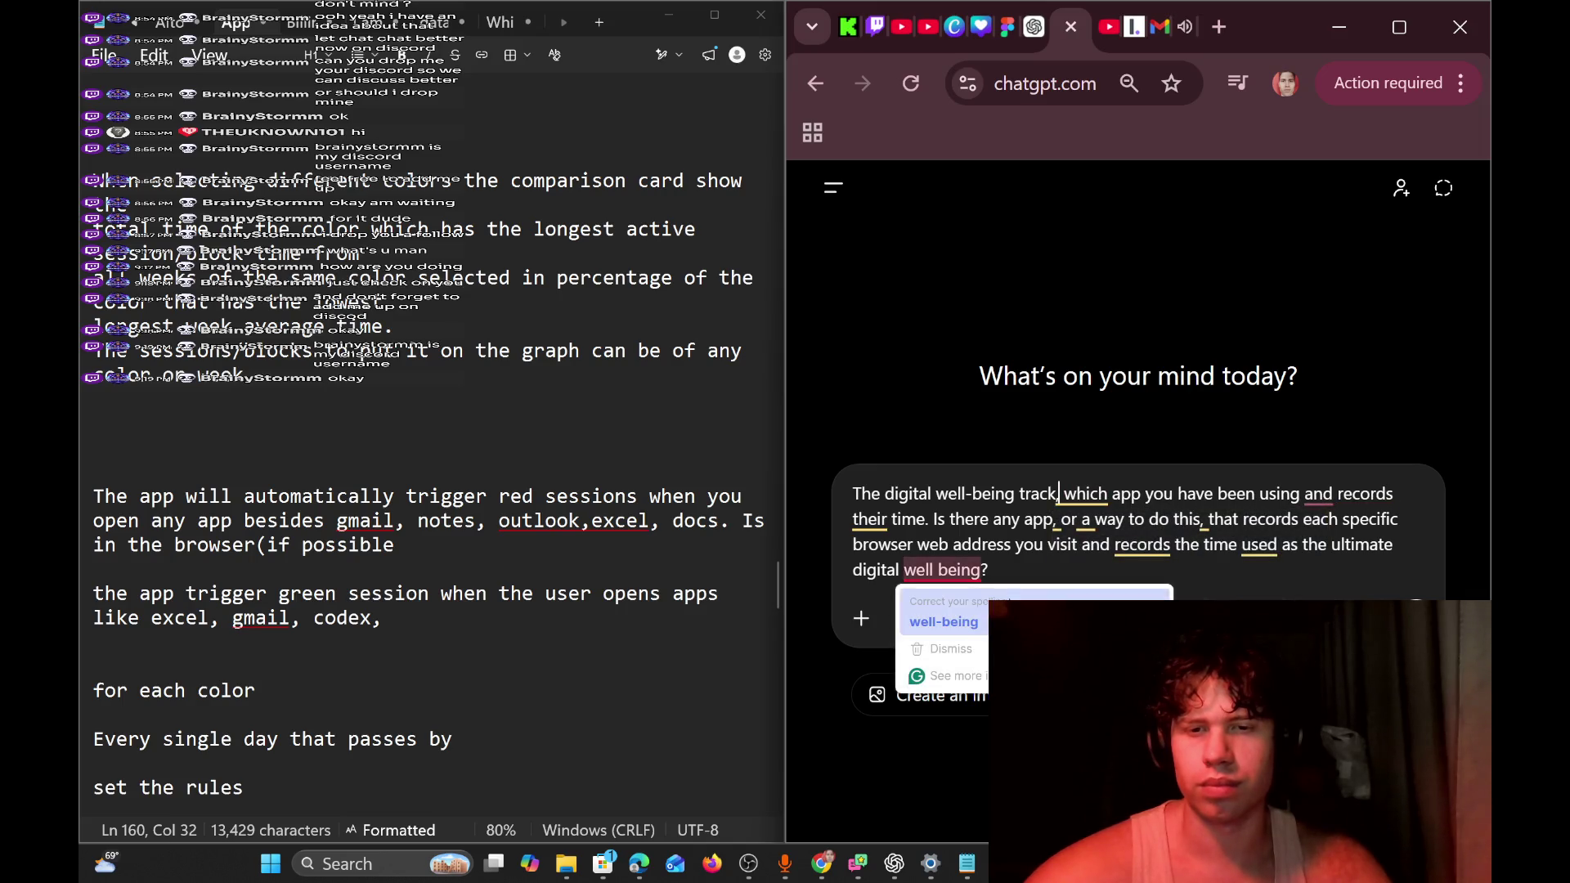
{"action": "left_click", "coordinate": [919, 617]}
{"action": "mouse_move", "coordinate": [1312, 494]}
{"action": "left_click", "coordinate": [1306, 544]}
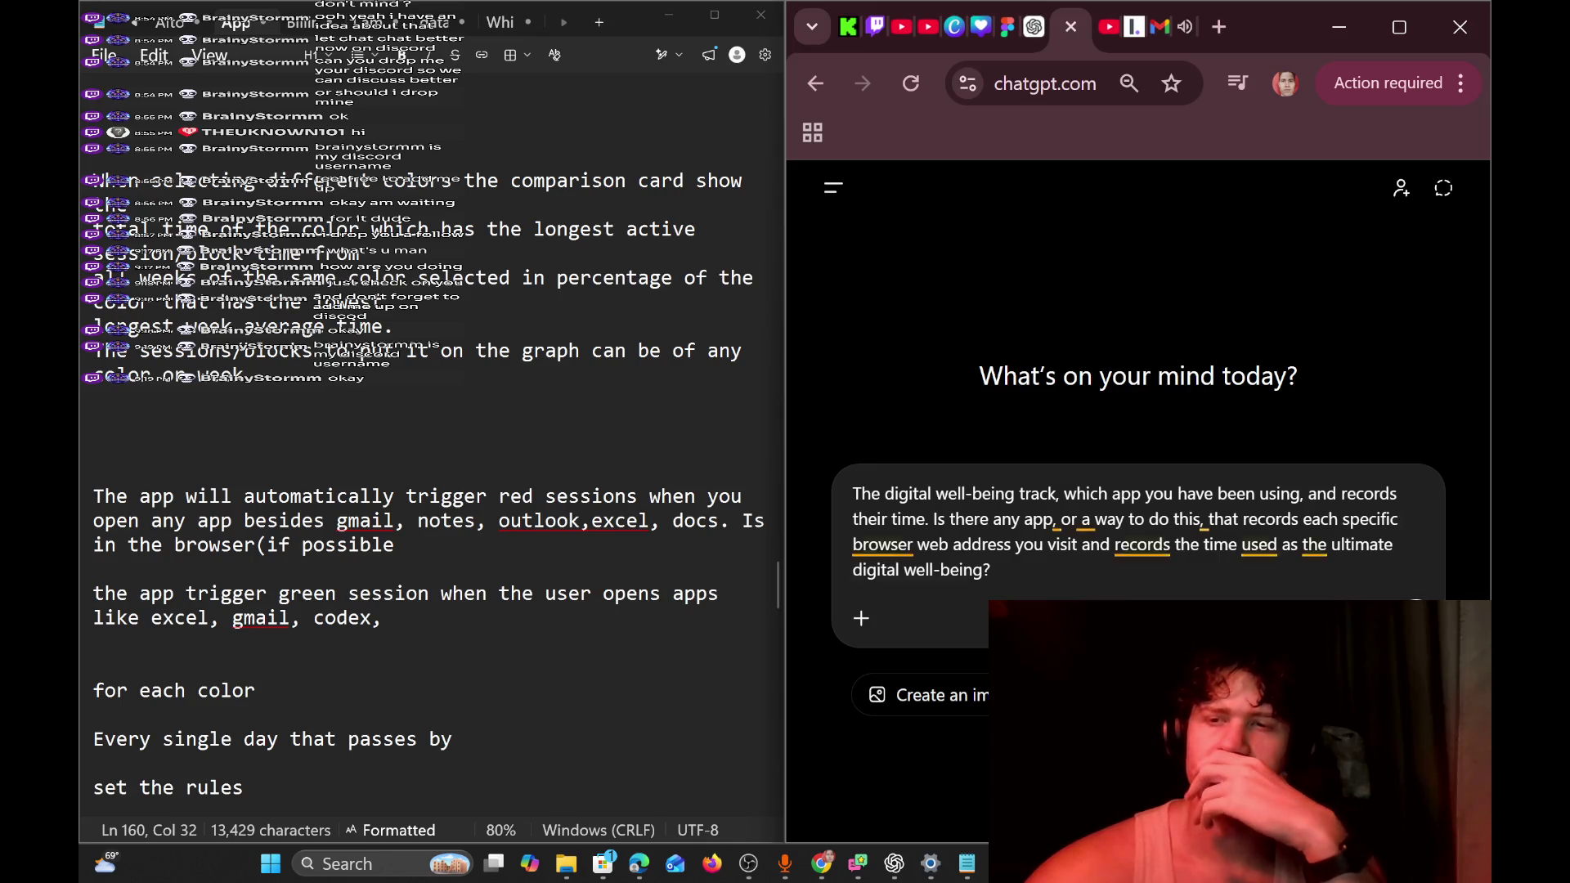
Send the question and highlight the 'domain-level or full URL/page-level tracking' phrase in the reply
{"action": "key", "text": "Return"}
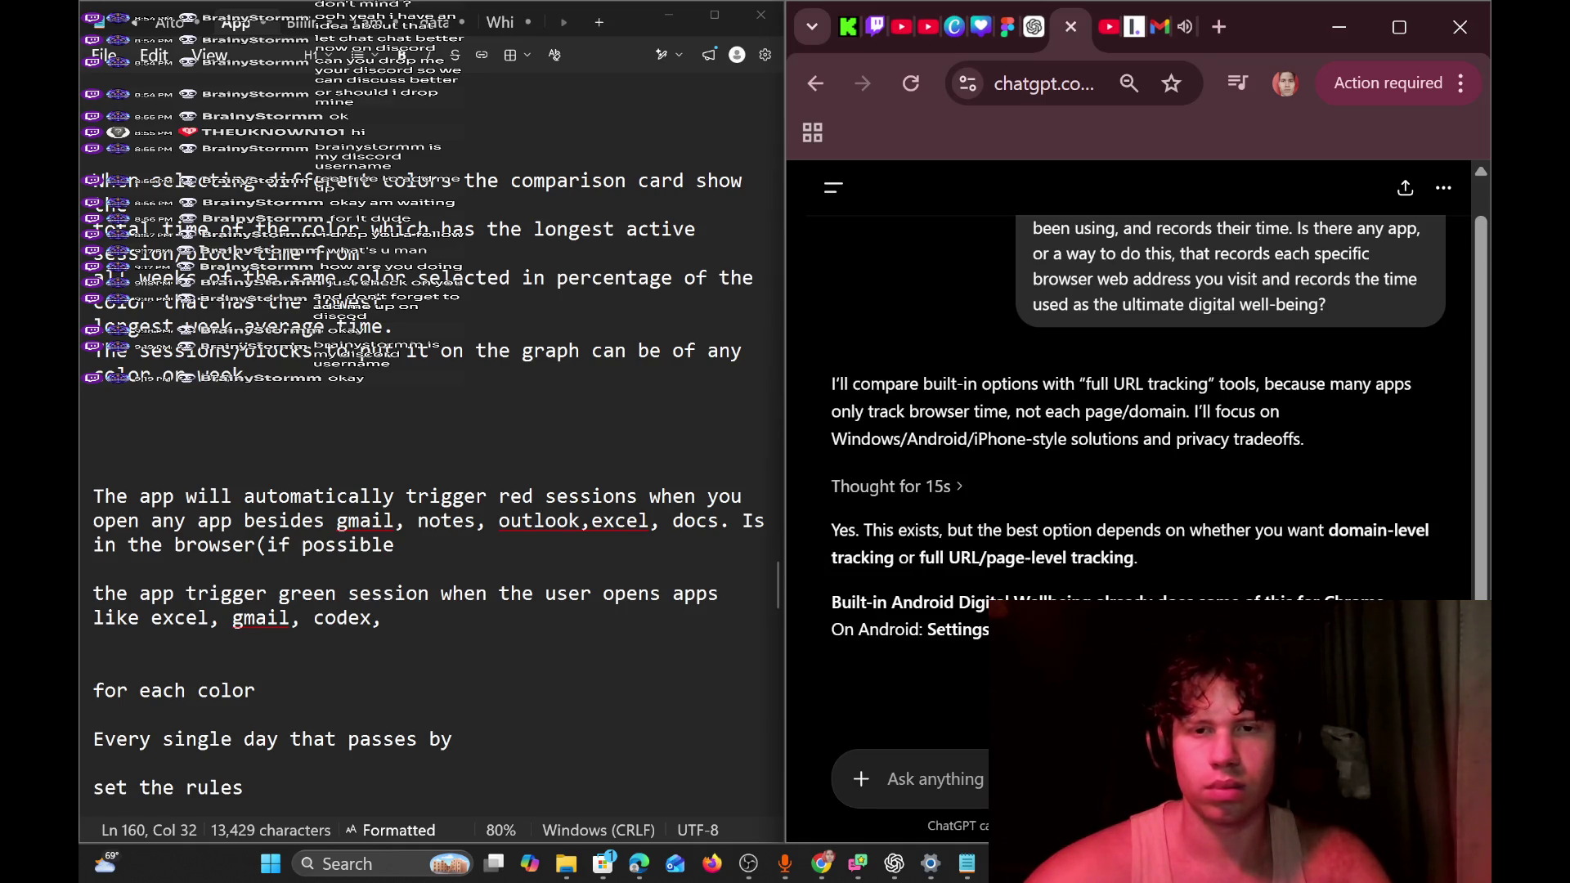
{"action": "scroll", "coordinate": [1191, 490], "scroll_direction": "down", "scroll_amount": 1}
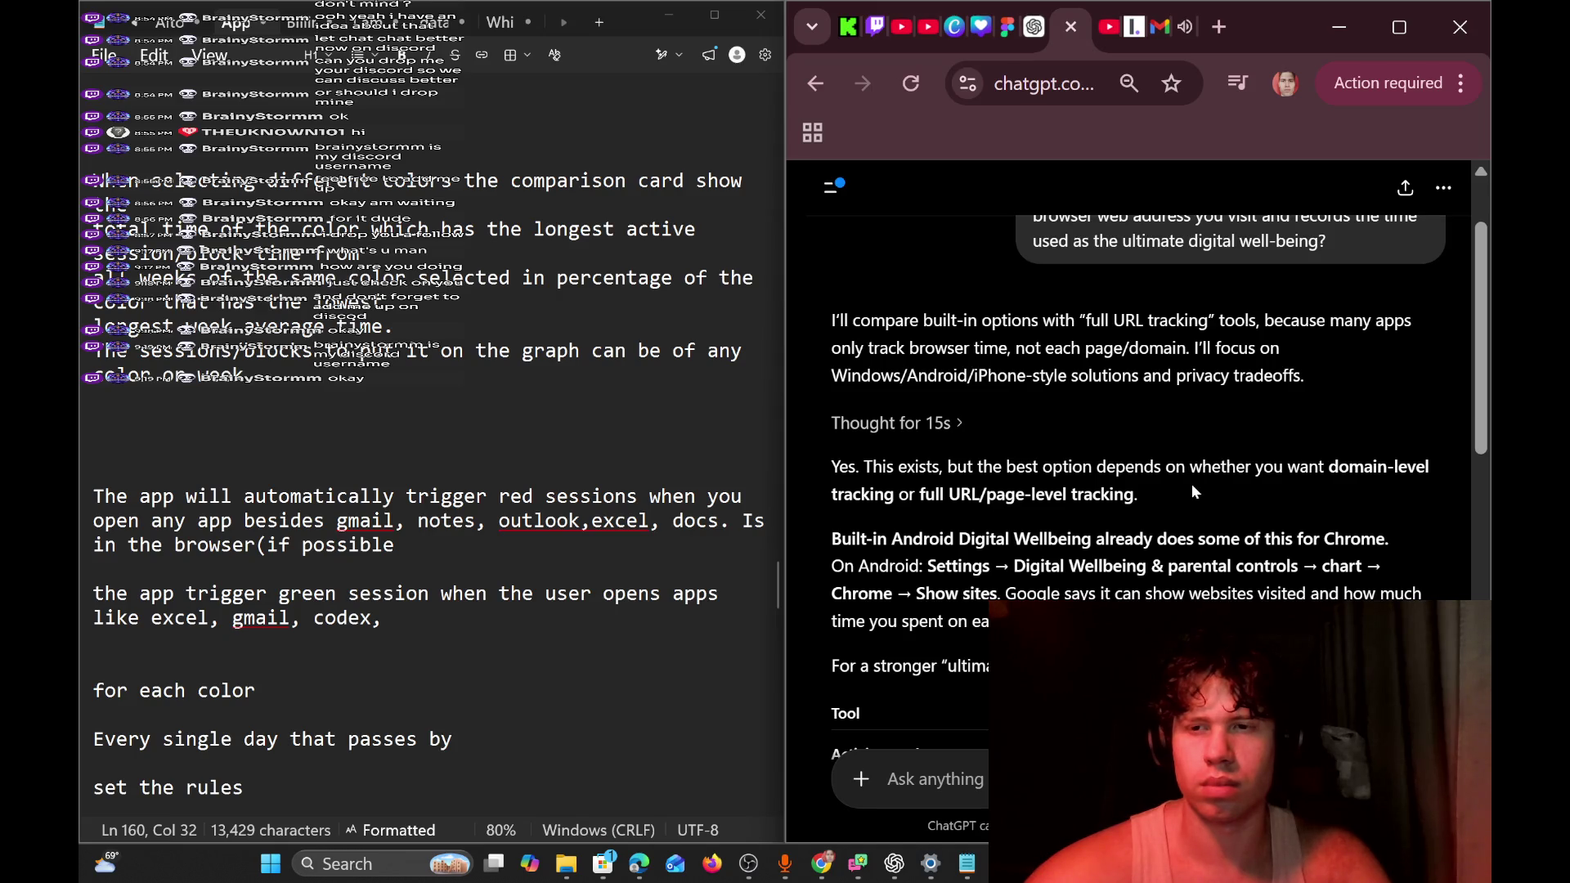
{"action": "left_click_drag", "start_coordinate": [1192, 489], "coordinate": [817, 478]}
{"action": "mouse_move", "coordinate": [1141, 494]}
{"action": "left_mouse_down"}
{"action": "mouse_move", "coordinate": [1348, 446]}
{"action": "mouse_move", "coordinate": [1346, 462]}
{"action": "left_mouse_up"}
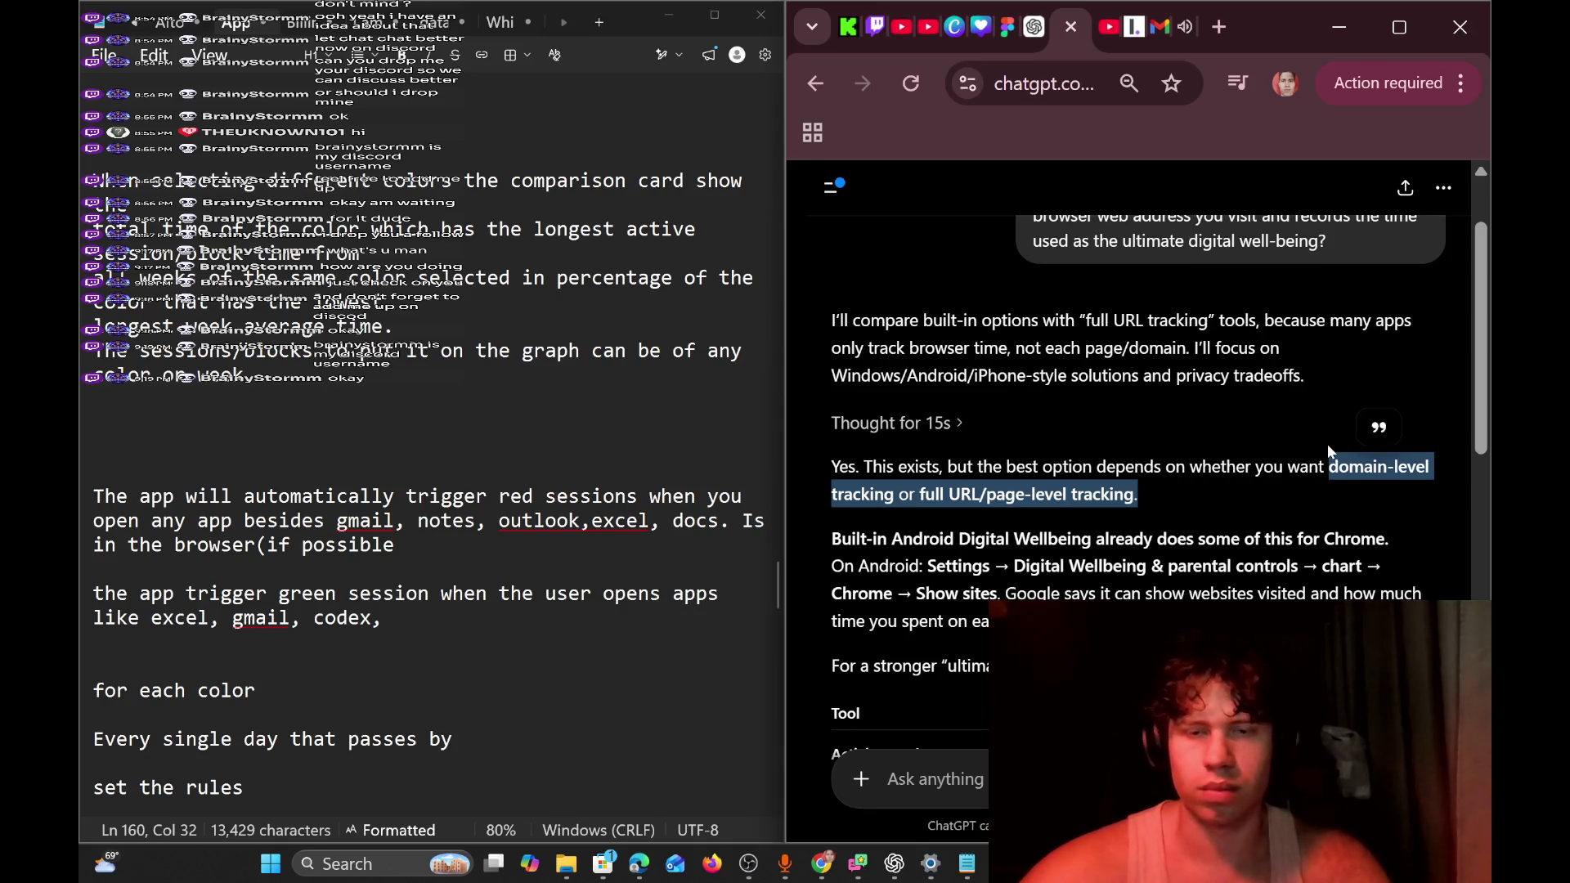
Quote the highlighted phrase and send the follow-up 'what is the difference'
{"action": "left_click", "coordinate": [1400, 427]}
{"action": "type", "text": "what is the di"}
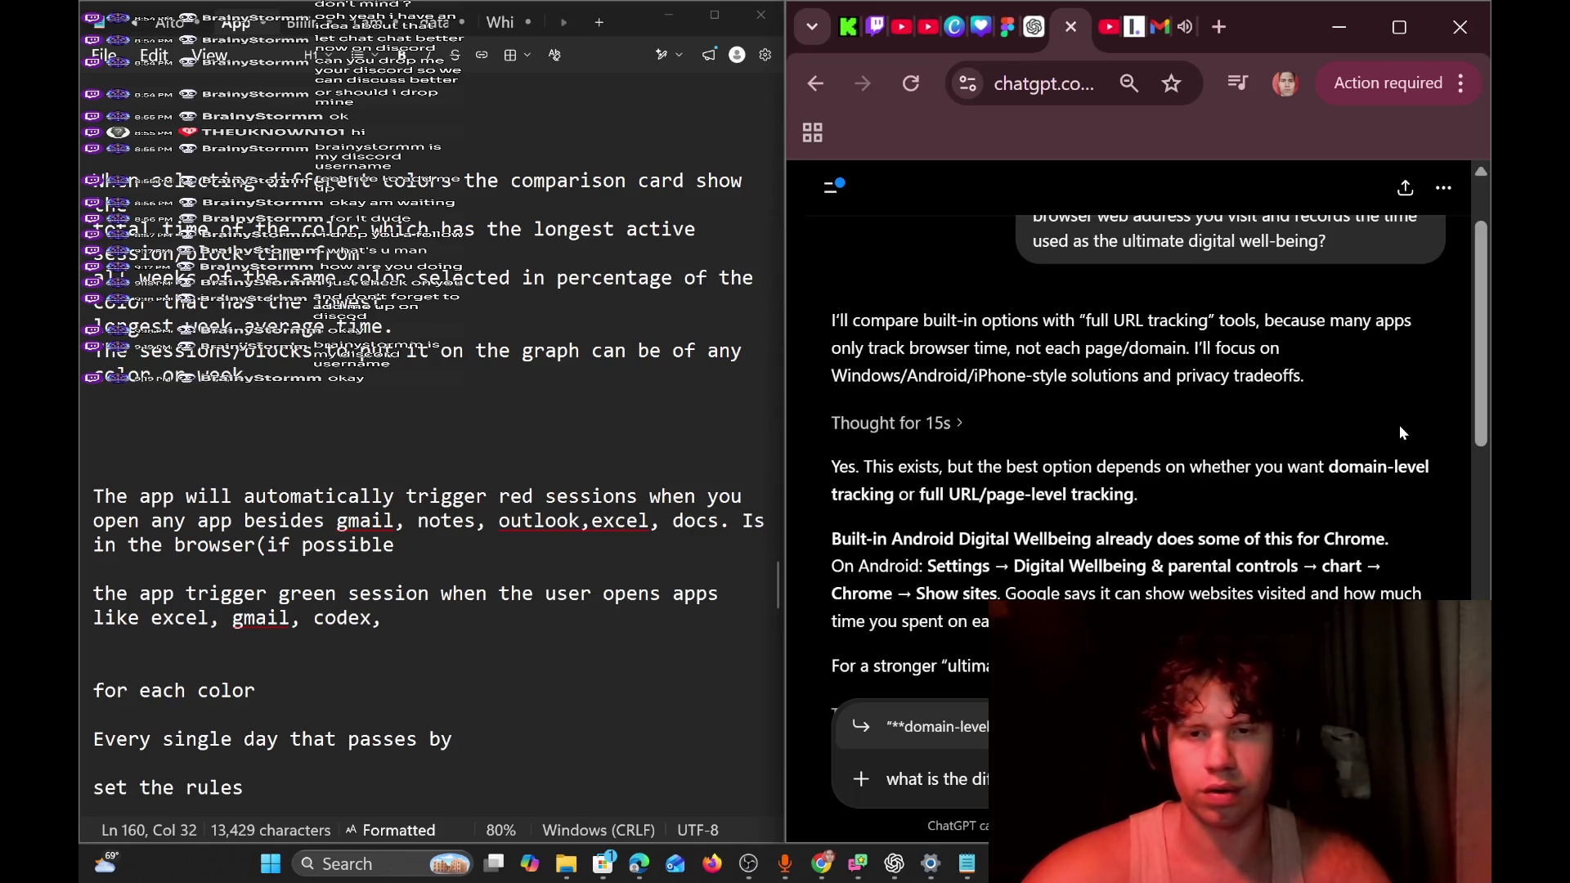
{"action": "key", "text": "Return"}
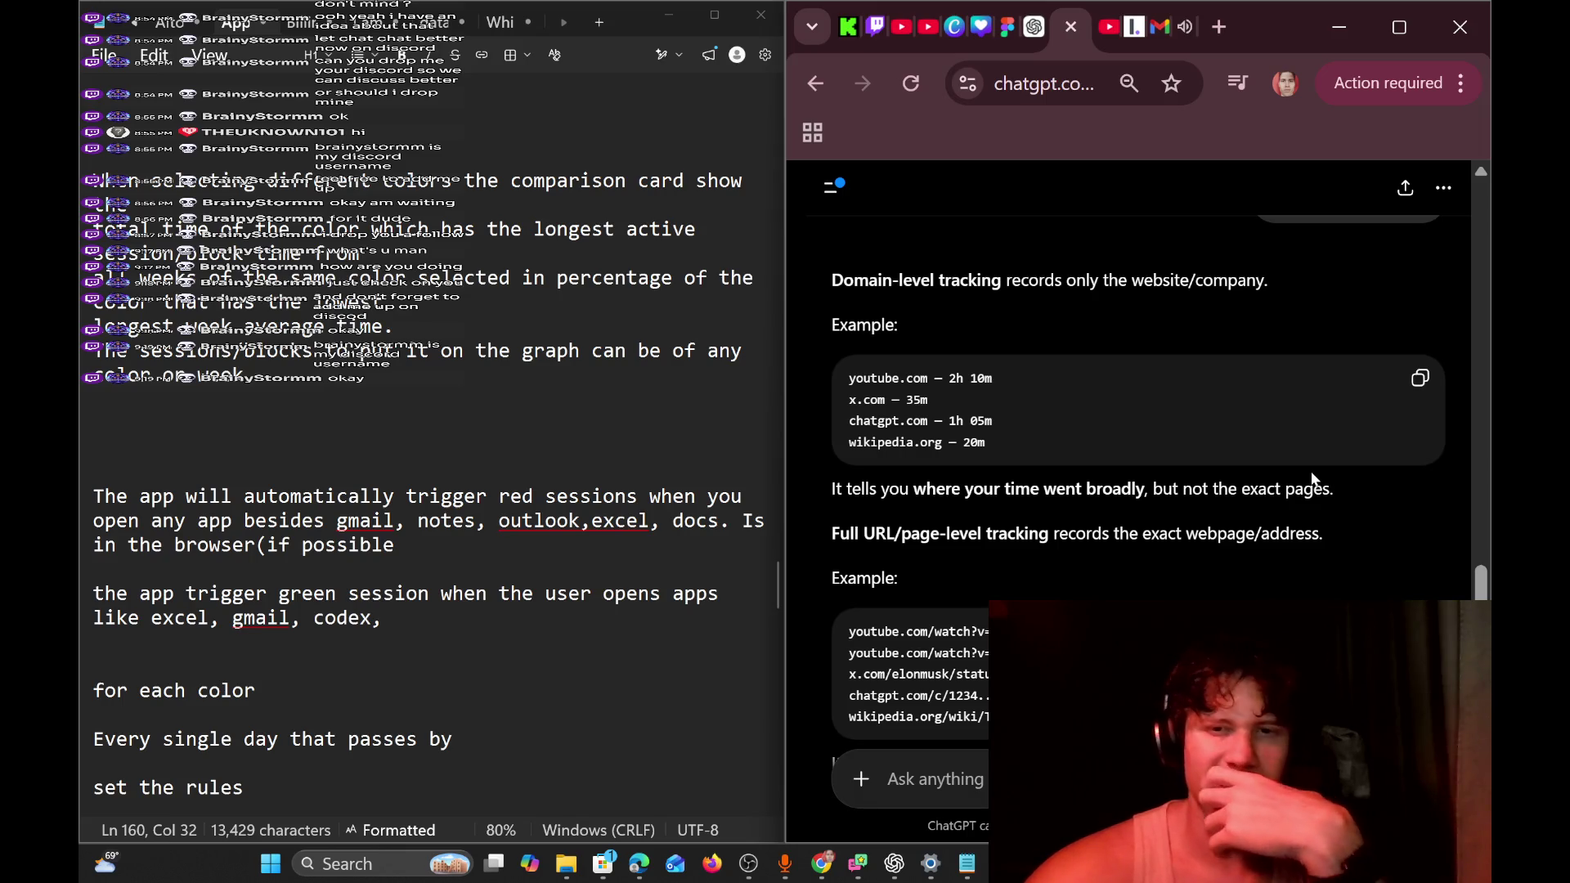
Scroll the answer and highlight the ManicTime and ActivityWatch recommendation paragraphs
{"action": "scroll", "coordinate": [1311, 474], "scroll_direction": "up", "scroll_amount": 5}
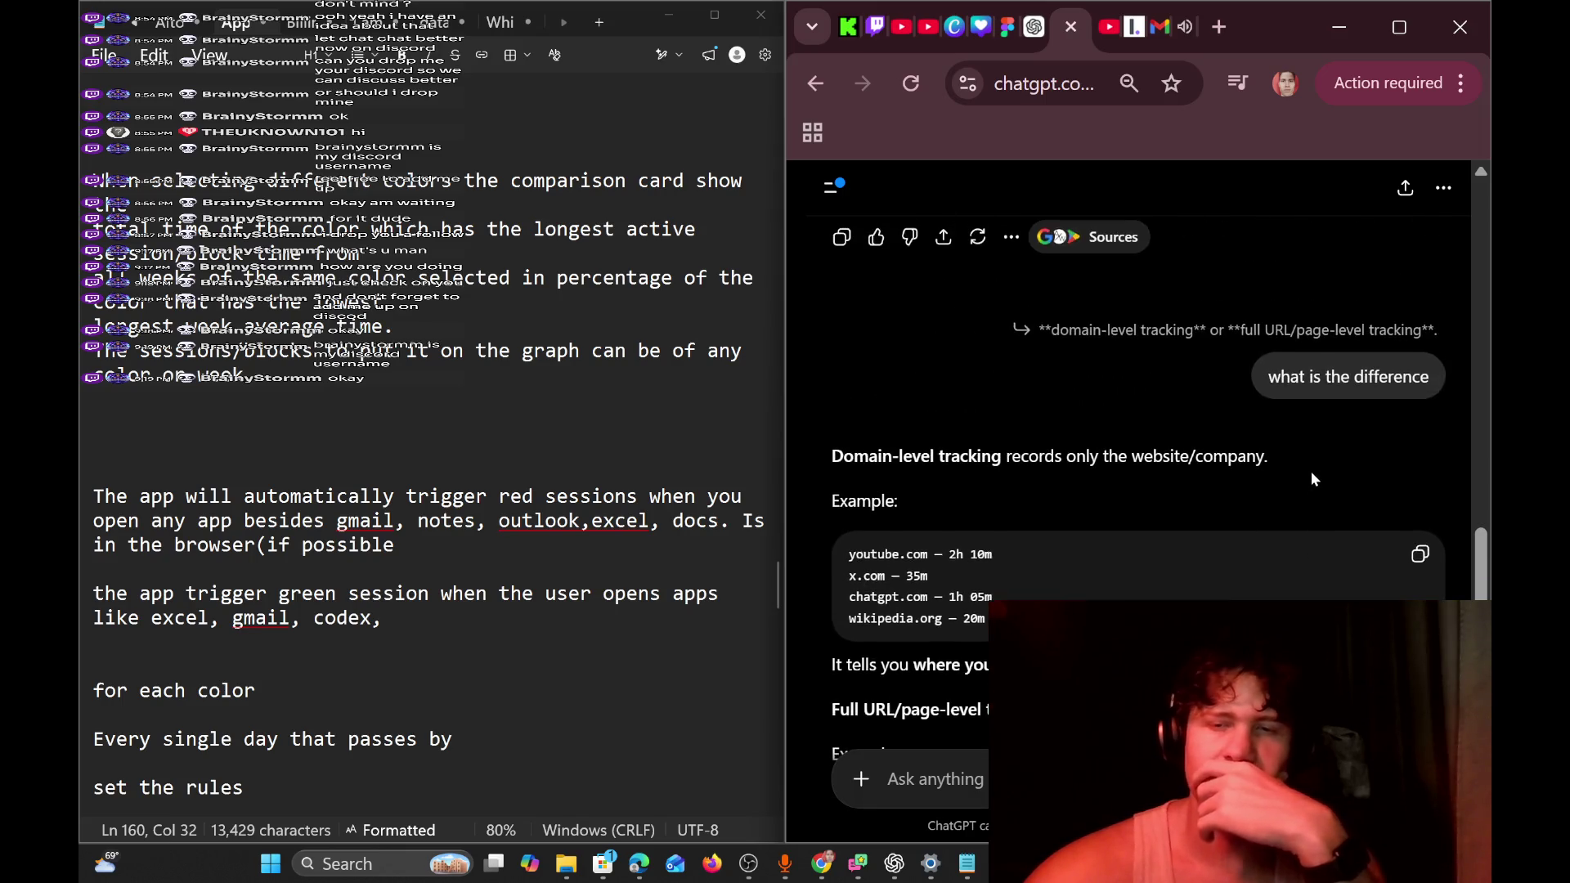
{"action": "scroll", "coordinate": [1311, 474], "scroll_direction": "up", "scroll_amount": 2}
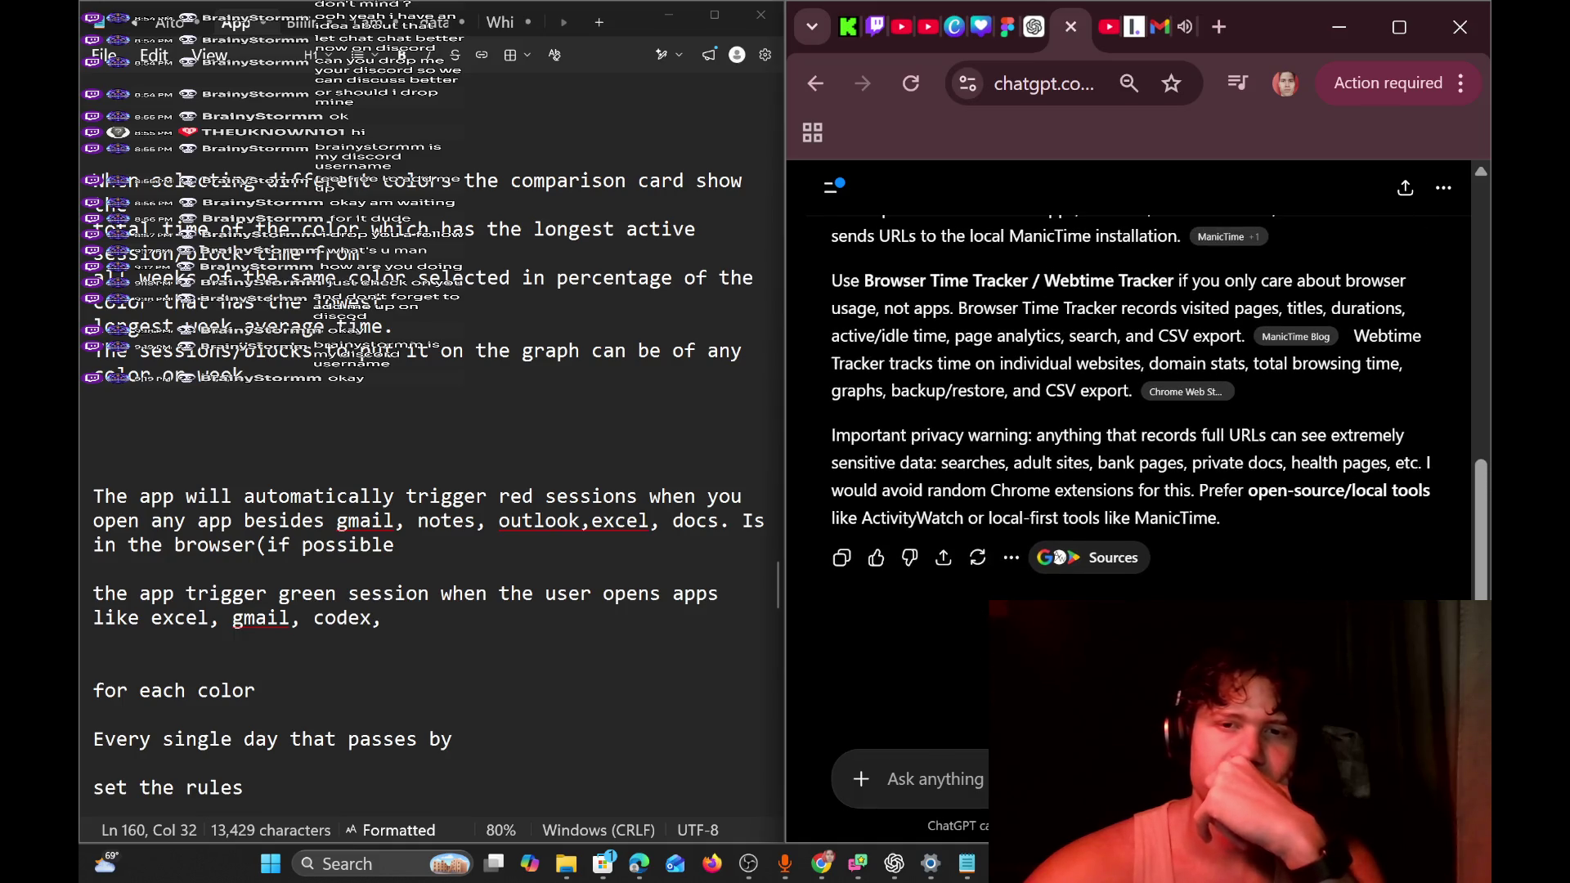
{"action": "scroll", "coordinate": [1311, 475], "scroll_direction": "up", "scroll_amount": 2}
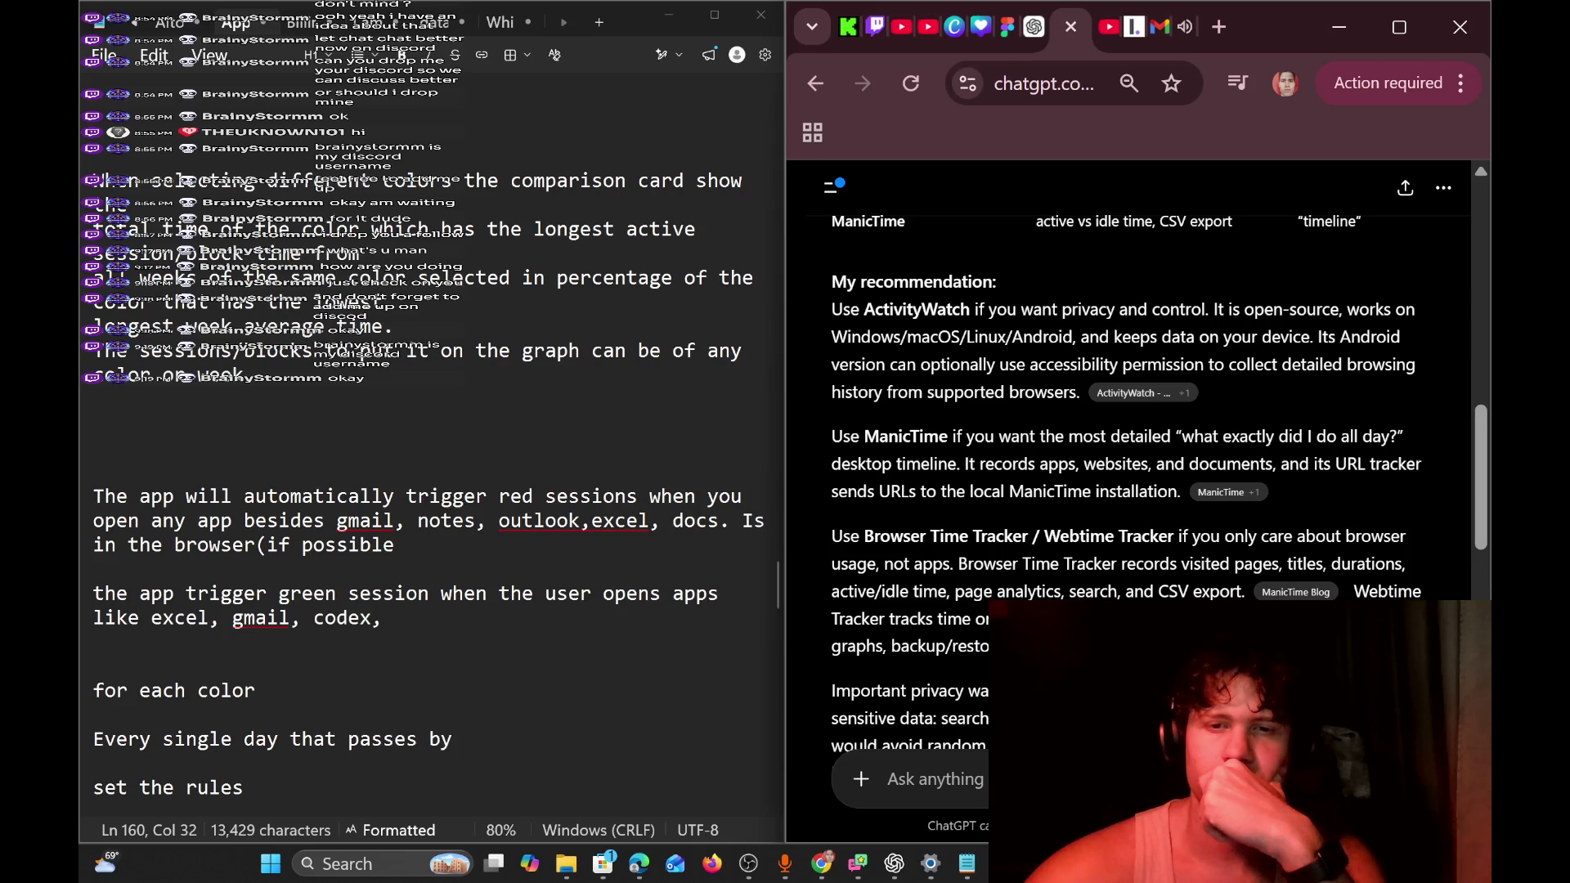
{"action": "scroll", "coordinate": [1145, 475], "scroll_direction": "up", "scroll_amount": 1}
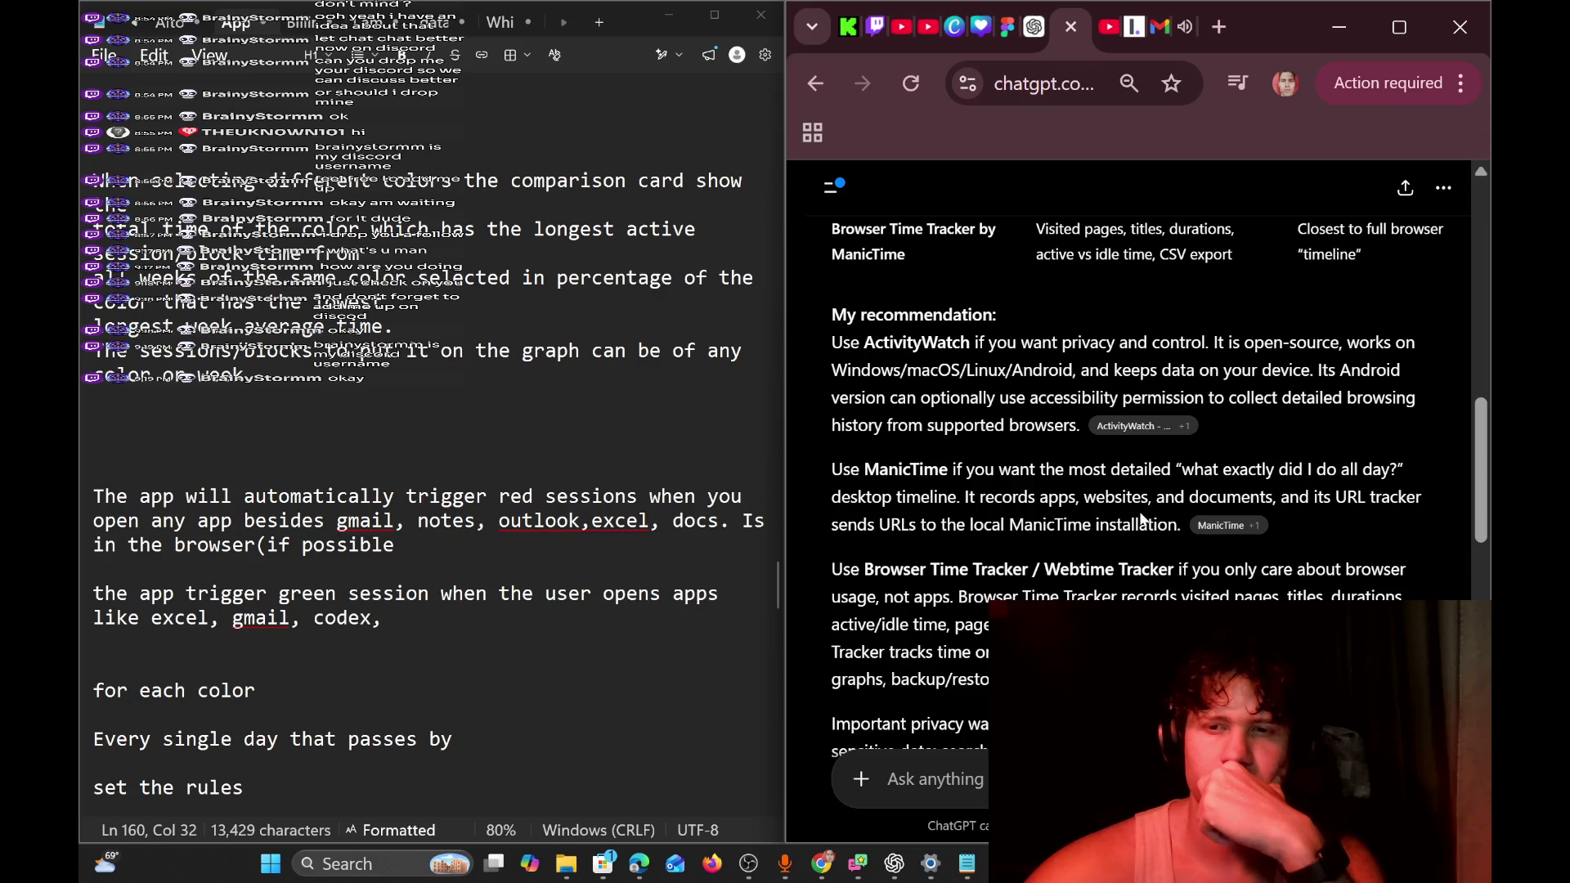
{"action": "mouse_move", "coordinate": [1289, 517]}
{"action": "left_mouse_down"}
{"action": "mouse_move", "coordinate": [812, 430]}
{"action": "mouse_move", "coordinate": [852, 450]}
{"action": "mouse_move", "coordinate": [833, 461]}
{"action": "left_mouse_up"}
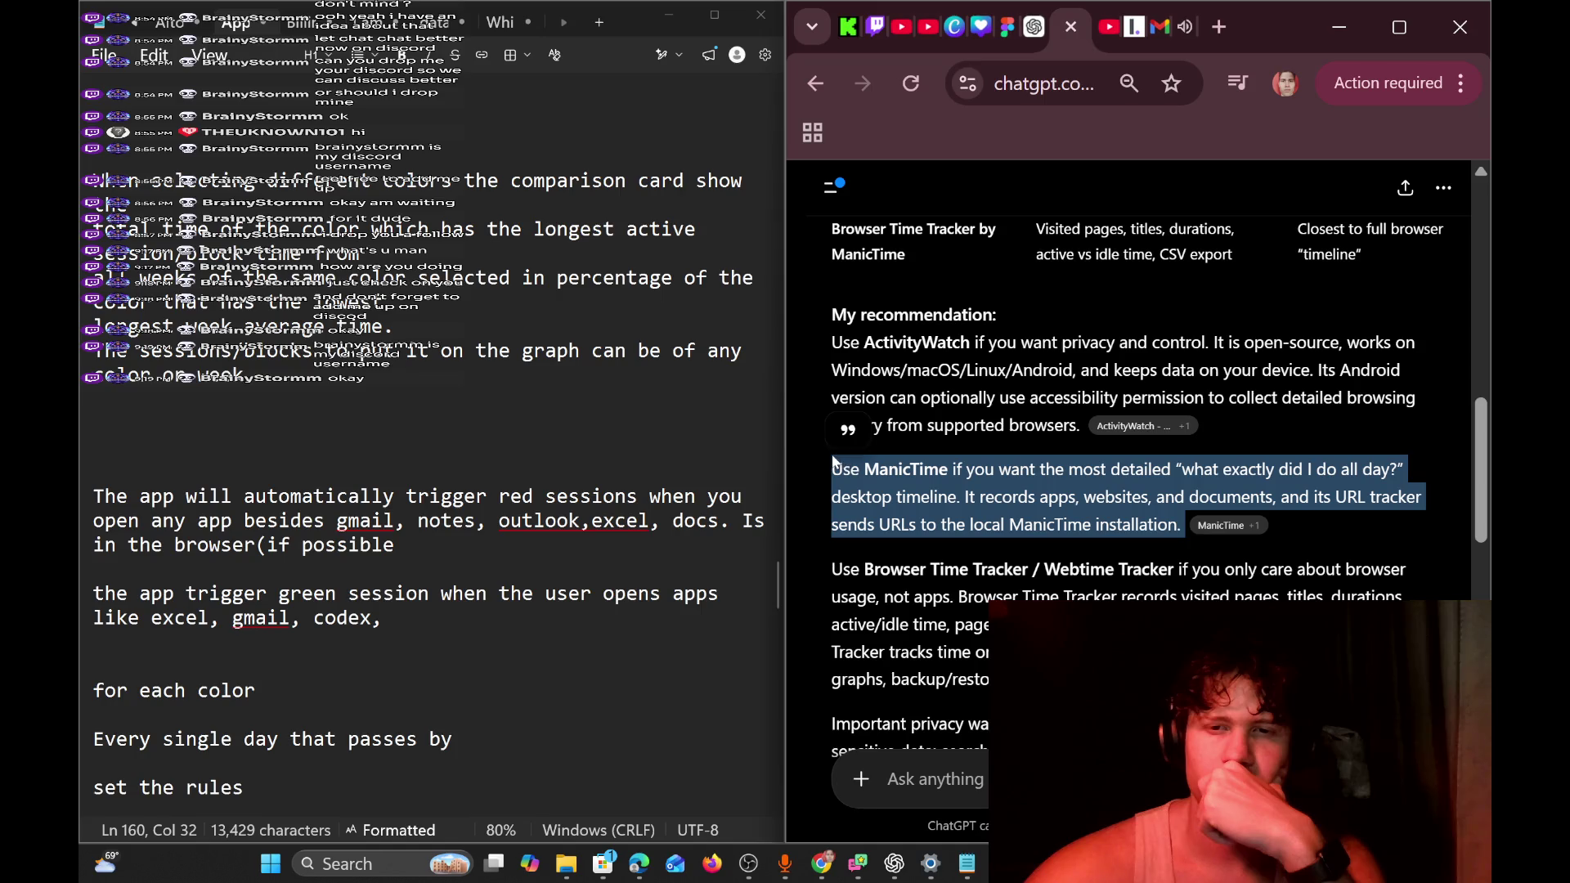
{"action": "left_click", "coordinate": [1257, 417]}
{"action": "mouse_move", "coordinate": [1263, 433]}
{"action": "left_mouse_down"}
{"action": "mouse_move", "coordinate": [843, 347]}
{"action": "mouse_move", "coordinate": [830, 317]}
{"action": "left_mouse_up"}
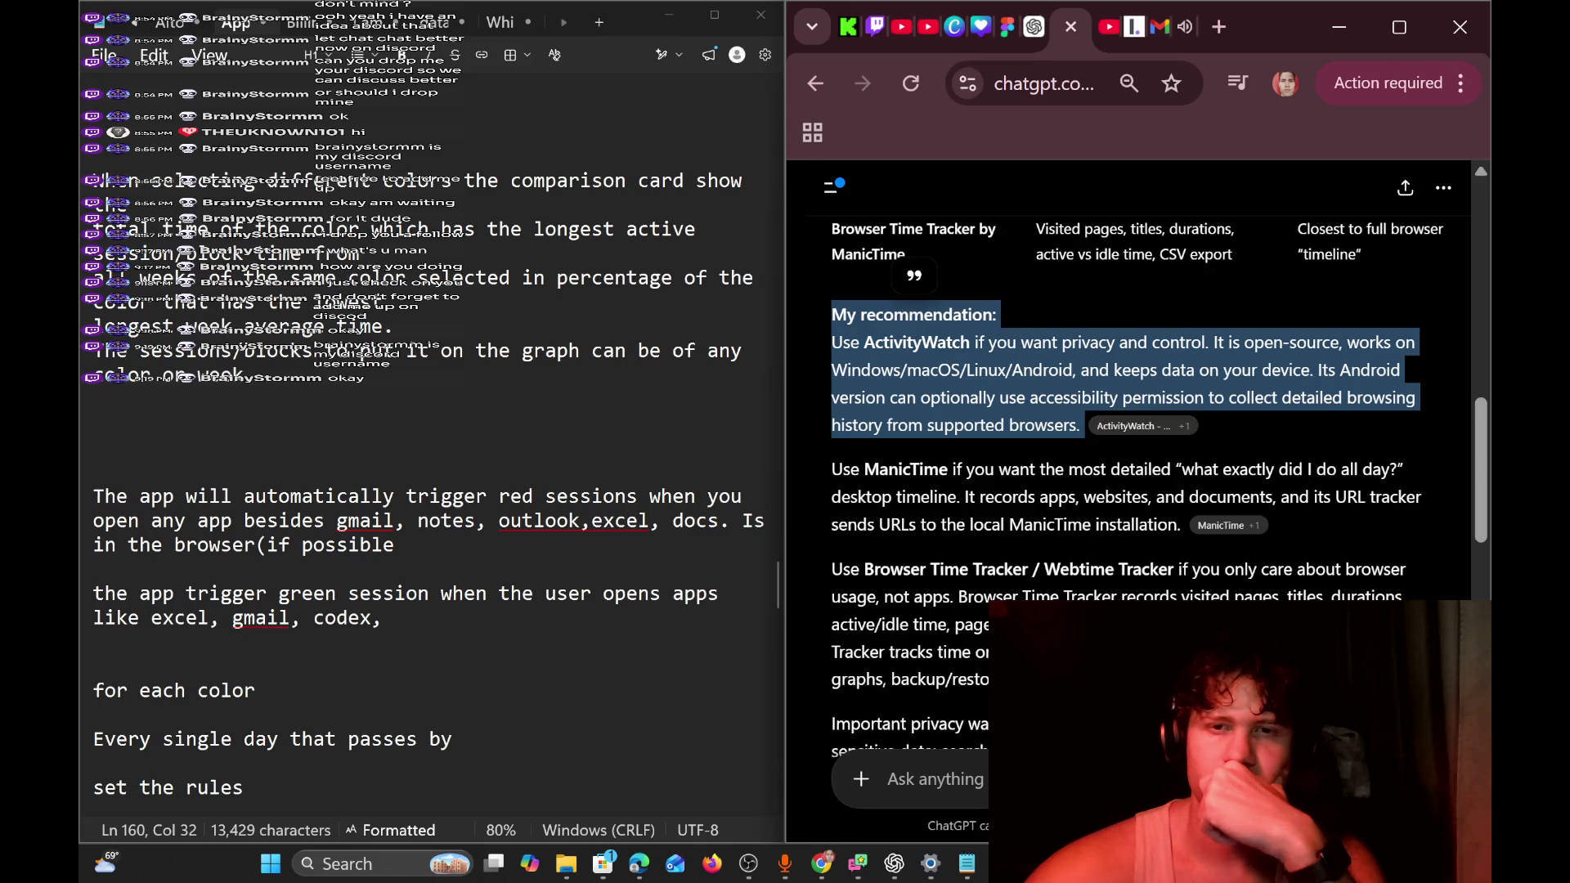
{"action": "left_click", "coordinate": [830, 318]}
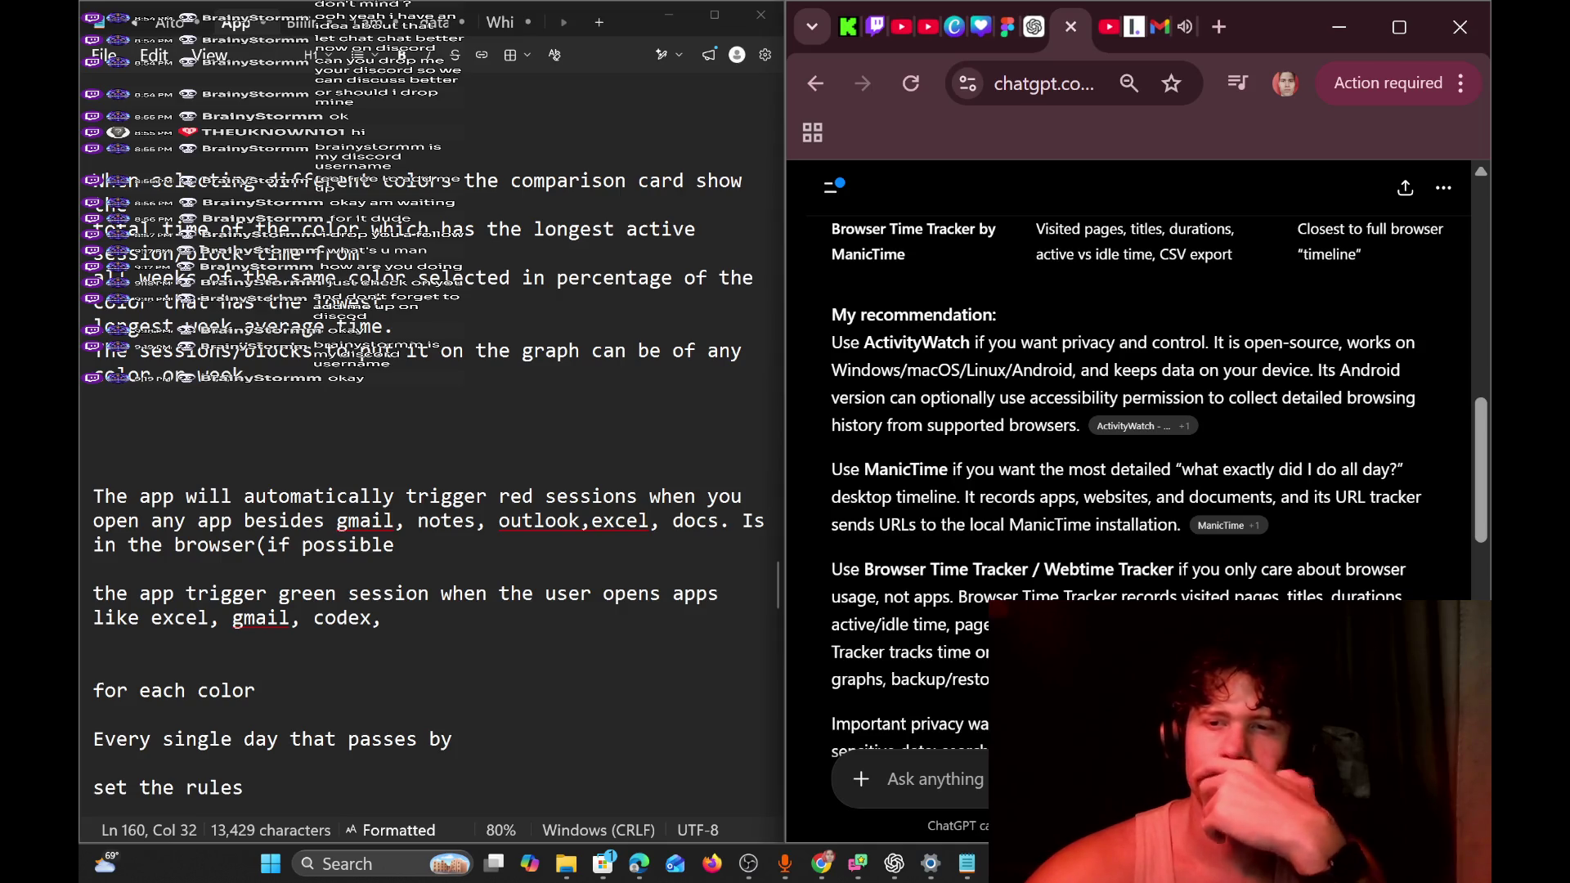
{"action": "scroll", "coordinate": [1284, 394], "scroll_direction": "up", "scroll_amount": 3}
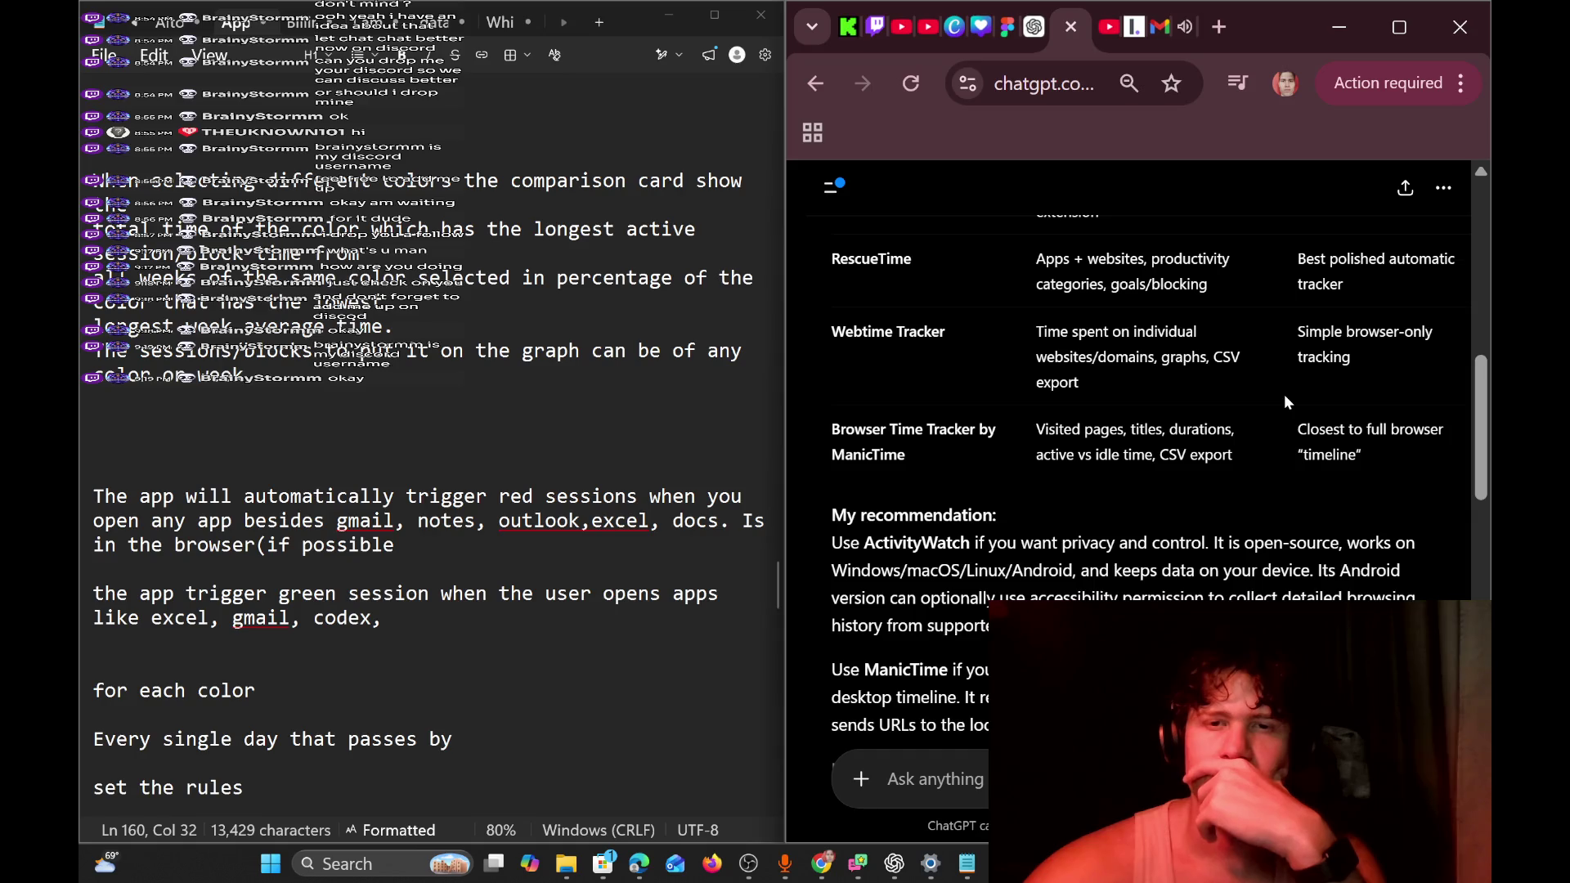
{"action": "scroll", "coordinate": [1284, 394], "scroll_direction": "up", "scroll_amount": 1}
{"action": "scroll", "coordinate": [1283, 394], "scroll_direction": "up", "scroll_amount": 1}
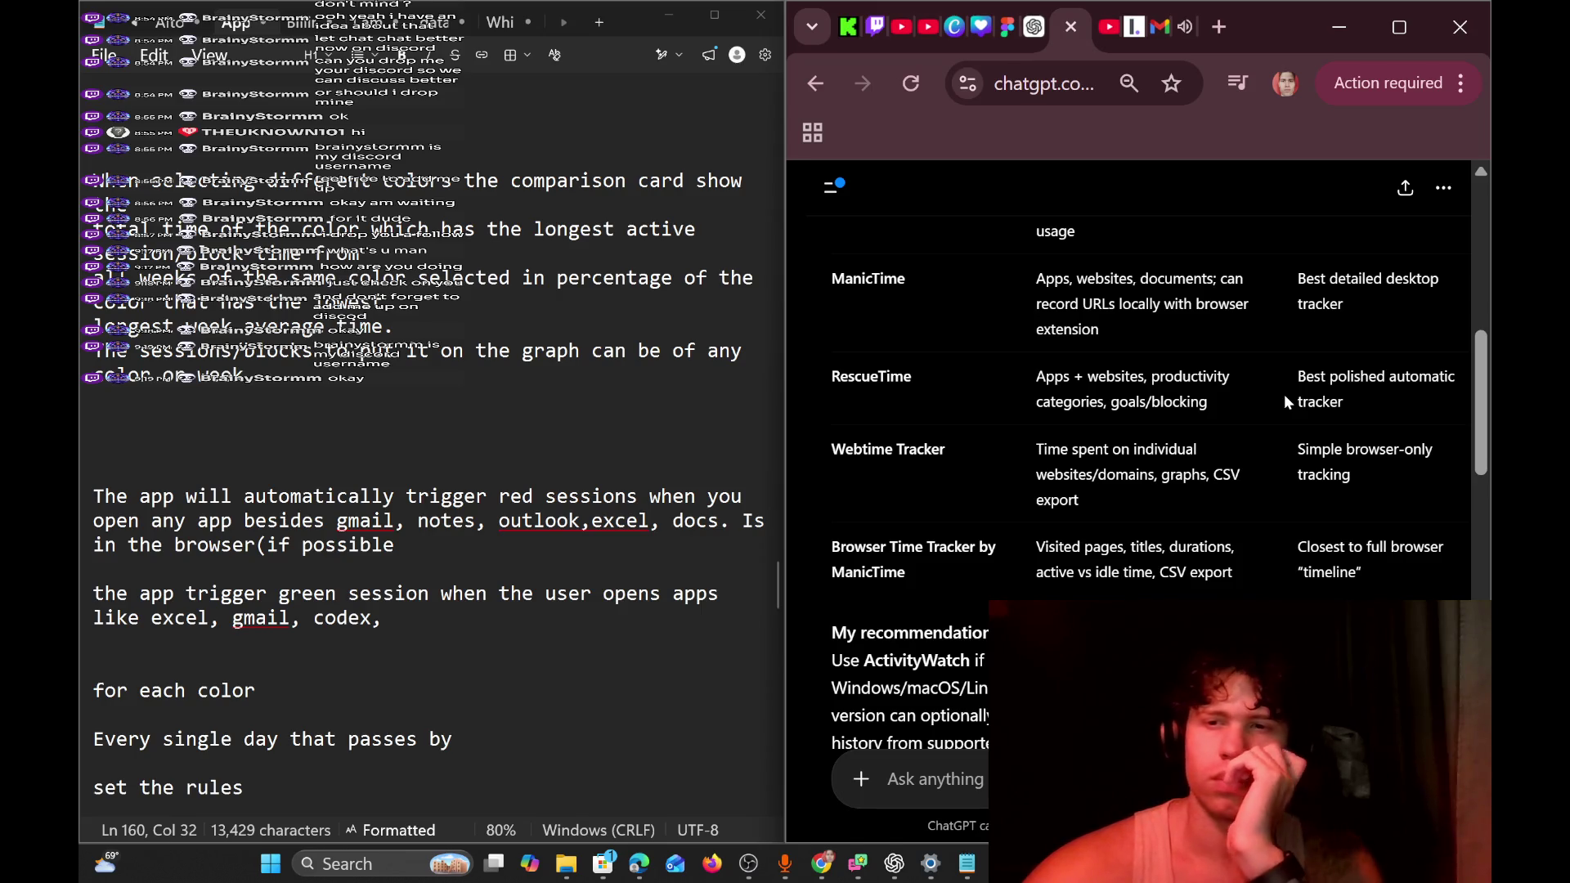
{"action": "scroll", "coordinate": [1284, 394], "scroll_direction": "up", "scroll_amount": 1}
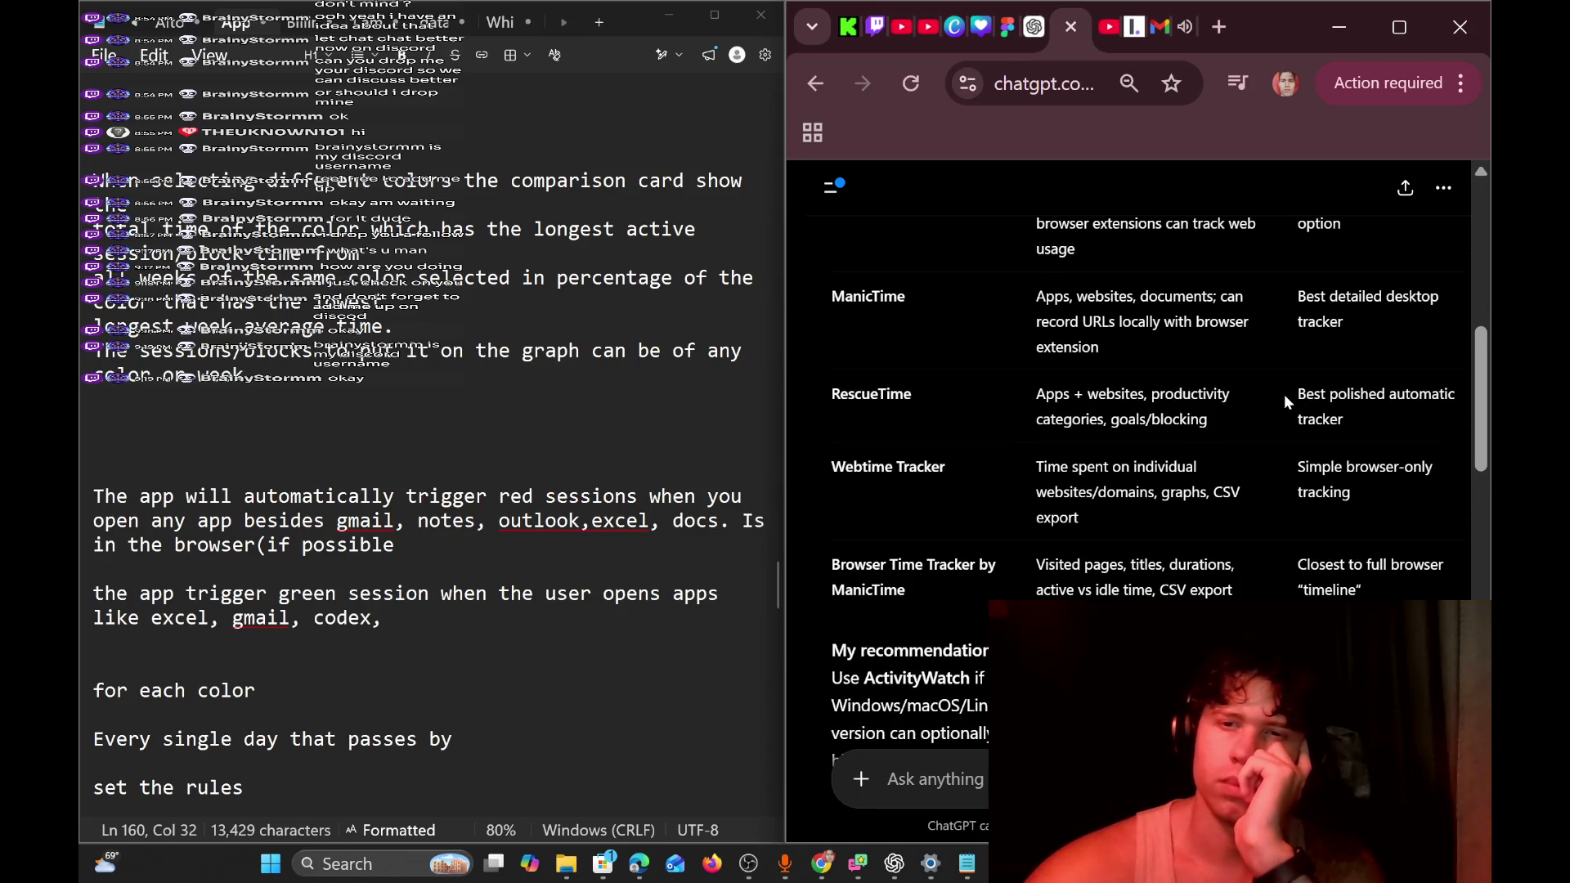
{"action": "scroll", "coordinate": [1284, 395], "scroll_direction": "up", "scroll_amount": 1}
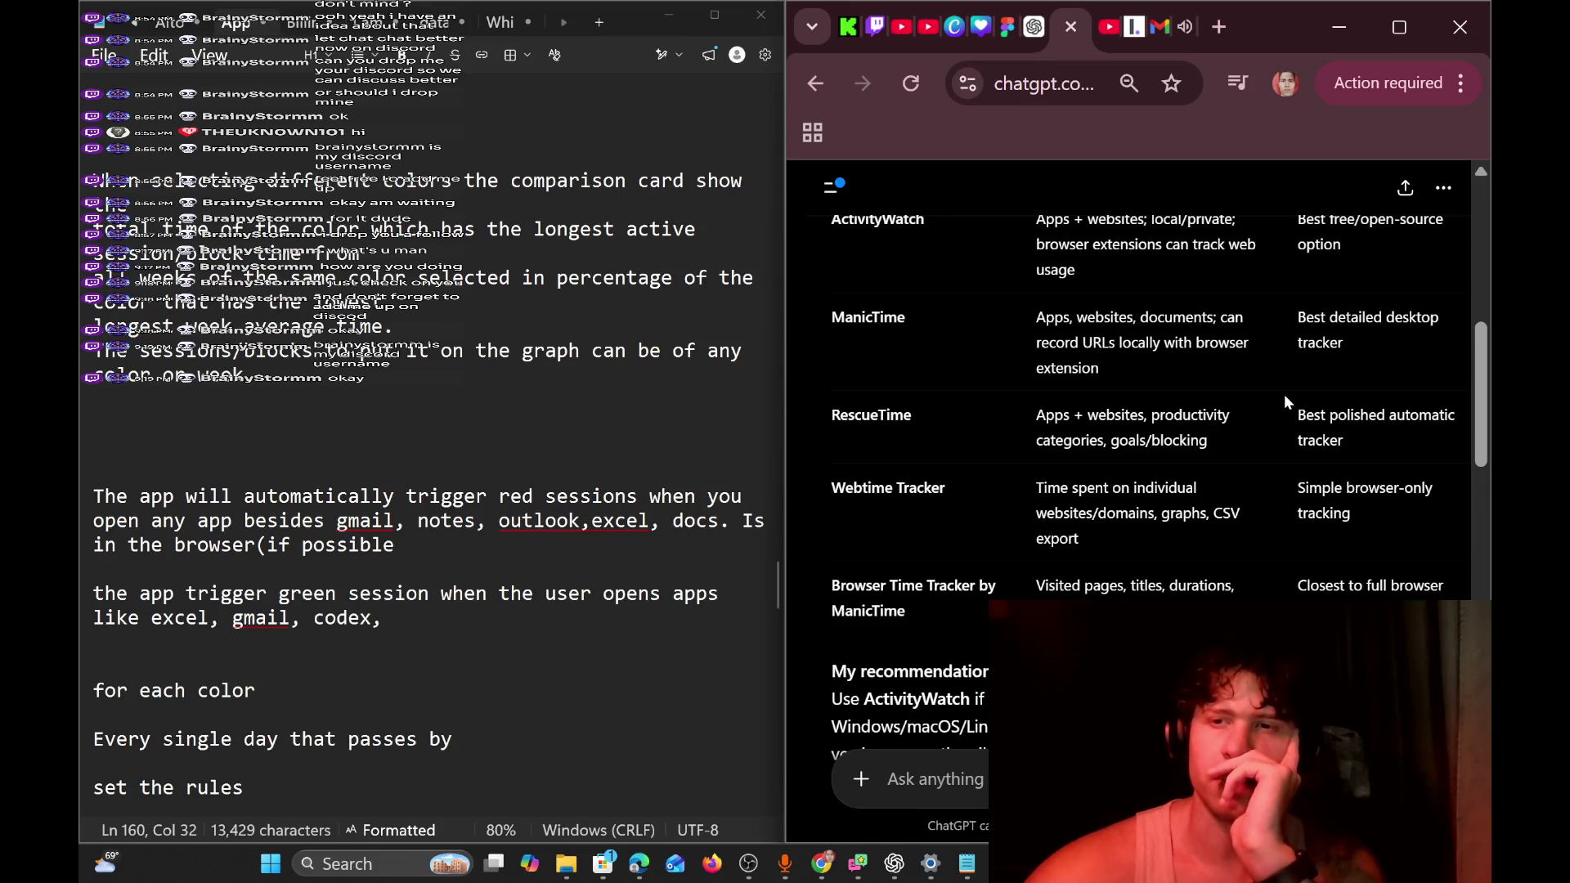
{"action": "scroll", "coordinate": [1284, 395], "scroll_direction": "up", "scroll_amount": 3}
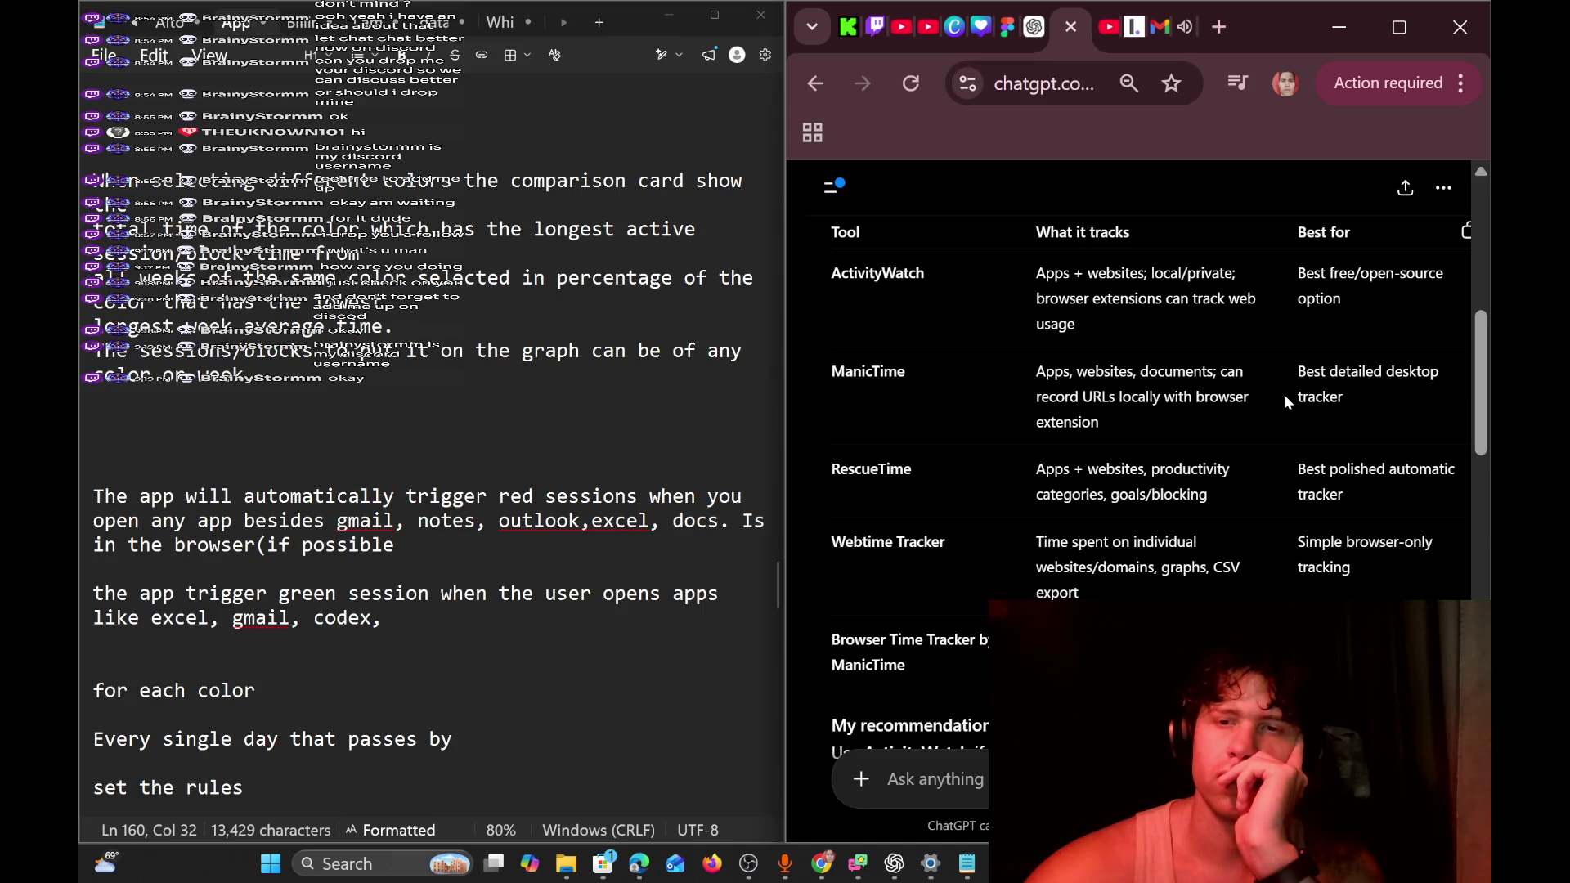
{"action": "scroll", "coordinate": [1284, 394], "scroll_direction": "down", "scroll_amount": 1}
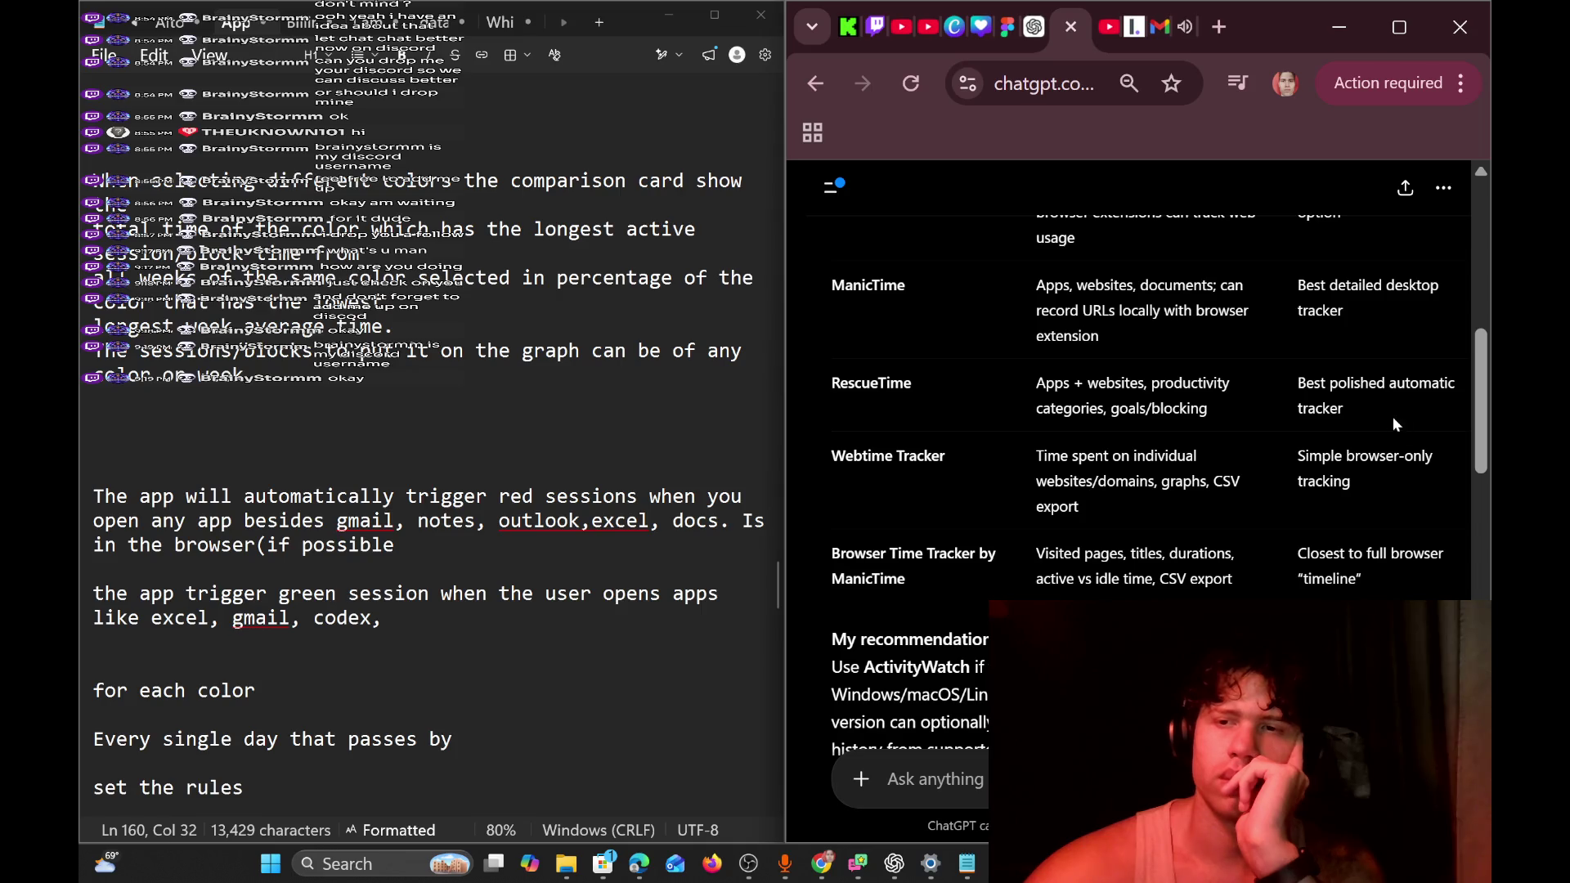
{"action": "mouse_move", "coordinate": [1369, 572]}
{"action": "left_mouse_down"}
{"action": "mouse_move", "coordinate": [1063, 479]}
{"action": "mouse_move", "coordinate": [813, 370]}
{"action": "mouse_move", "coordinate": [837, 400]}
{"action": "left_mouse_up"}
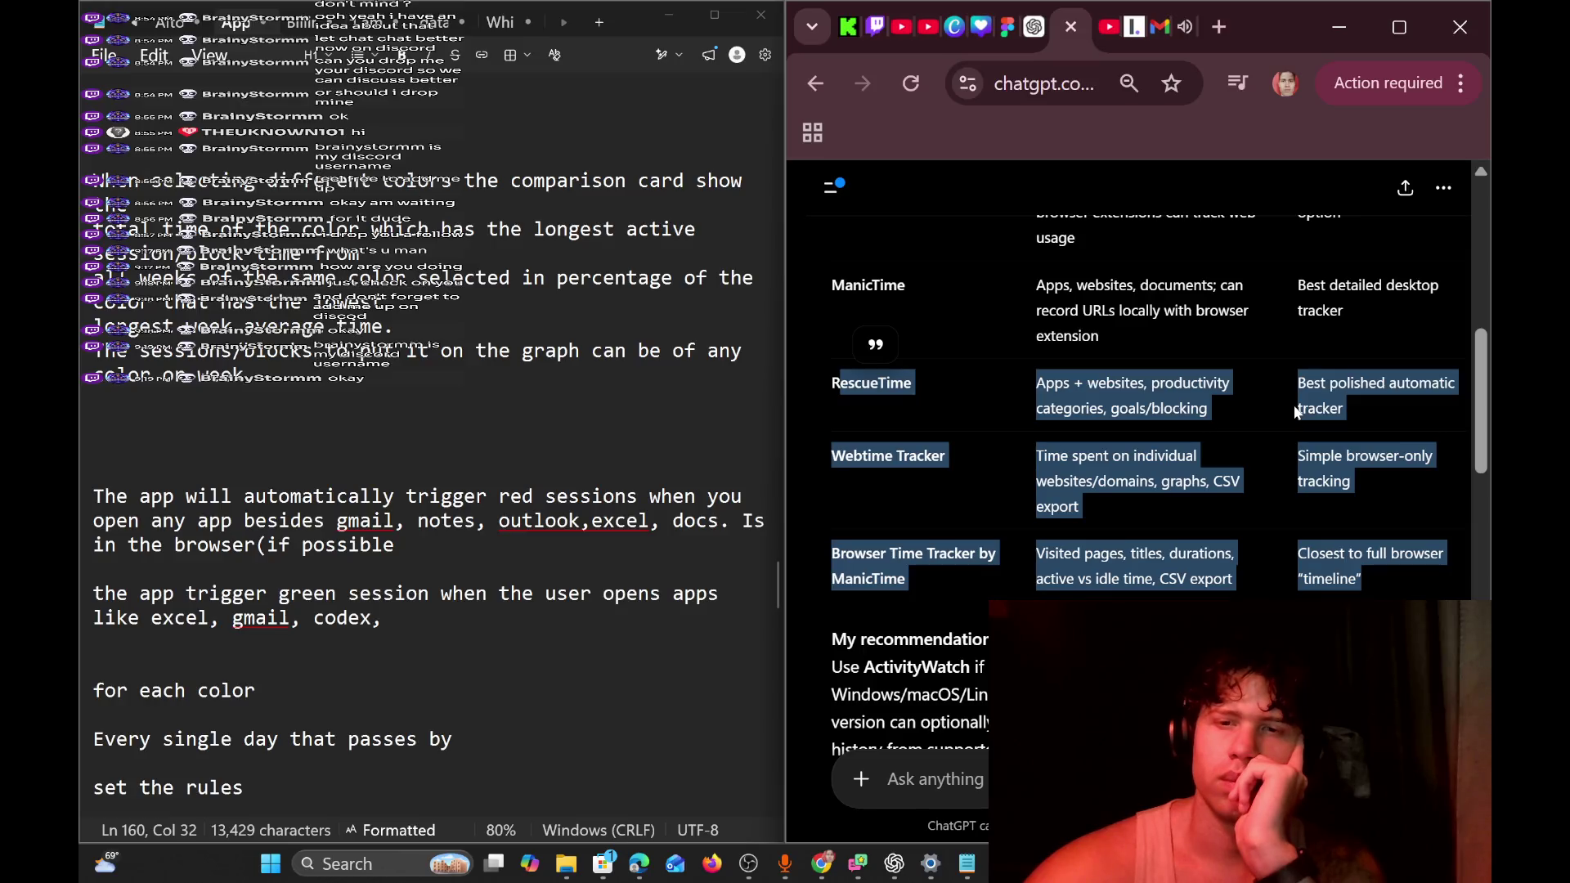
{"action": "left_click", "coordinate": [1297, 412]}
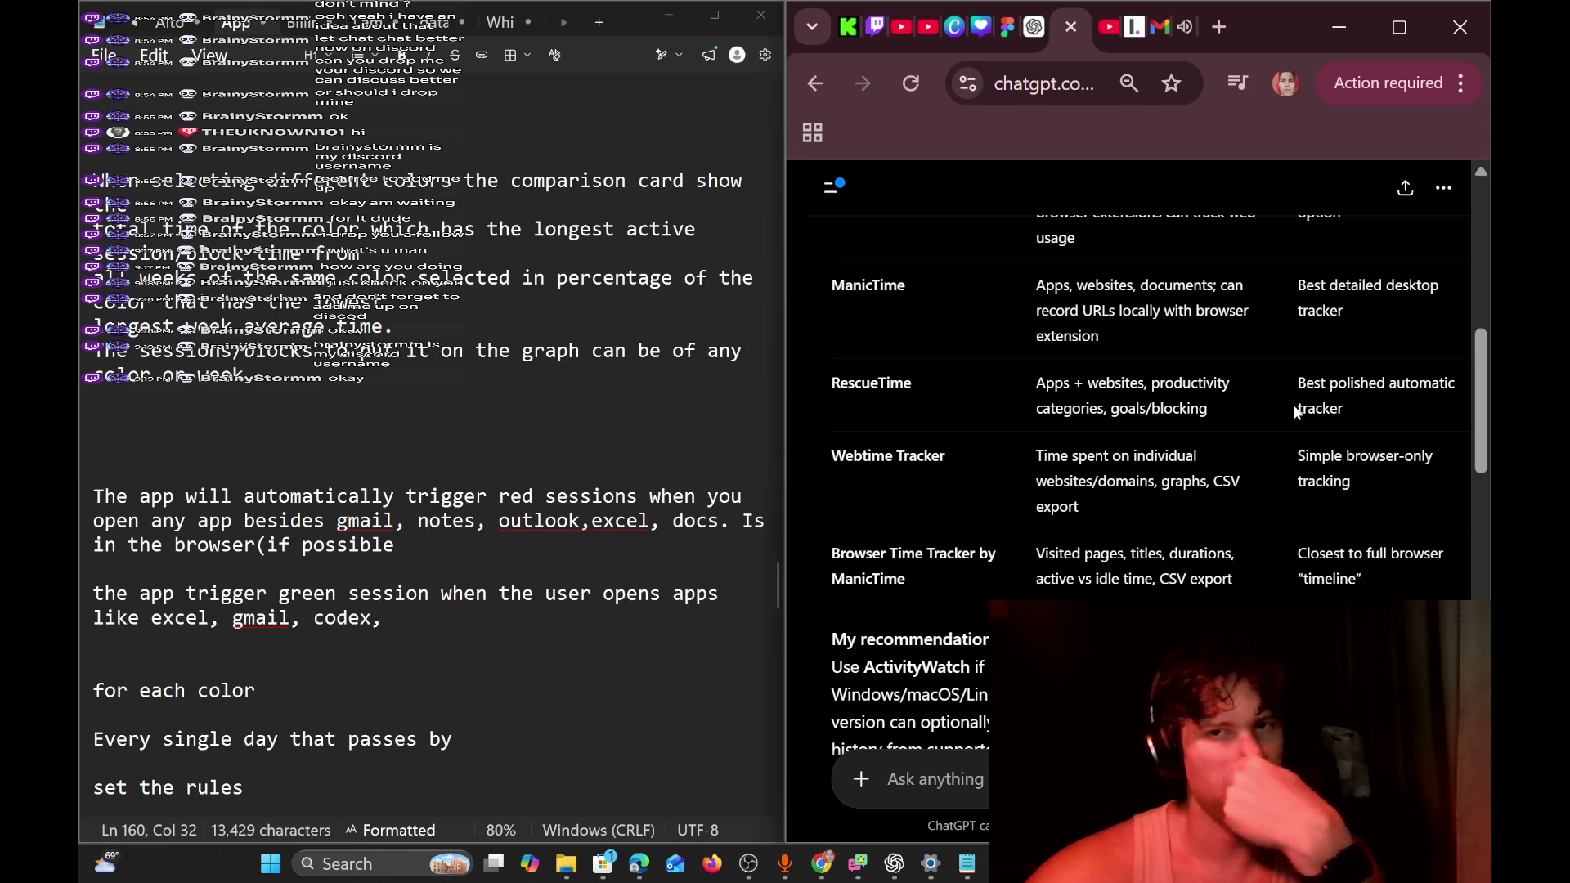
{"action": "left_click", "coordinate": [1226, 26]}
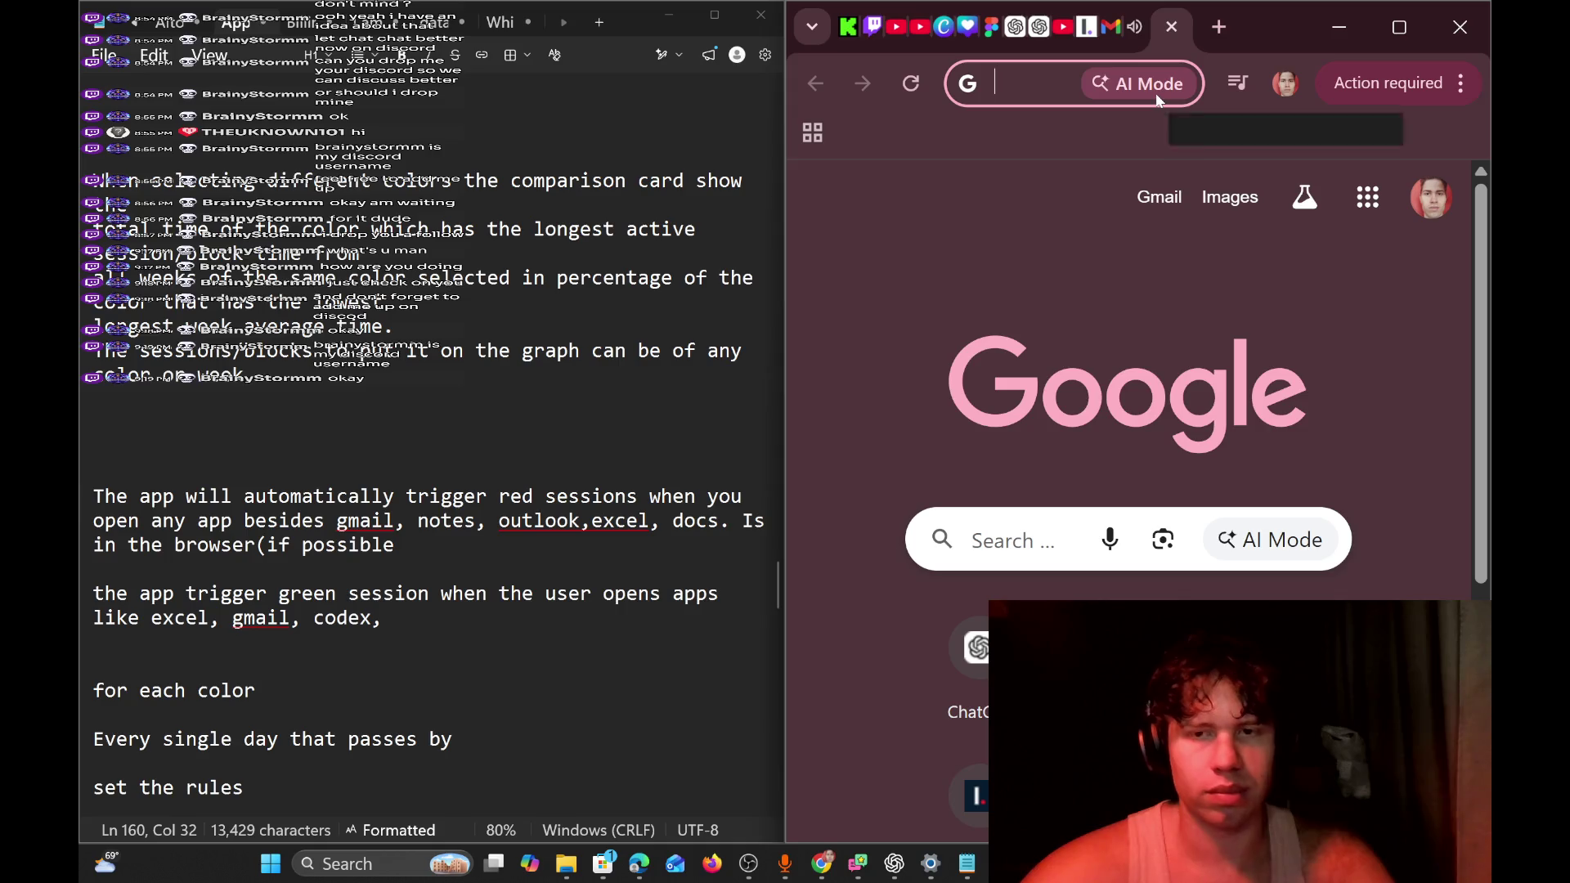
Search Google for 'Rescuetime'
{"action": "left_click", "coordinate": [1014, 540]}
{"action": "type", "text": "Rescu"}
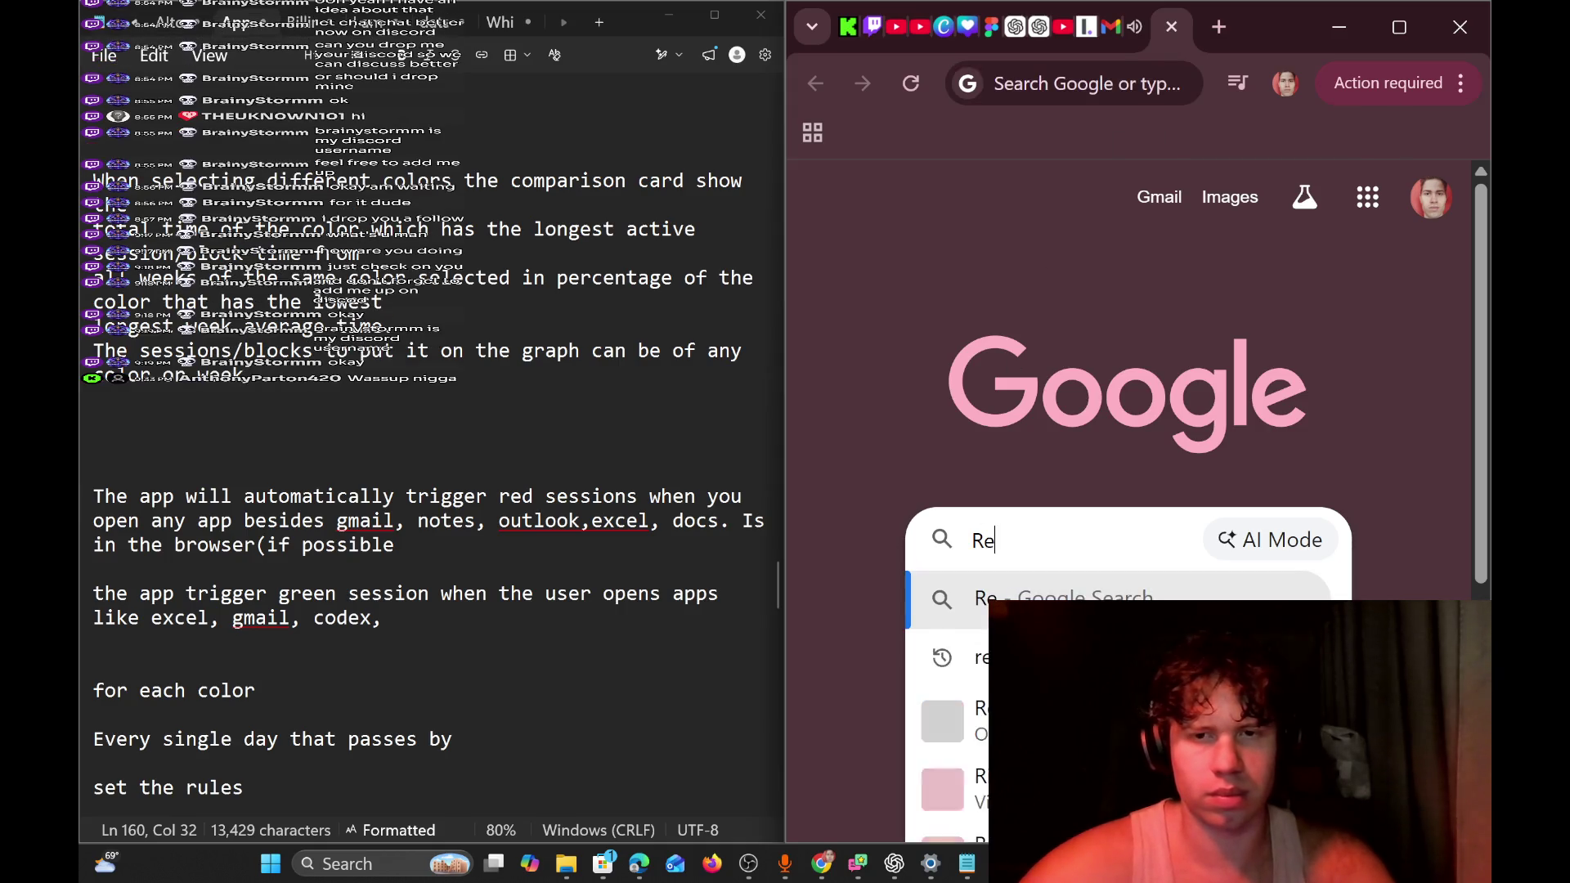
{"action": "type", "text": "etime"}
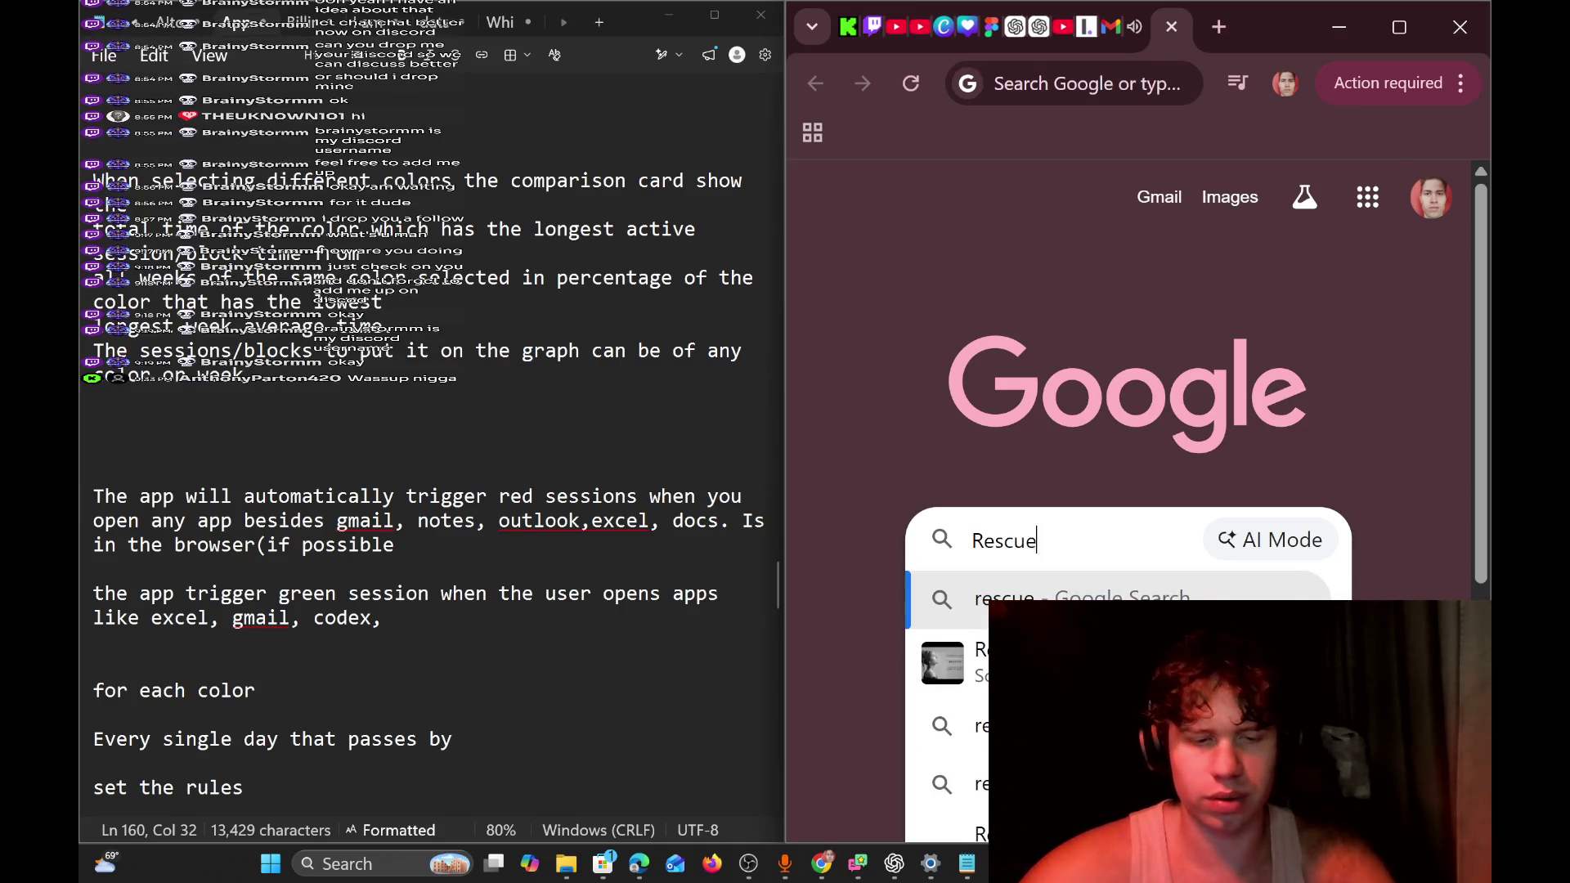
{"action": "key", "text": "Return"}
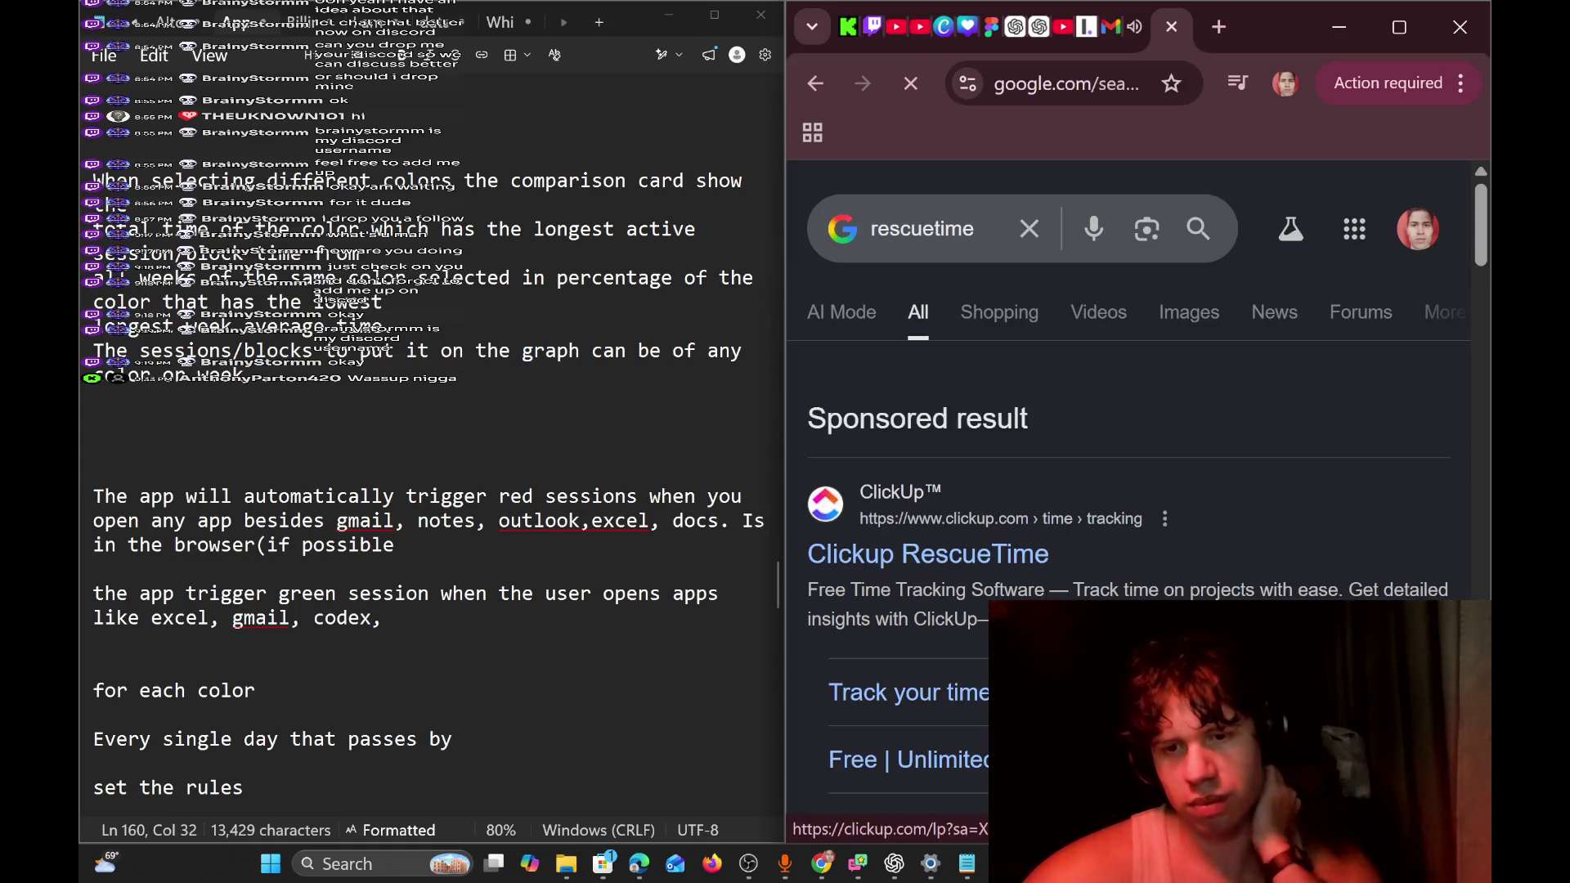
Hide the Social Stream chat, scroll the RescueTime results, then restore the chat and hide it again
{"action": "mouse_move", "coordinate": [1014, 863]}
{"action": "mouse_move", "coordinate": [1046, 769]}
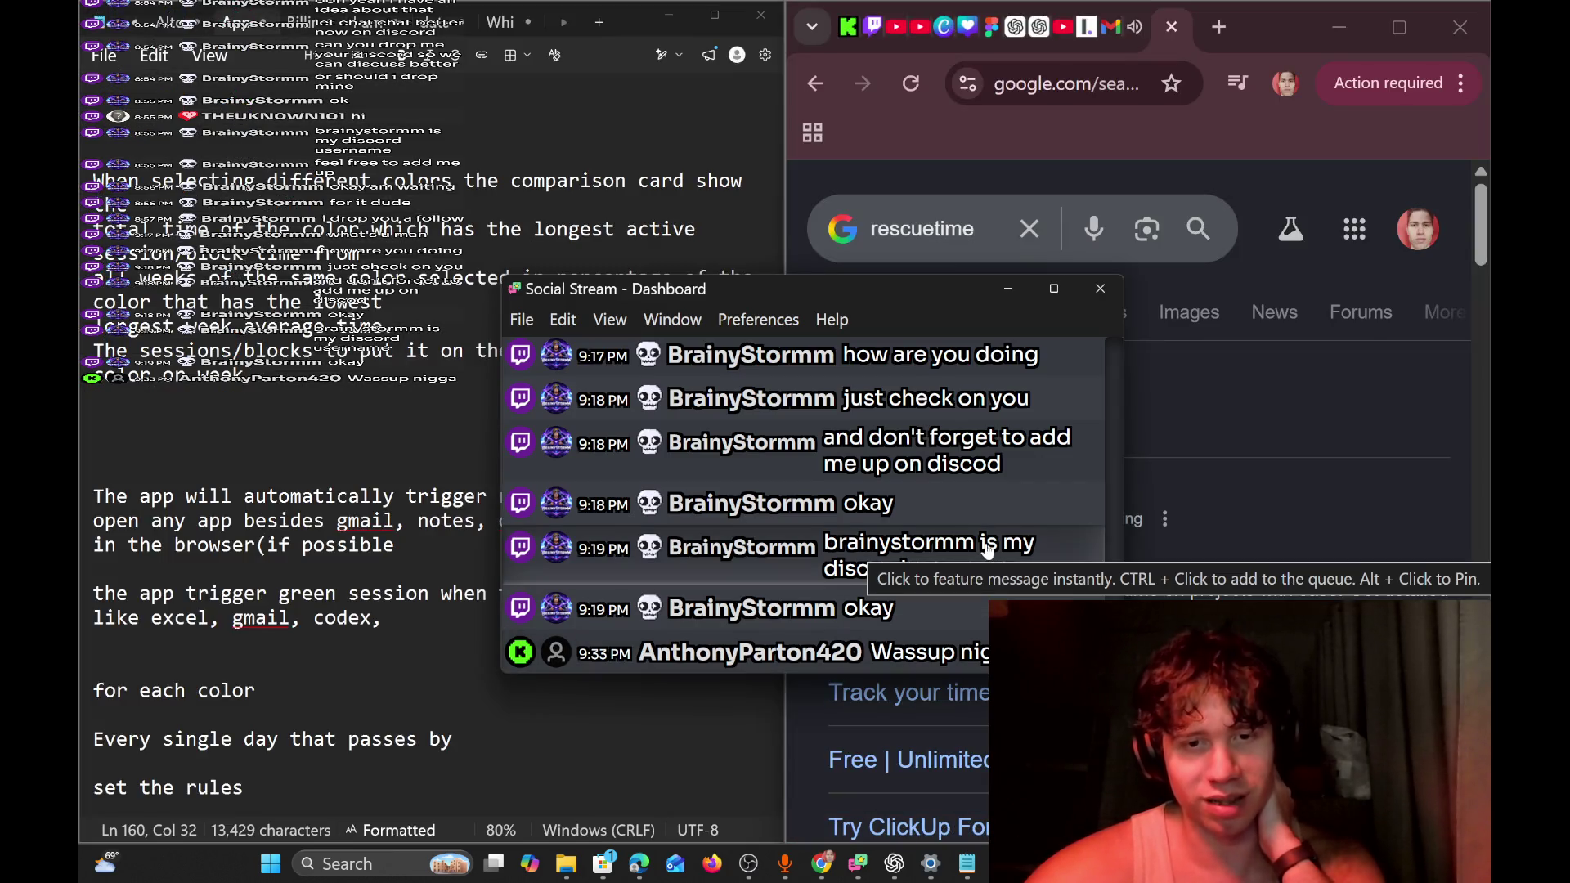
{"action": "left_click", "coordinate": [1003, 296]}
{"action": "scroll", "coordinate": [1003, 296], "scroll_direction": "down", "scroll_amount": 2}
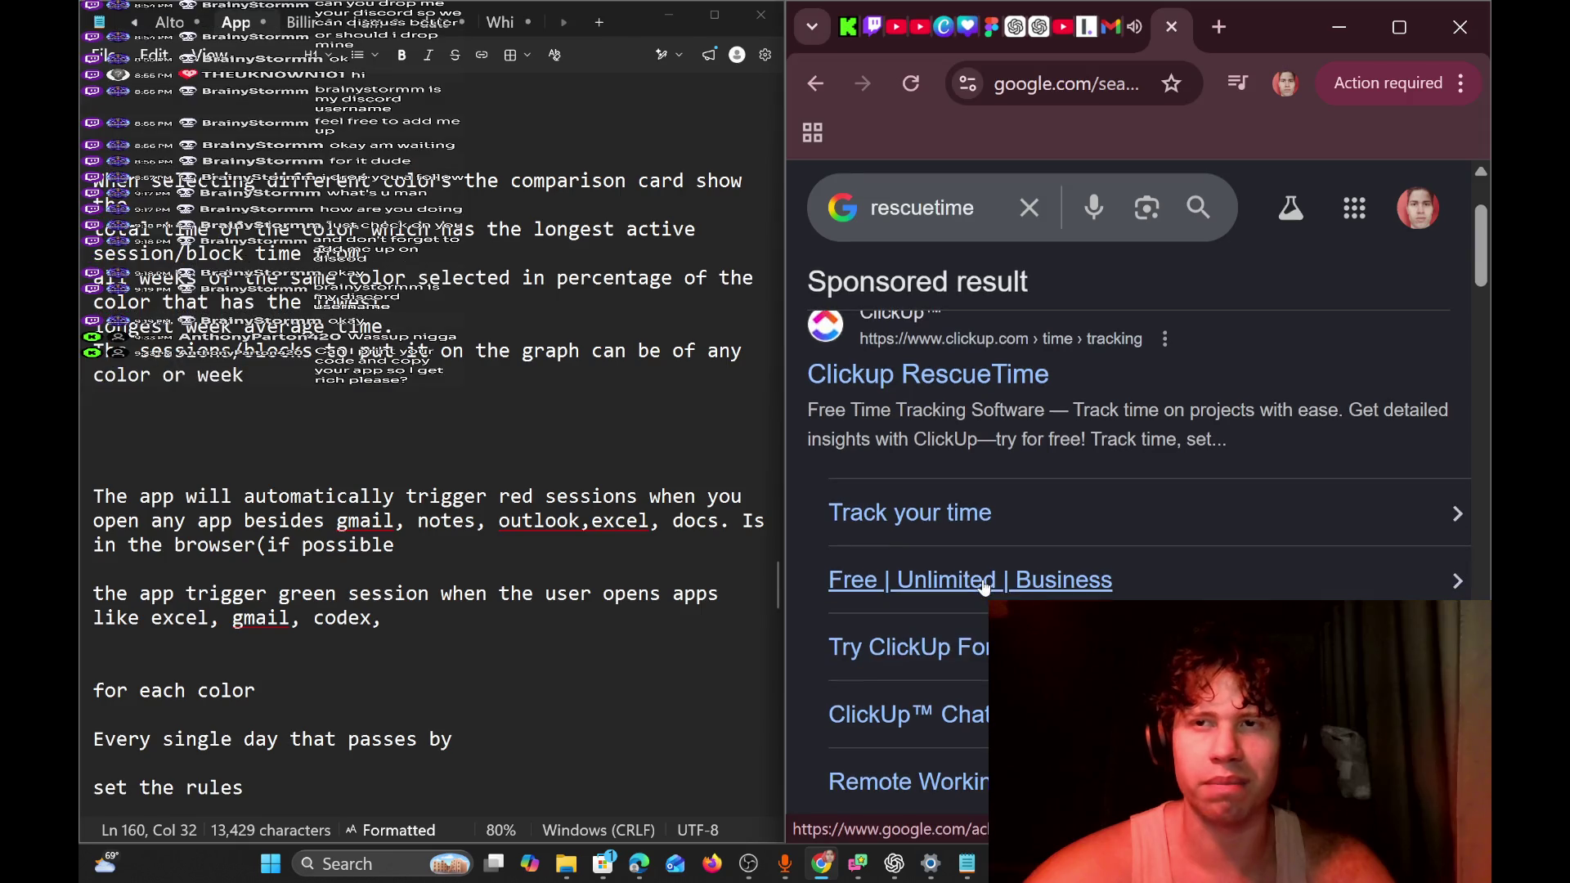
{"action": "mouse_move", "coordinate": [858, 864]}
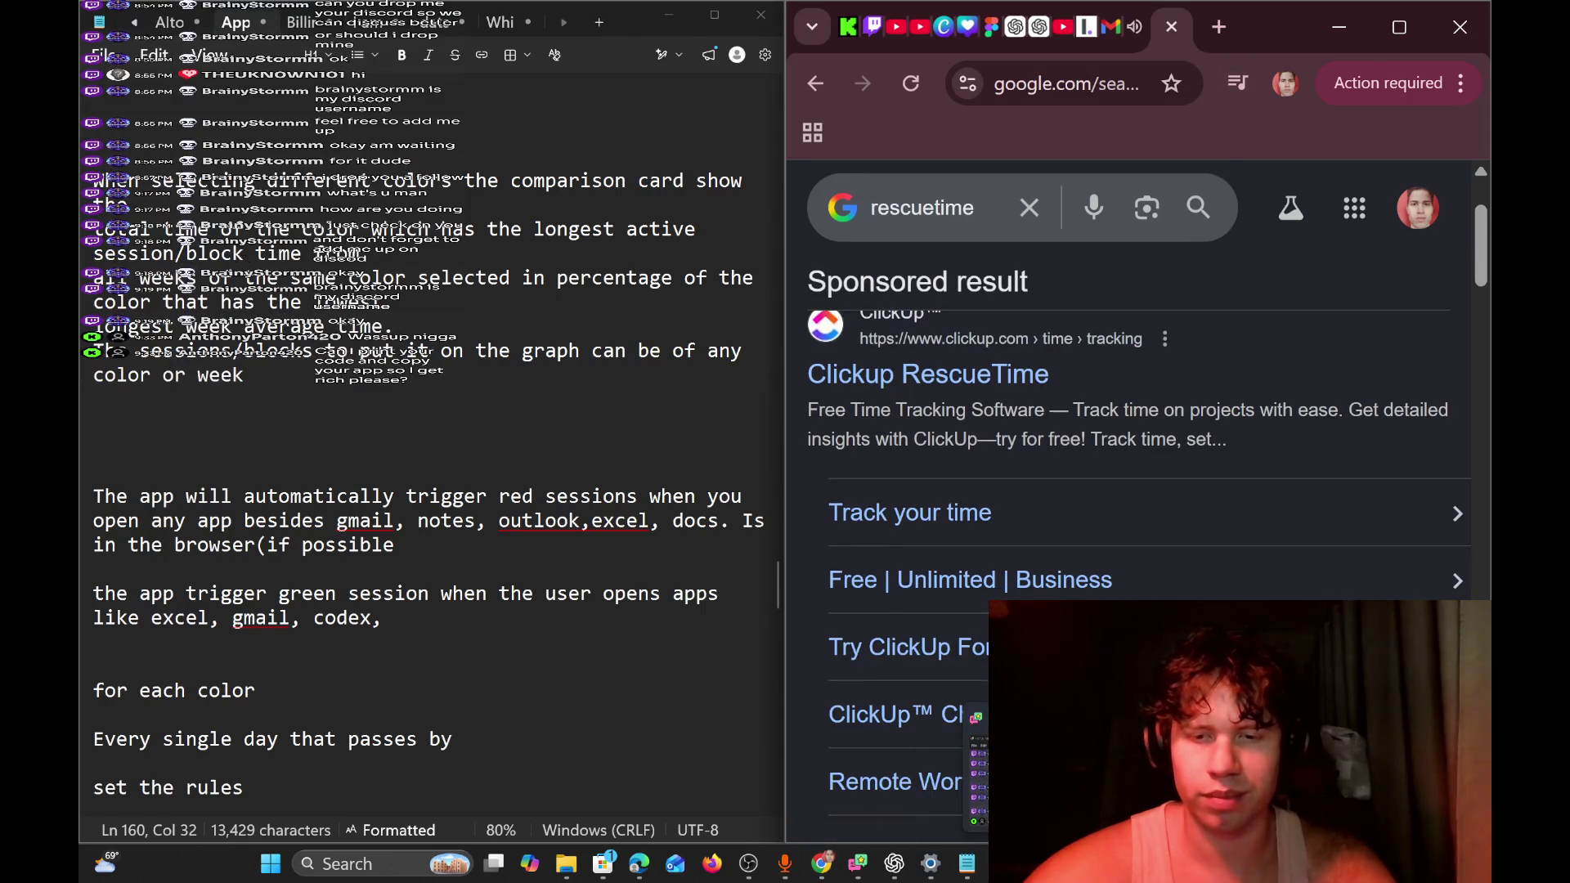
{"action": "left_click", "coordinate": [978, 768]}
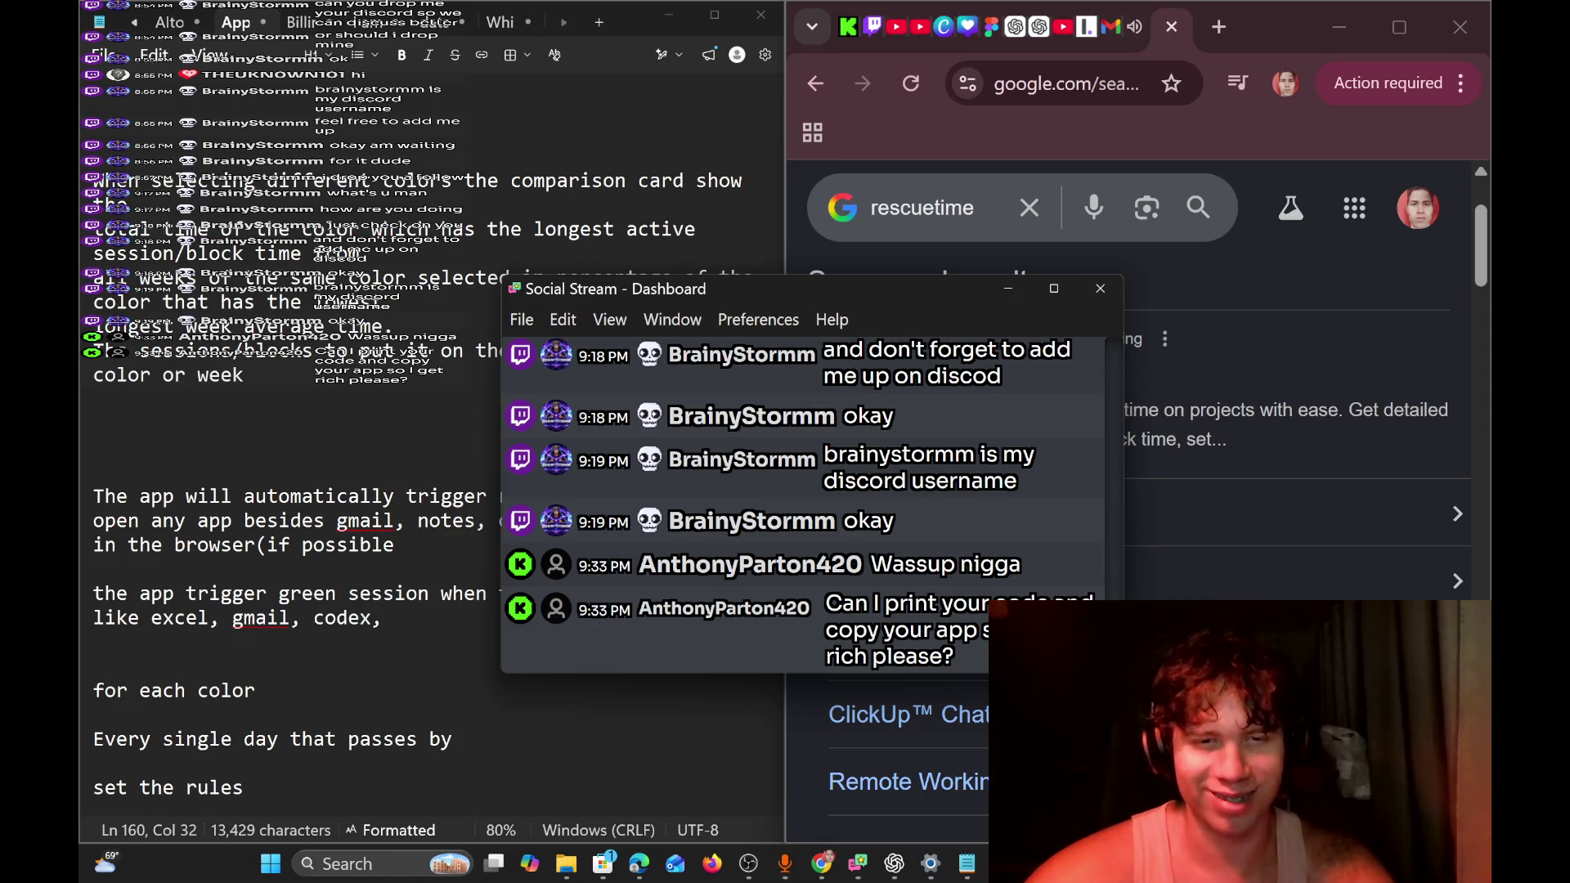
{"action": "left_click", "coordinate": [1002, 291]}
{"action": "scroll", "coordinate": [1003, 291], "scroll_direction": "down", "scroll_amount": 6}
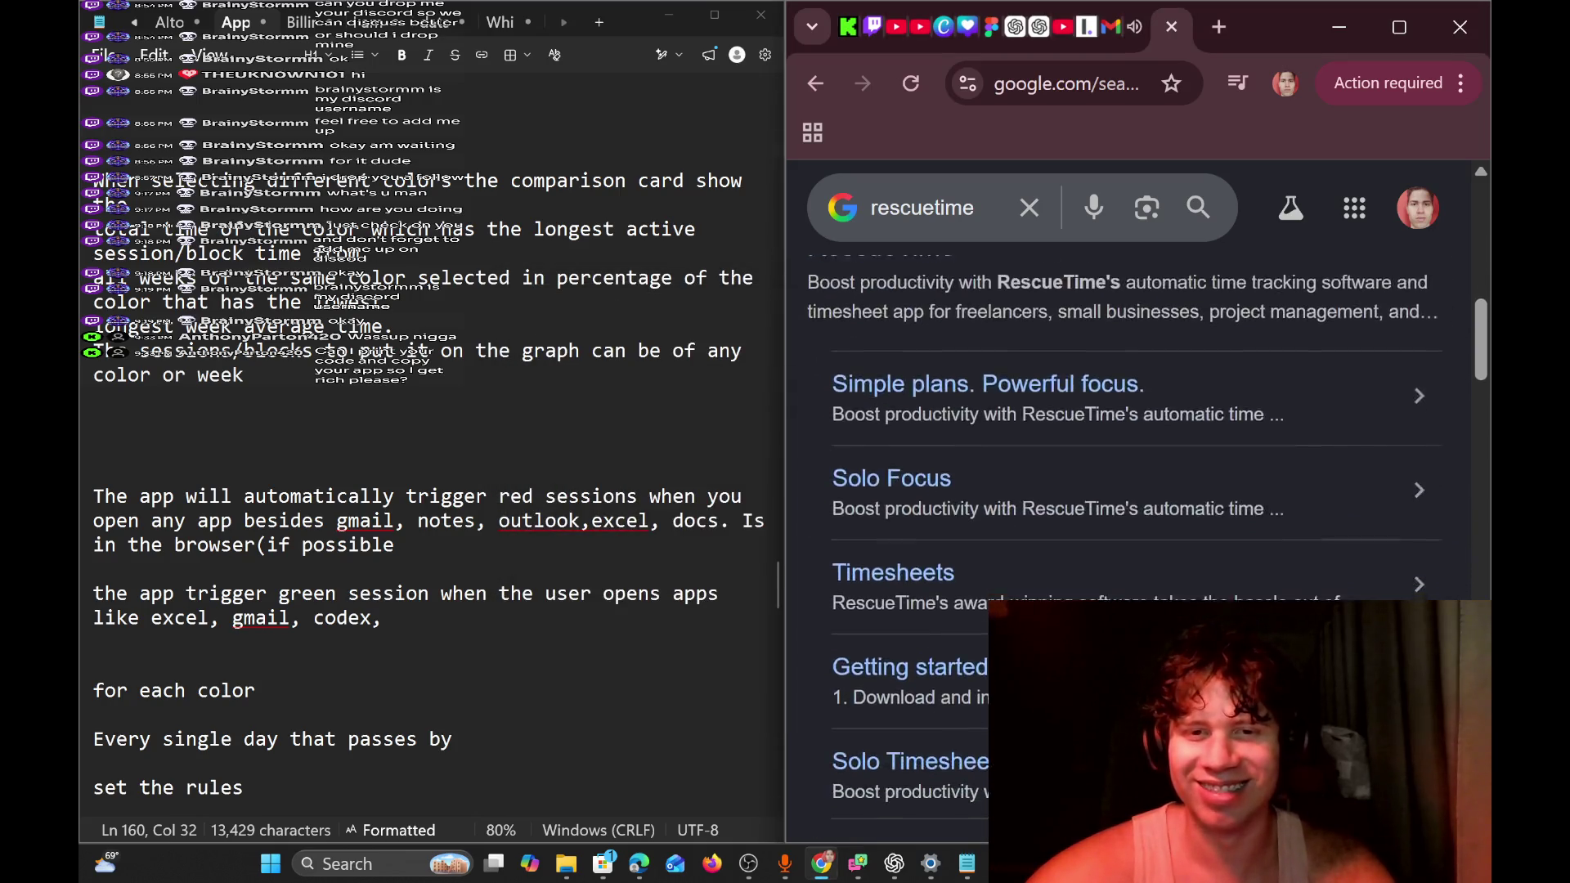
{"action": "scroll", "coordinate": [1002, 291], "scroll_direction": "up", "scroll_amount": 5}
{"action": "scroll", "coordinate": [1175, 597], "scroll_direction": "down", "scroll_amount": 2}
{"action": "scroll", "coordinate": [1176, 597], "scroll_direction": "down", "scroll_amount": 2}
{"action": "scroll", "coordinate": [1175, 598], "scroll_direction": "up", "scroll_amount": 5}
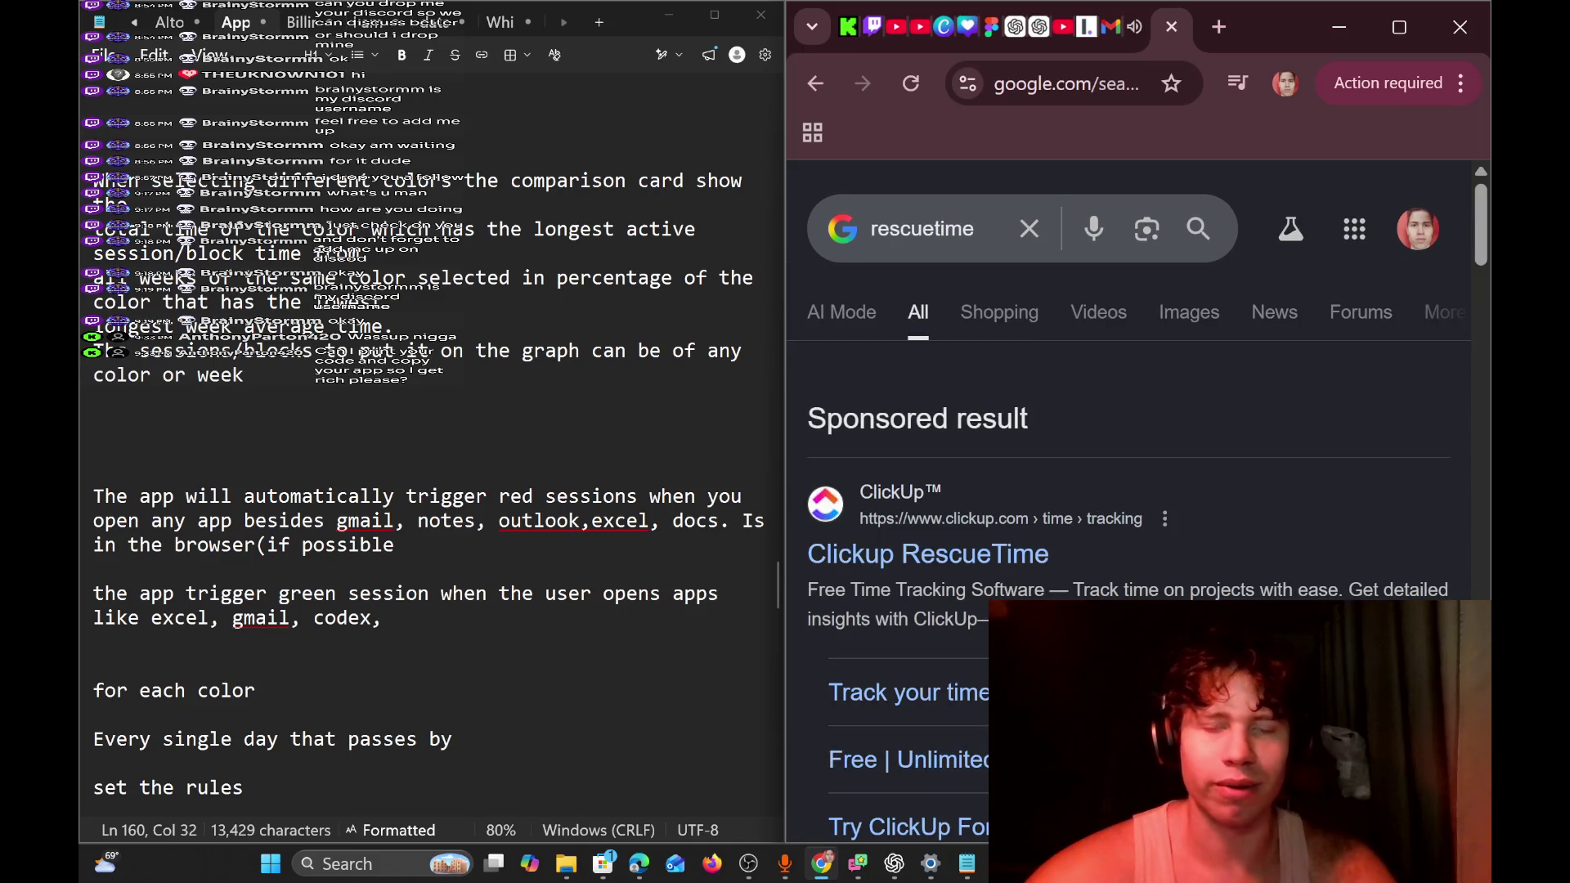
{"action": "scroll", "coordinate": [1175, 598], "scroll_direction": "down", "scroll_amount": 8}
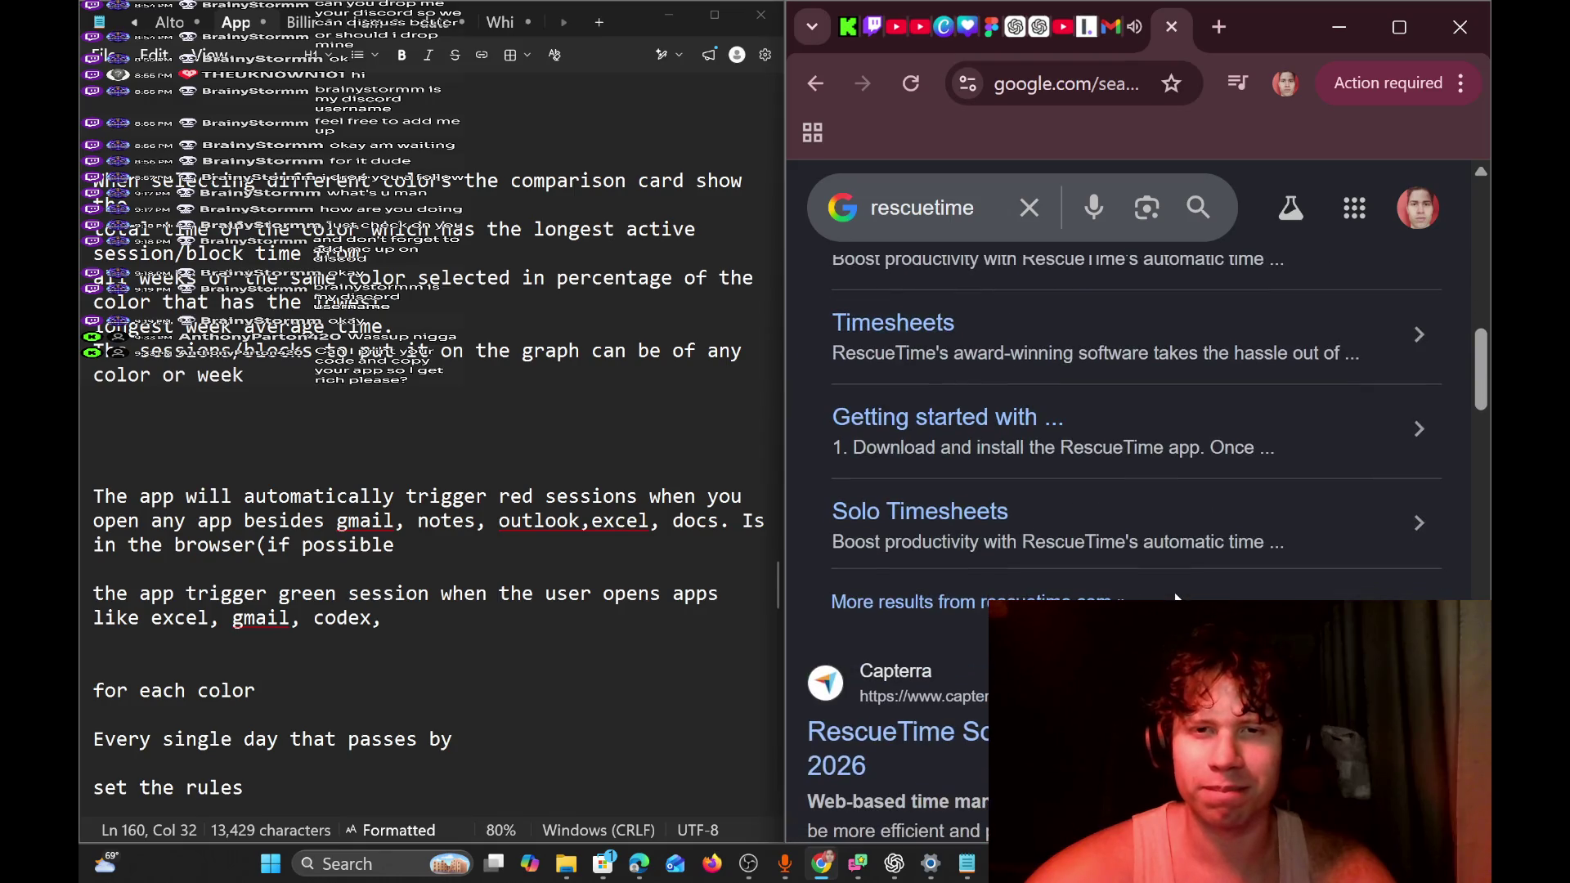
{"action": "scroll", "coordinate": [1175, 597], "scroll_direction": "down", "scroll_amount": 3}
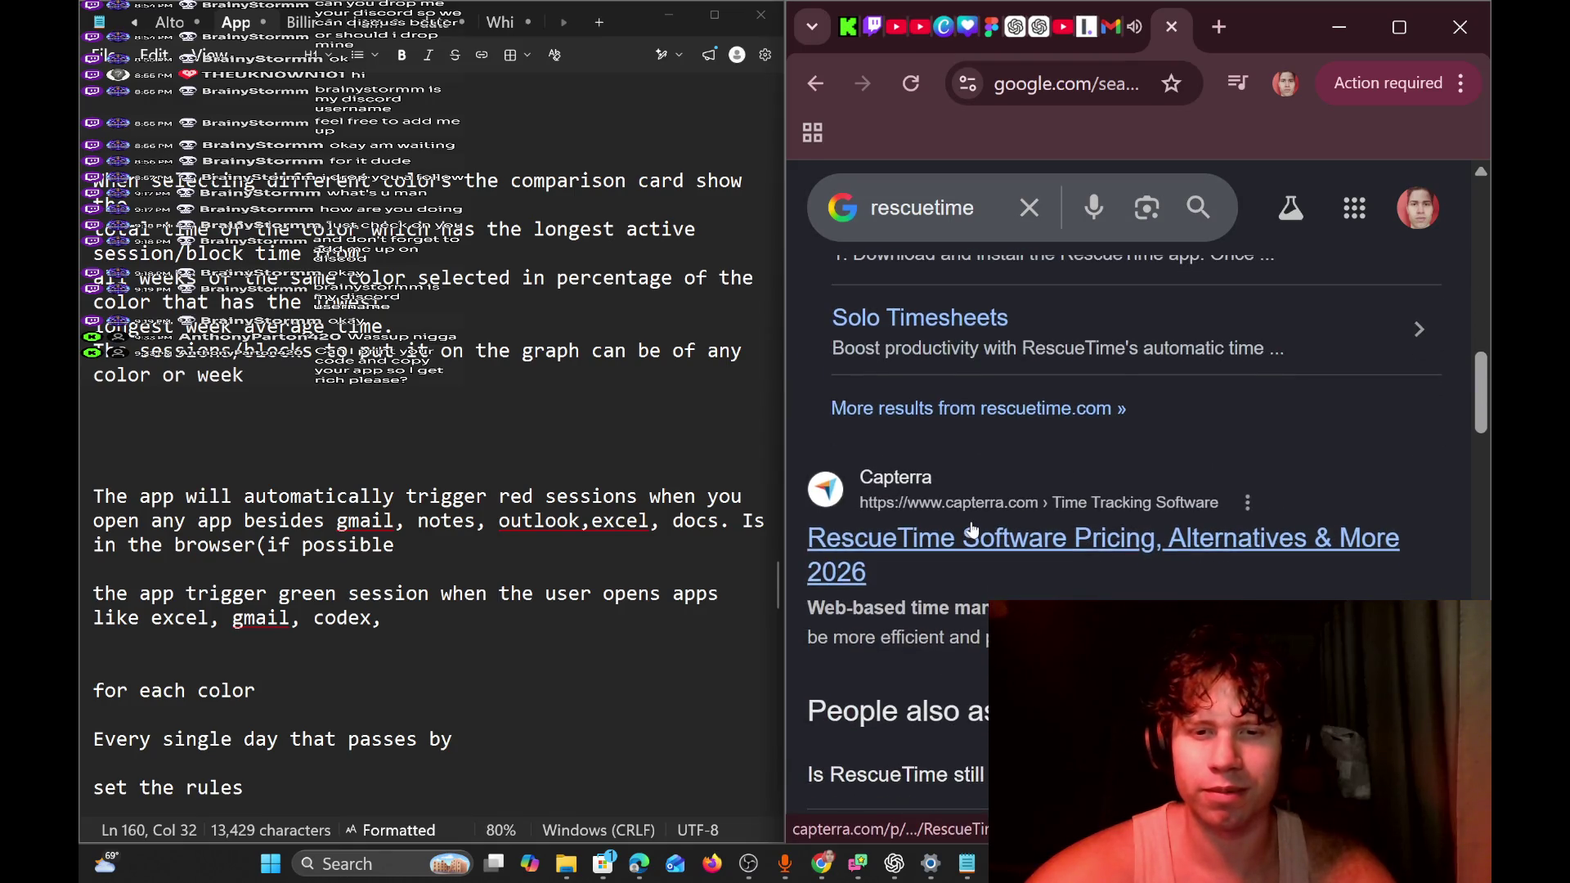
{"action": "scroll", "coordinate": [971, 530], "scroll_direction": "down", "scroll_amount": 10}
{"action": "scroll", "coordinate": [972, 530], "scroll_direction": "down", "scroll_amount": 10}
{"action": "scroll", "coordinate": [971, 530], "scroll_direction": "down", "scroll_amount": 10}
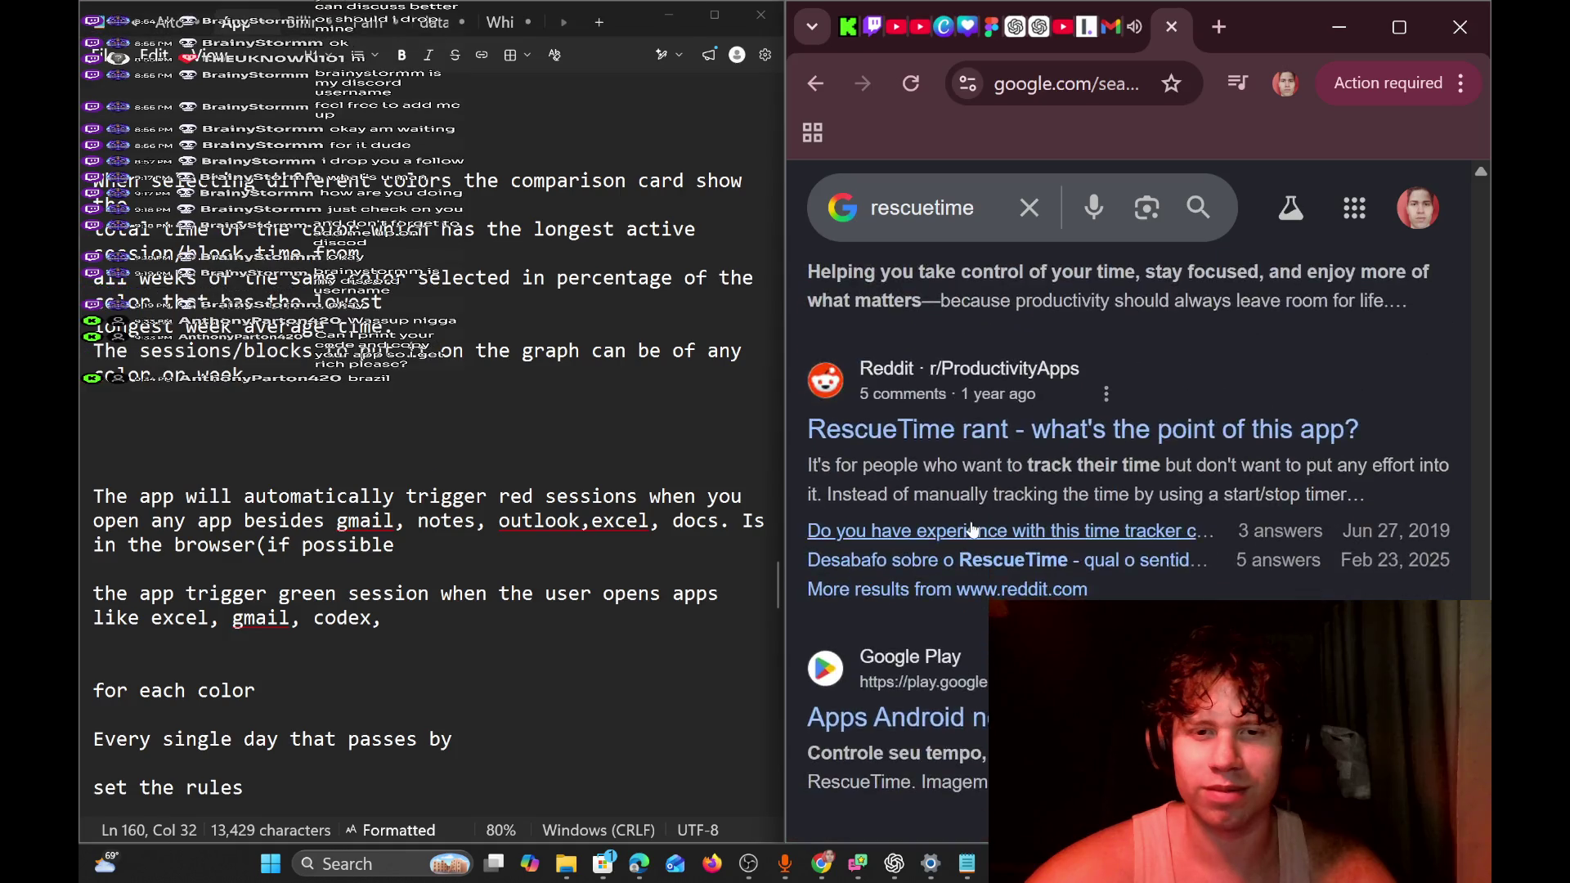
{"action": "scroll", "coordinate": [971, 530], "scroll_direction": "down", "scroll_amount": 2}
{"action": "scroll", "coordinate": [972, 530], "scroll_direction": "down", "scroll_amount": 1}
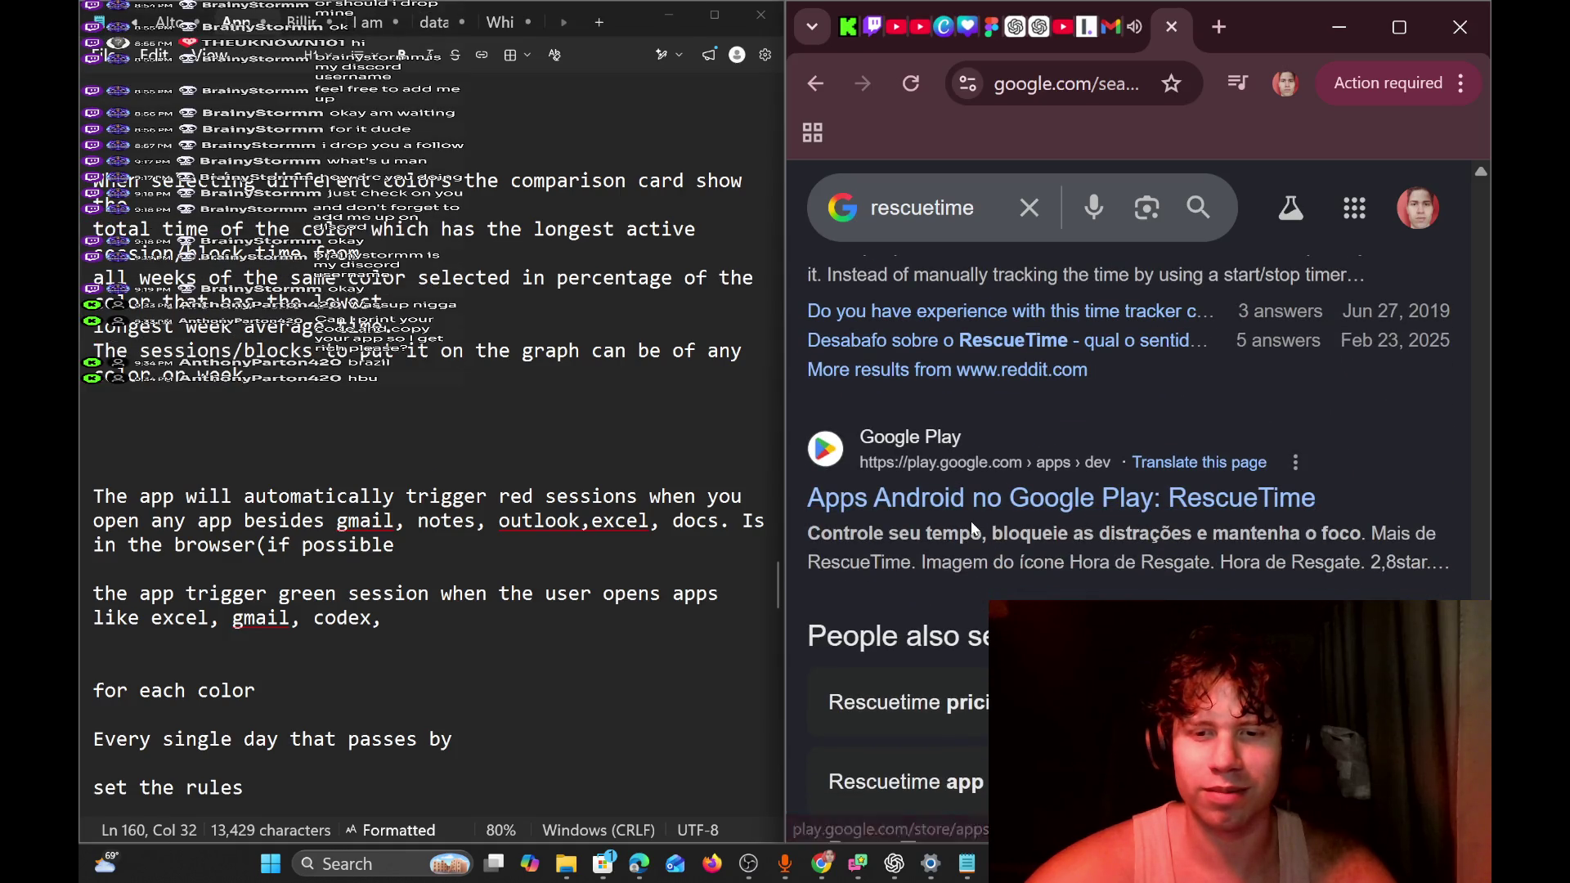
{"action": "mouse_move", "coordinate": [893, 865]}
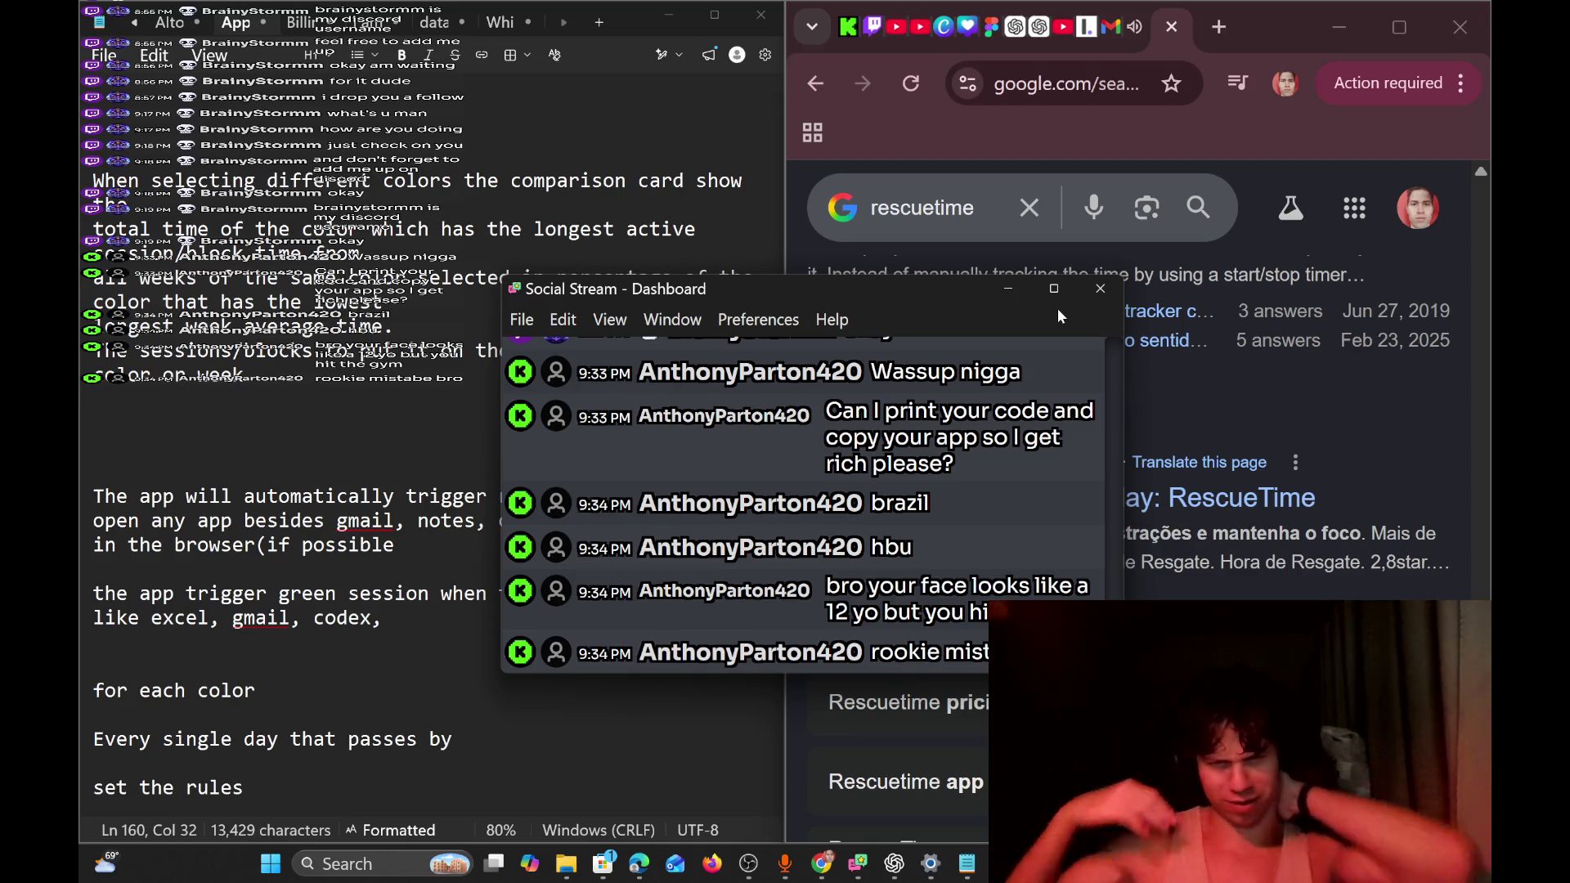
Scroll through the Social Stream chat and drag the dashboard window down and to the left
{"action": "mouse_move", "coordinate": [1053, 301]}
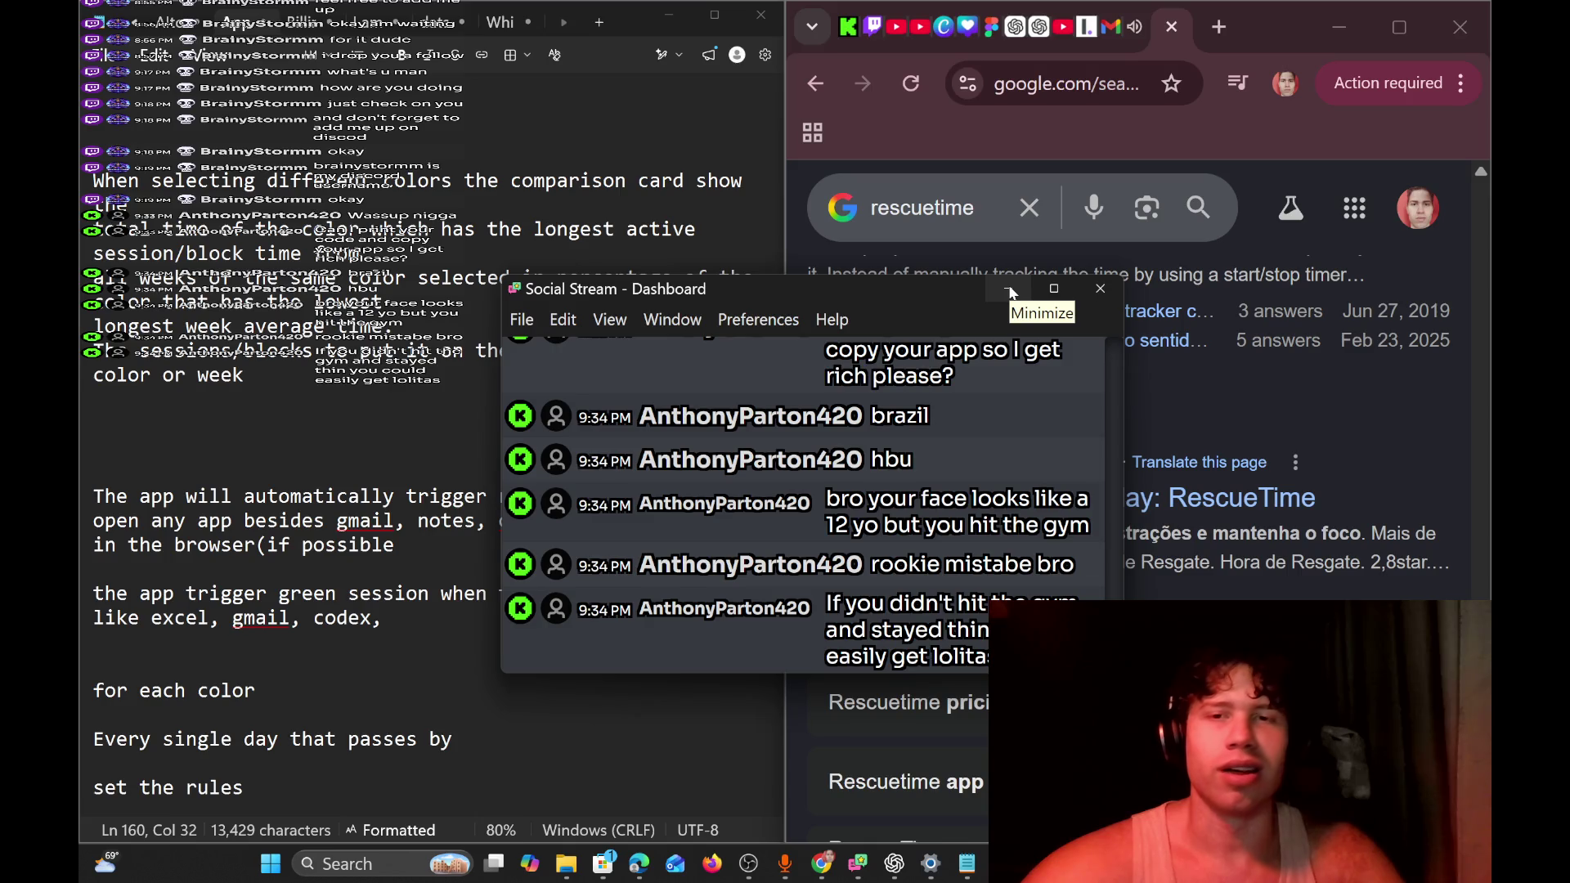
{"action": "scroll", "coordinate": [965, 509], "scroll_direction": "up", "scroll_amount": 2}
{"action": "scroll", "coordinate": [965, 508], "scroll_direction": "down", "scroll_amount": 2}
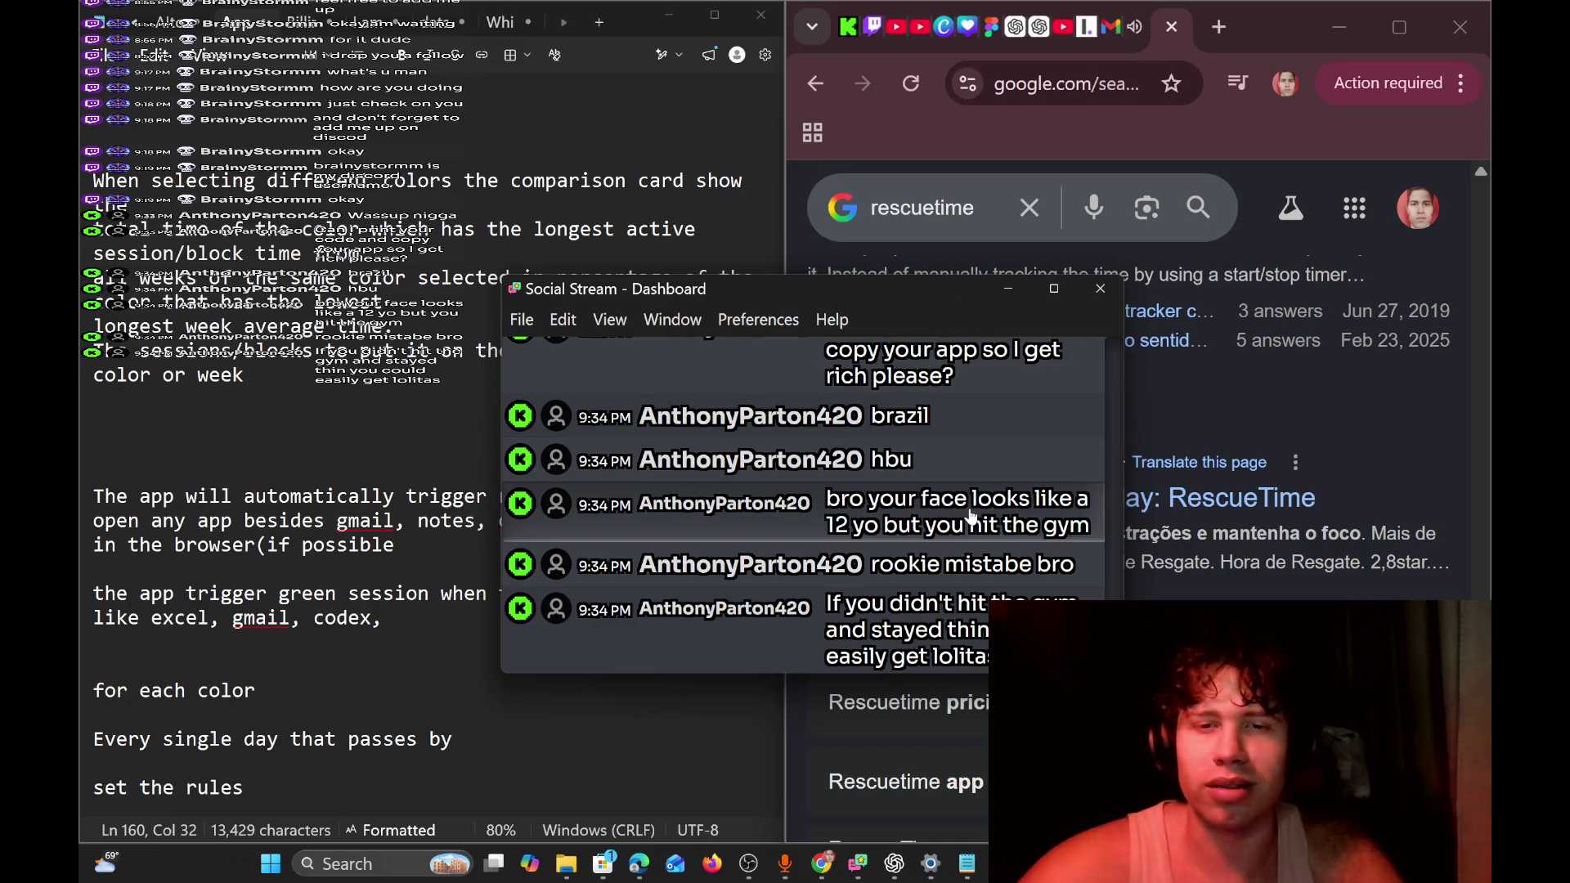
{"action": "scroll", "coordinate": [969, 491], "scroll_direction": "up", "scroll_amount": 3}
{"action": "scroll", "coordinate": [972, 515], "scroll_direction": "down", "scroll_amount": 3}
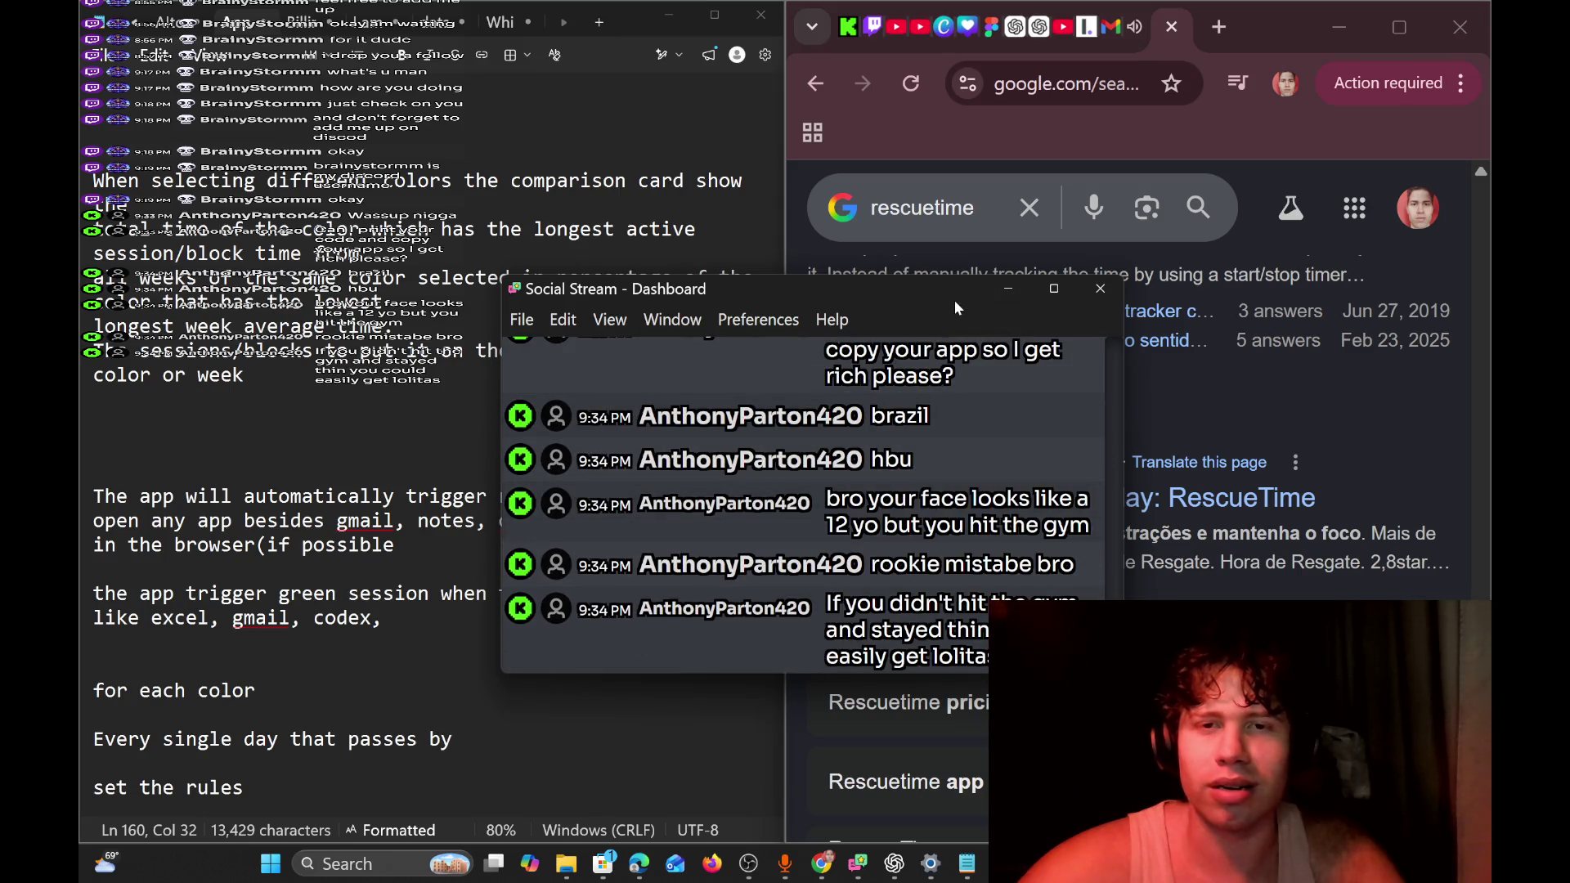
{"action": "mouse_move", "coordinate": [954, 297]}
{"action": "left_mouse_down"}
{"action": "mouse_move", "coordinate": [818, 287]}
{"action": "mouse_move", "coordinate": [988, 347]}
{"action": "left_mouse_up"}
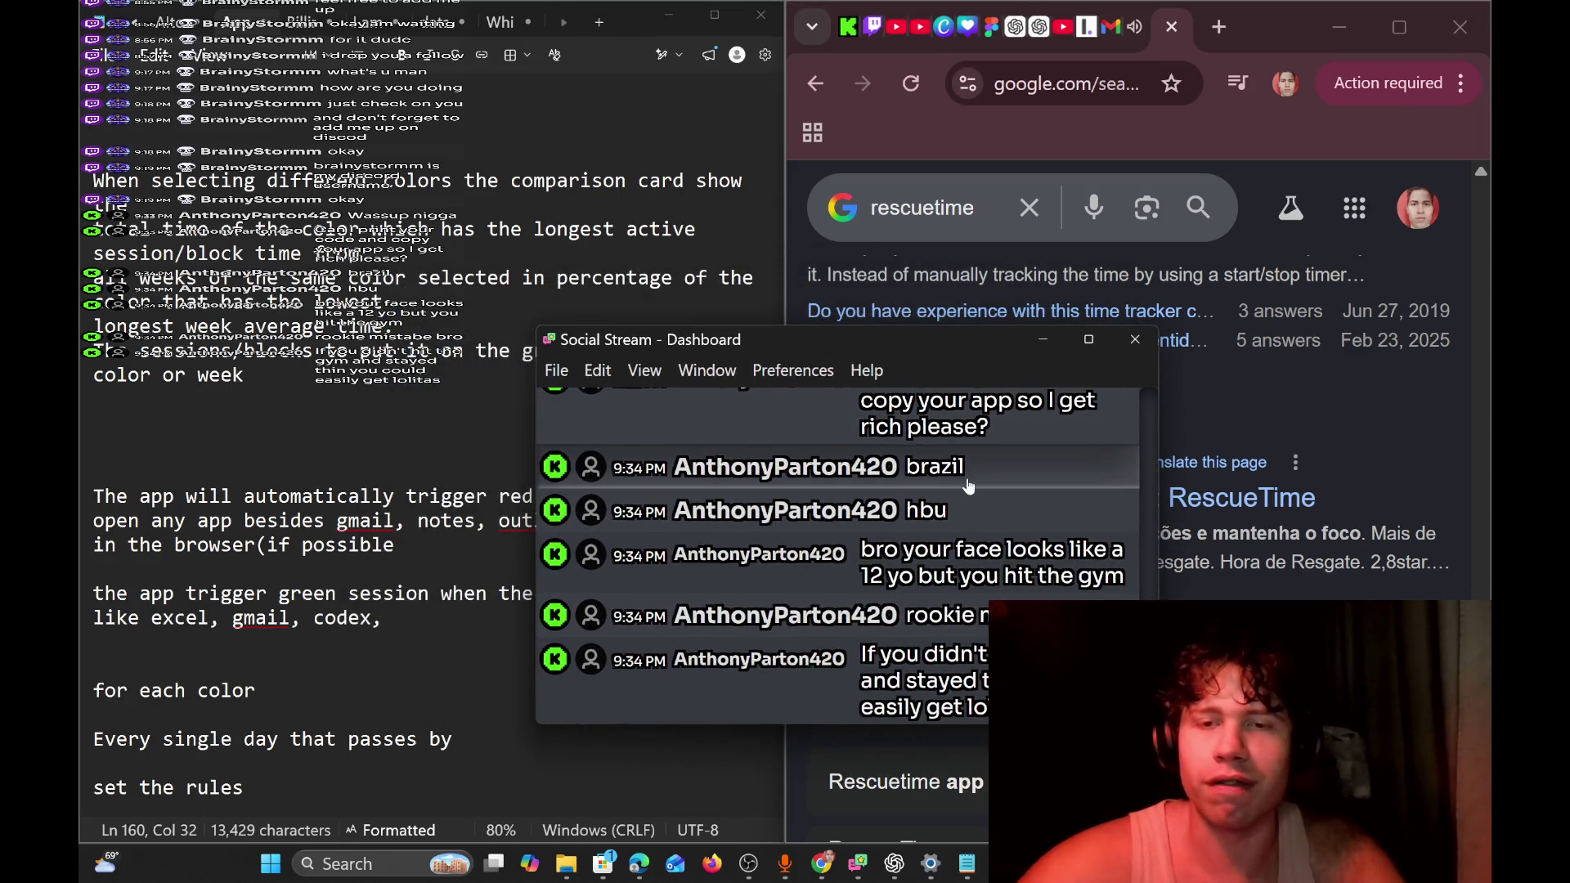
{"action": "left_click_drag", "start_coordinate": [984, 336], "coordinate": [678, 350]}
{"action": "scroll", "coordinate": [1008, 391], "scroll_direction": "down", "scroll_amount": 6}
{"action": "scroll", "coordinate": [1008, 391], "scroll_direction": "up", "scroll_amount": 10}
{"action": "scroll", "coordinate": [1011, 399], "scroll_direction": "up", "scroll_amount": 5}
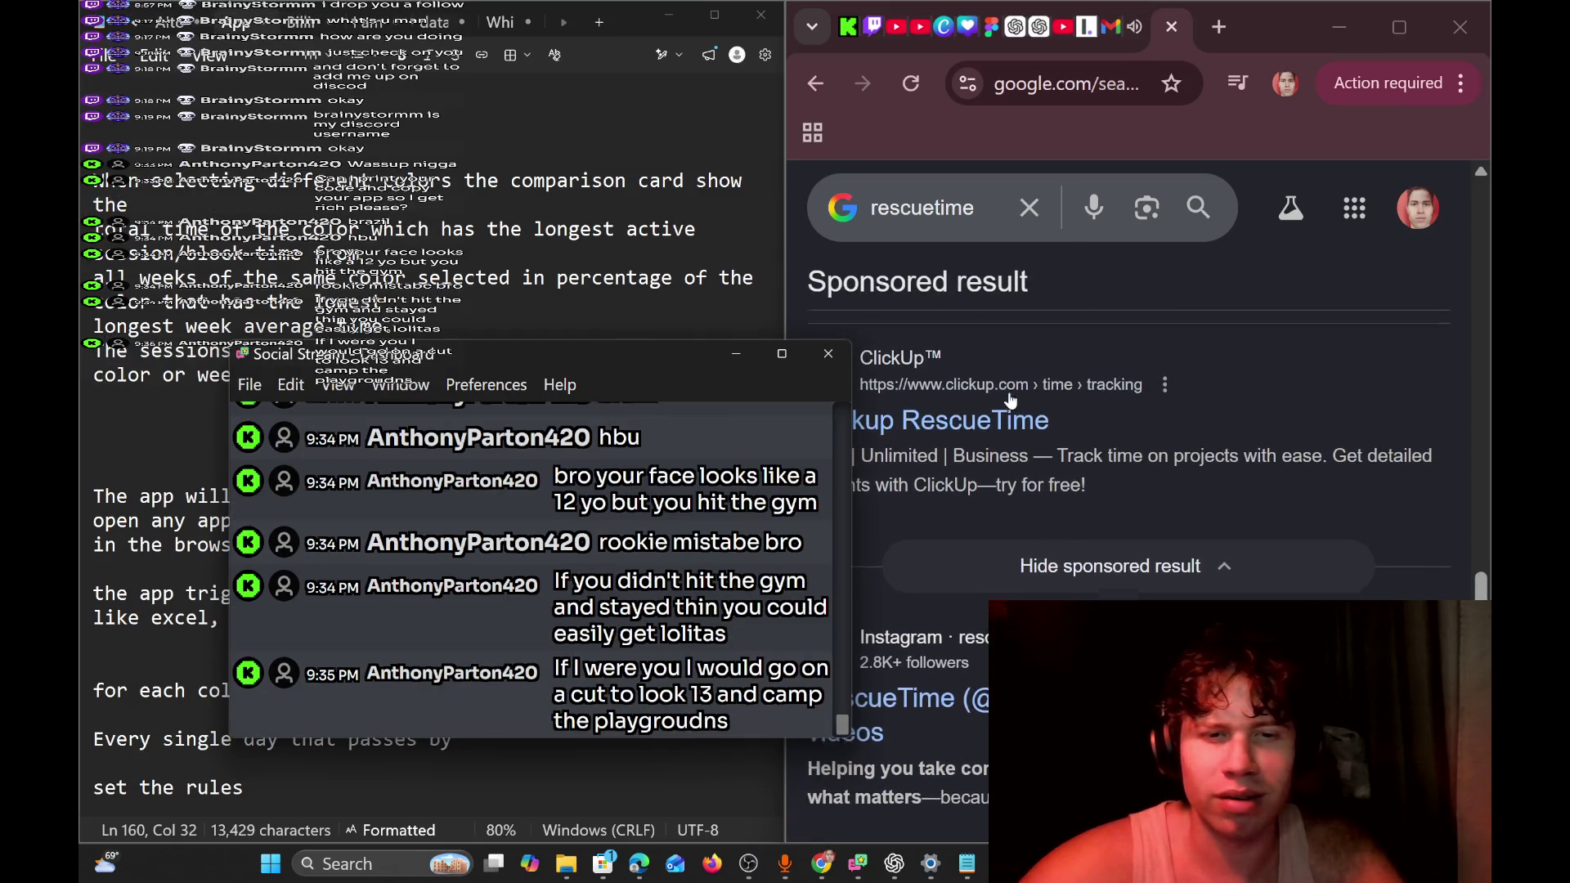
{"action": "scroll", "coordinate": [1011, 399], "scroll_direction": "up", "scroll_amount": 2}
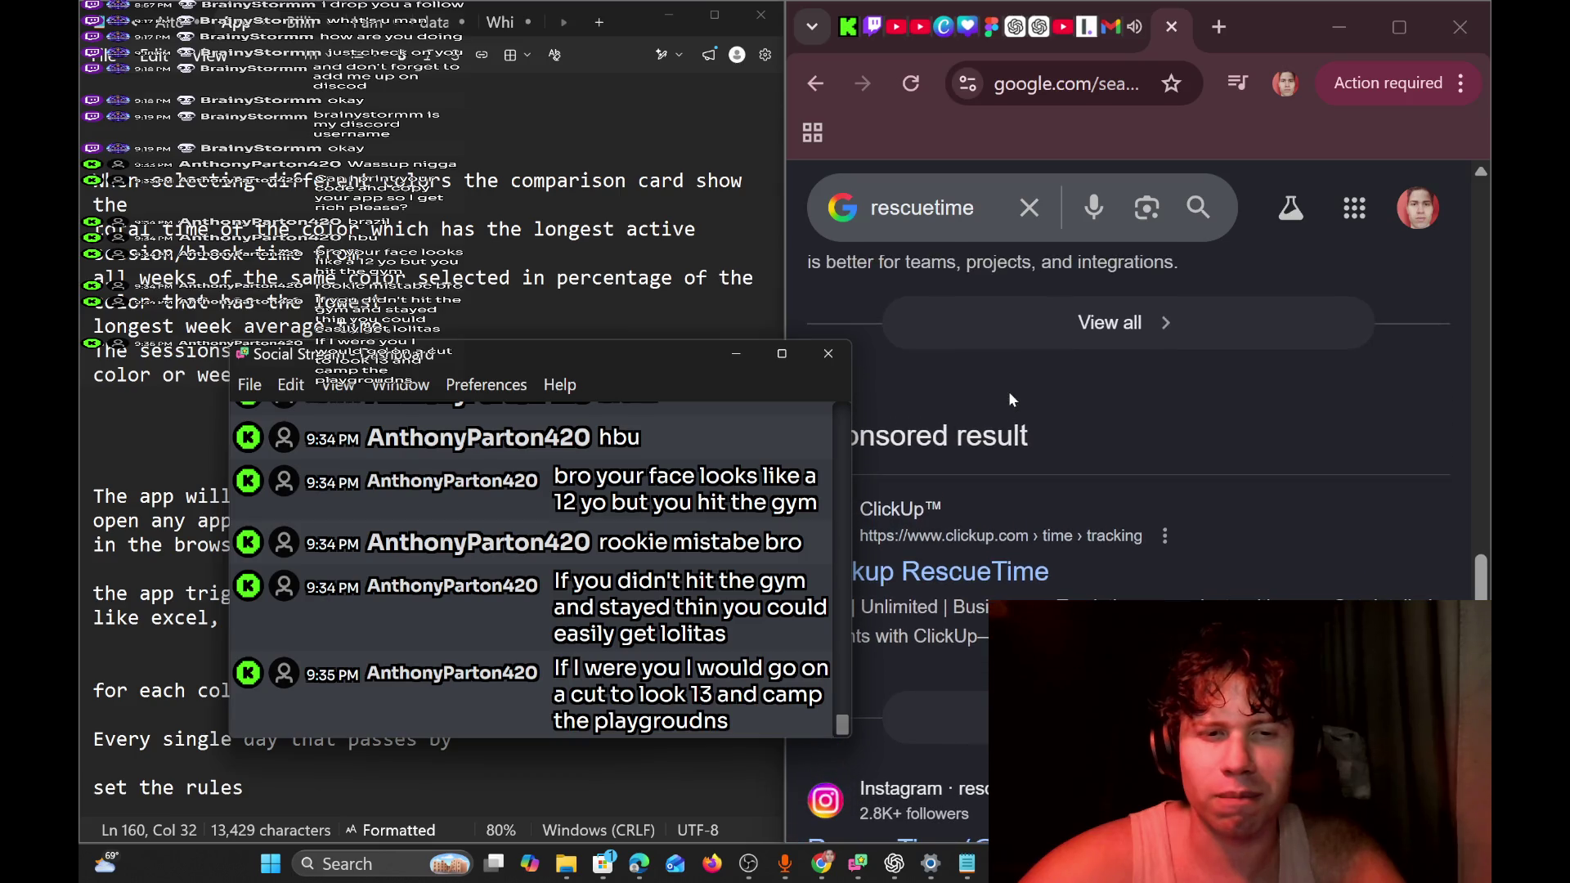
Move the Social Stream chat window up and left, over the top of the Notepad spec
{"action": "scroll", "coordinate": [1009, 399], "scroll_direction": "up", "scroll_amount": 1}
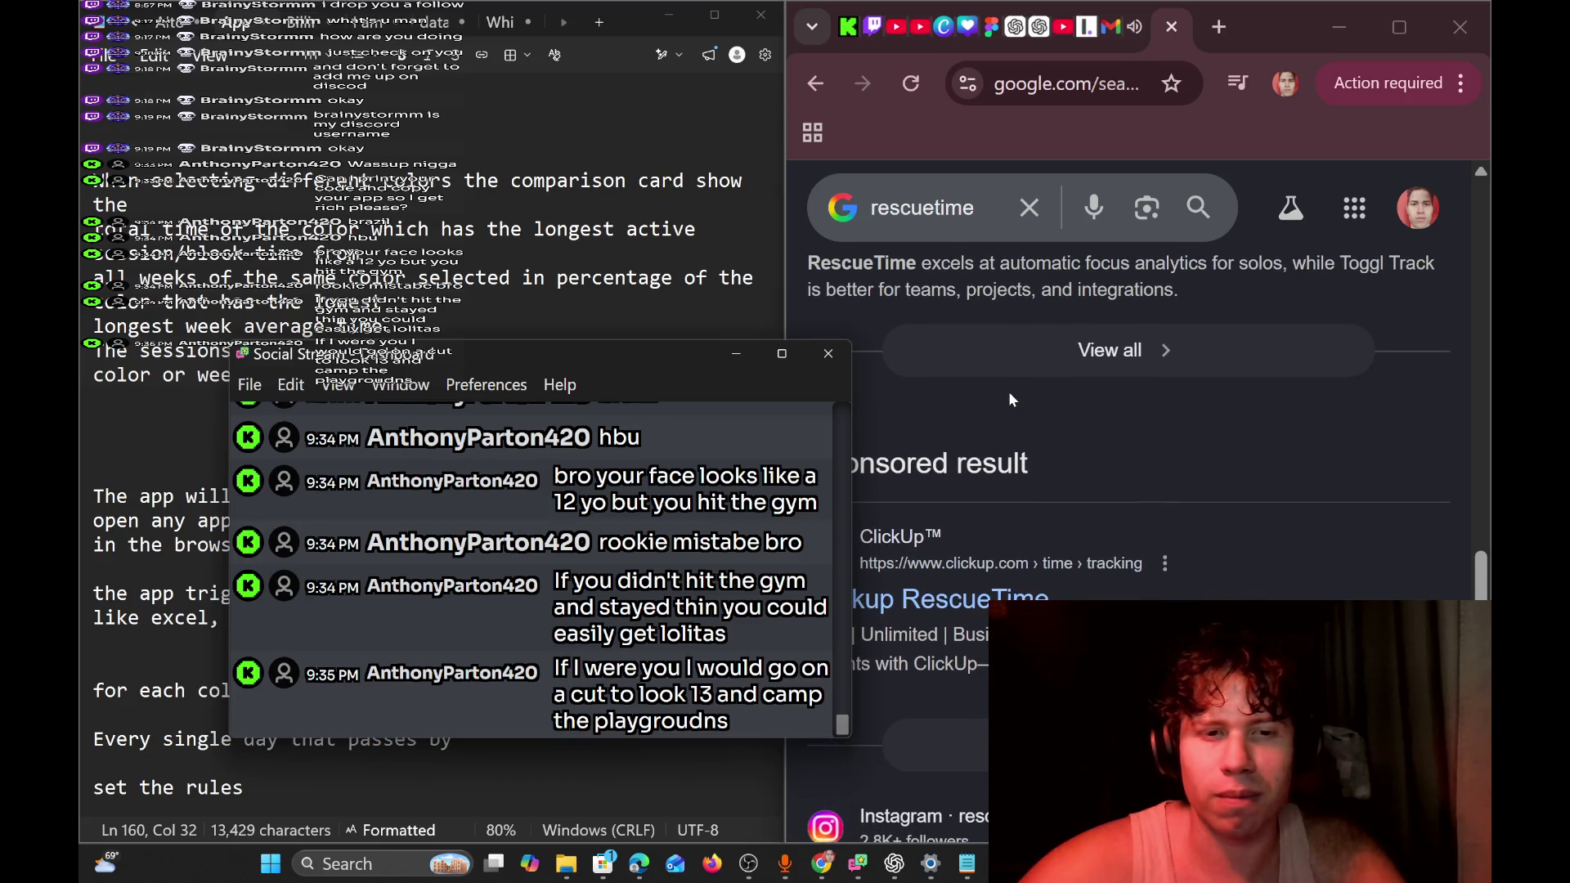
{"action": "scroll", "coordinate": [1010, 396], "scroll_direction": "up", "scroll_amount": 1}
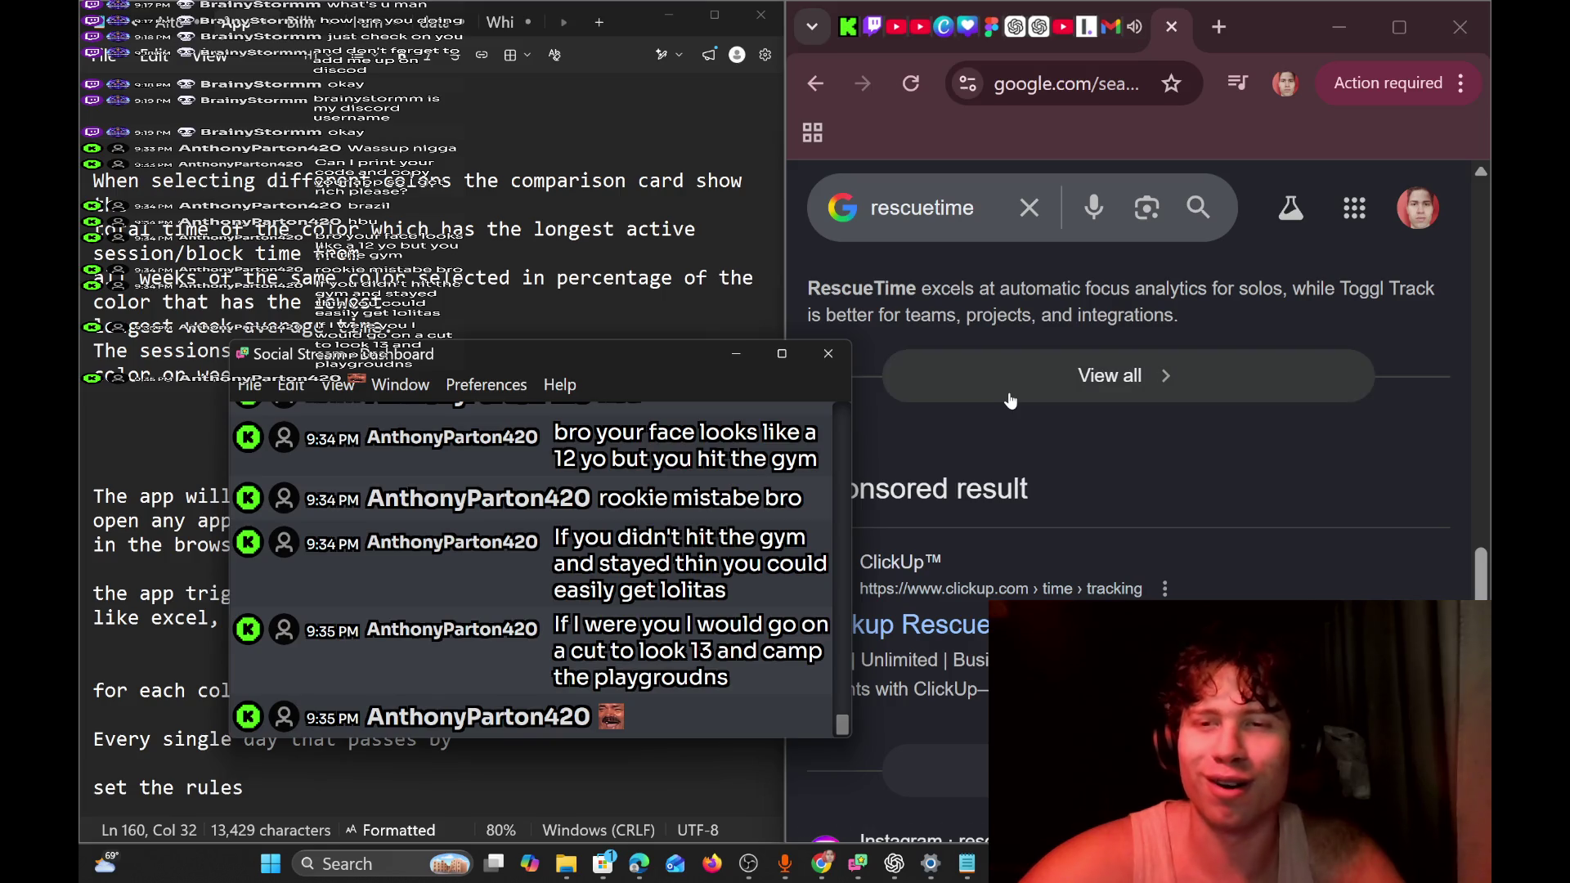
{"action": "scroll", "coordinate": [1008, 393], "scroll_direction": "up", "scroll_amount": 1}
{"action": "left_click_drag", "start_coordinate": [679, 358], "coordinate": [617, 134]}
Scroll the Google 'rescuetime' results back to the top, showing the ClickUp RescueTime ad
{"action": "scroll", "coordinate": [939, 509], "scroll_direction": "up", "scroll_amount": 1}
{"action": "scroll", "coordinate": [944, 515], "scroll_direction": "down", "scroll_amount": 2}
{"action": "scroll", "coordinate": [953, 523], "scroll_direction": "up", "scroll_amount": 7}
{"action": "scroll", "coordinate": [961, 523], "scroll_direction": "up", "scroll_amount": 7}
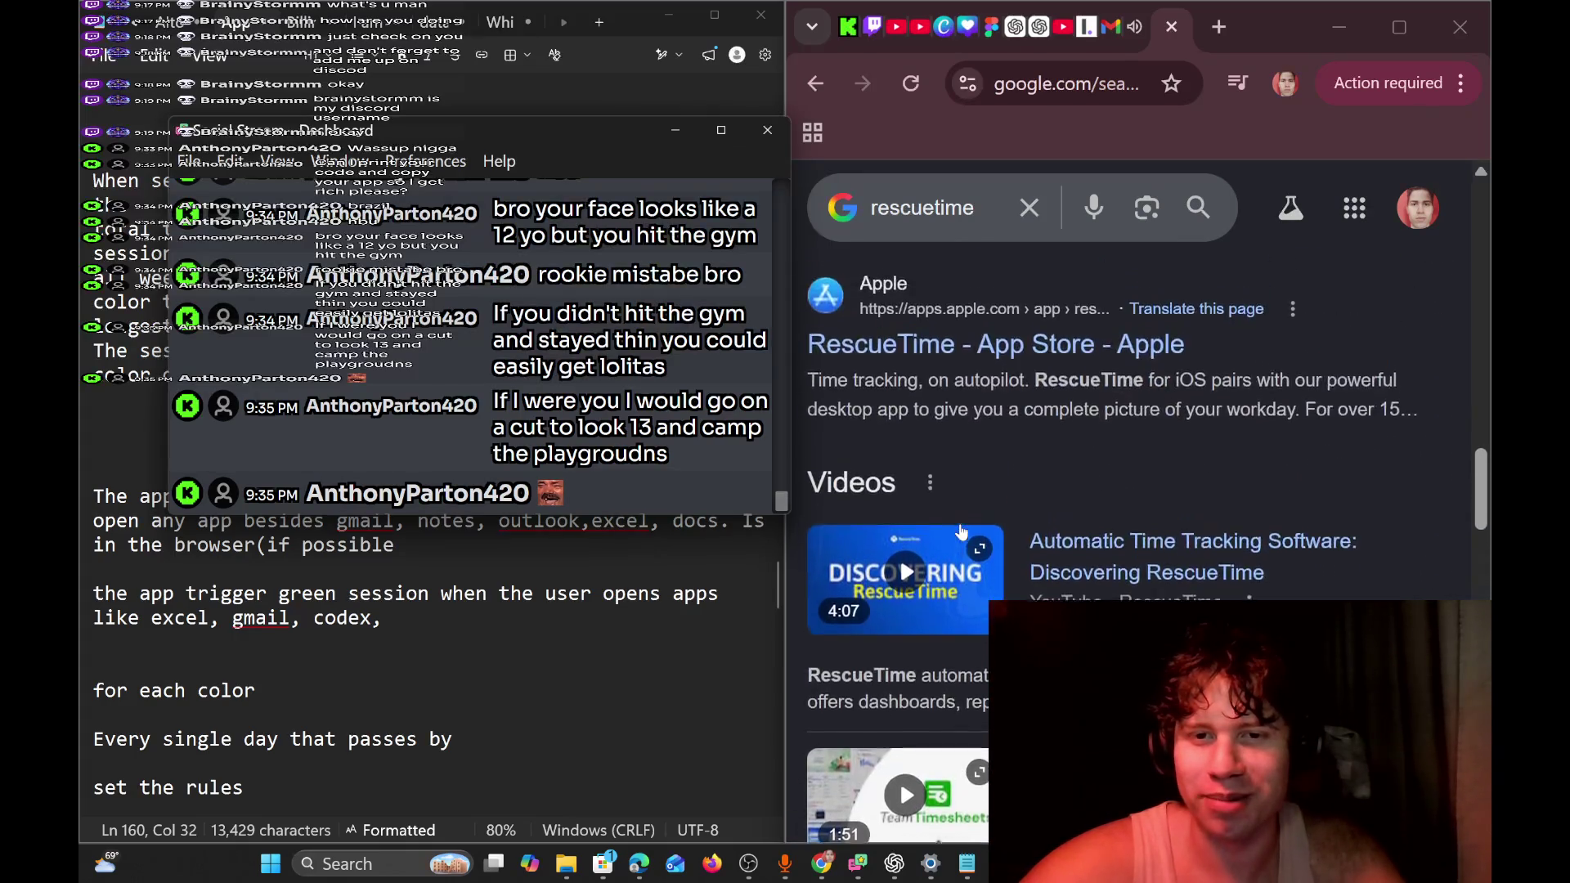
{"action": "scroll", "coordinate": [960, 524], "scroll_direction": "up", "scroll_amount": 5}
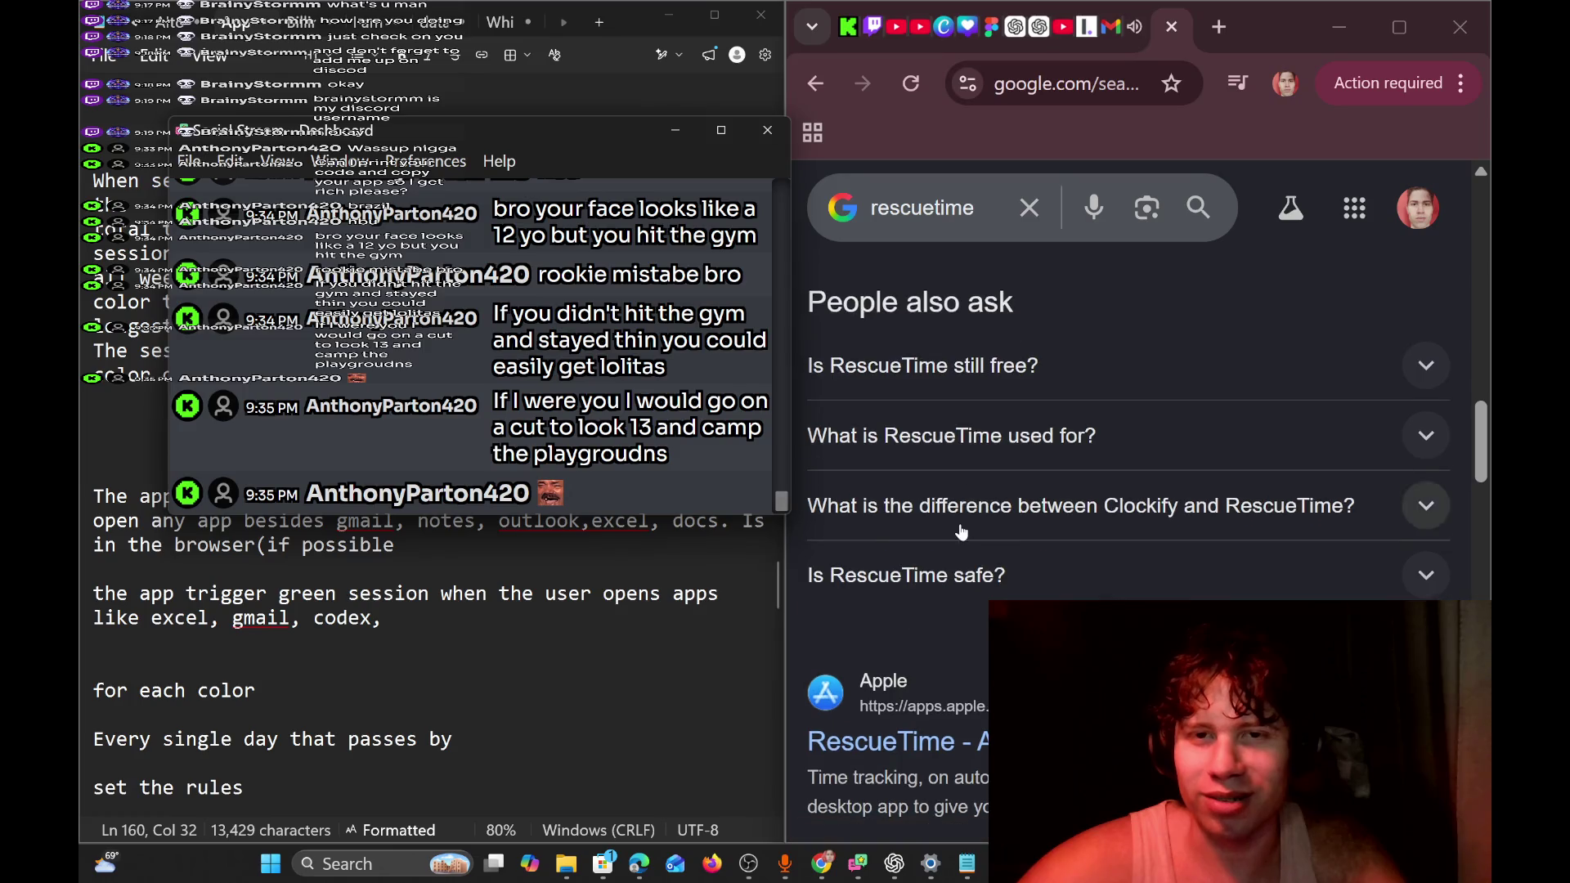
{"action": "scroll", "coordinate": [960, 525], "scroll_direction": "up", "scroll_amount": 6}
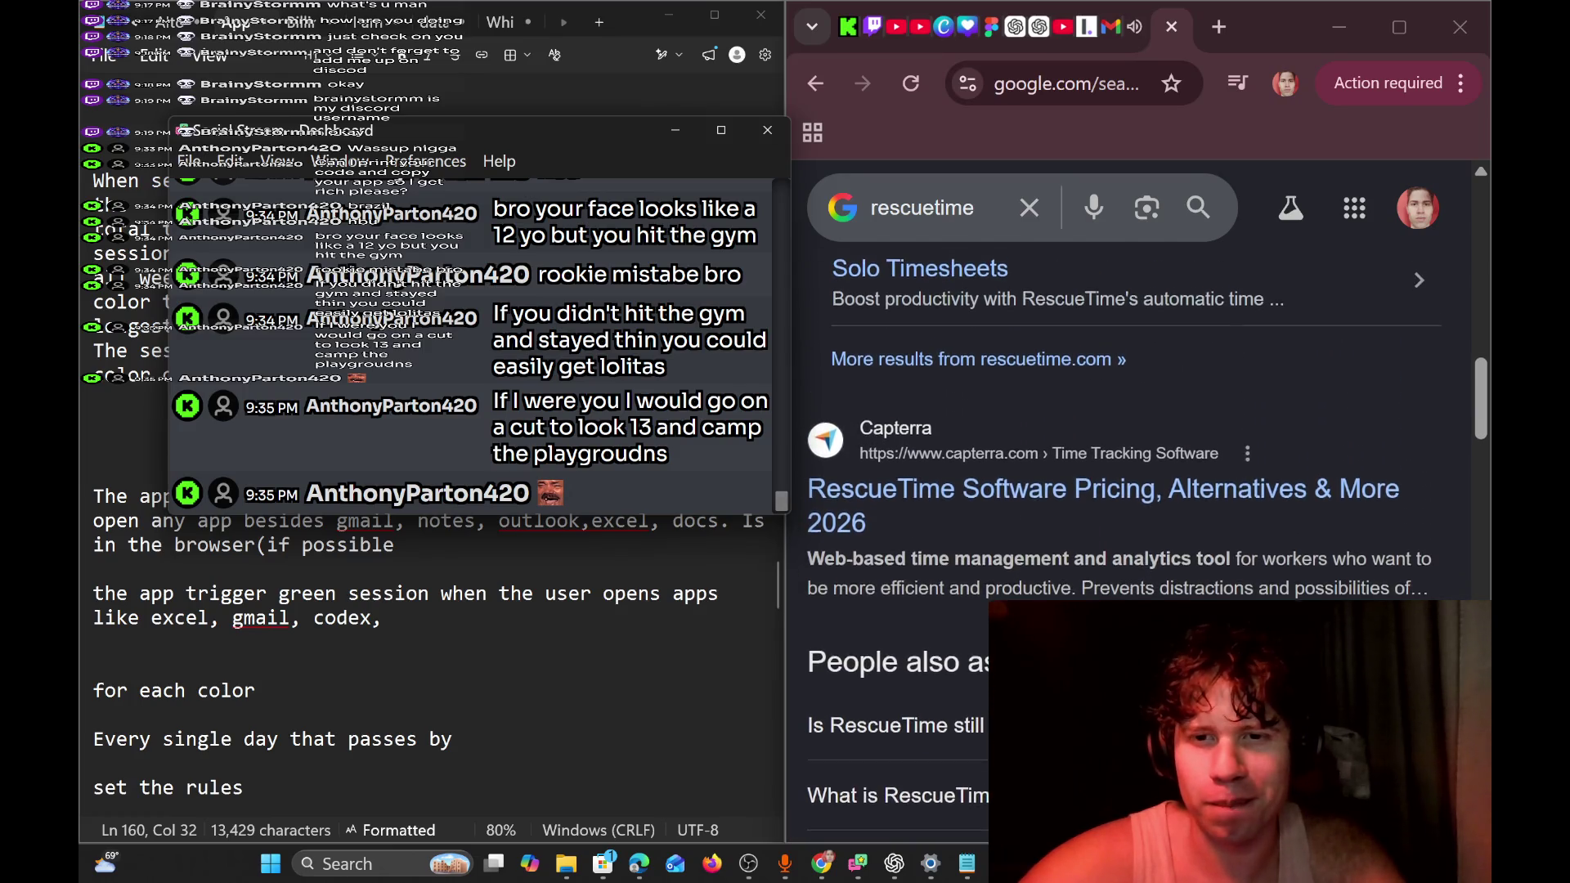
{"action": "scroll", "coordinate": [960, 528], "scroll_direction": "up", "scroll_amount": 6}
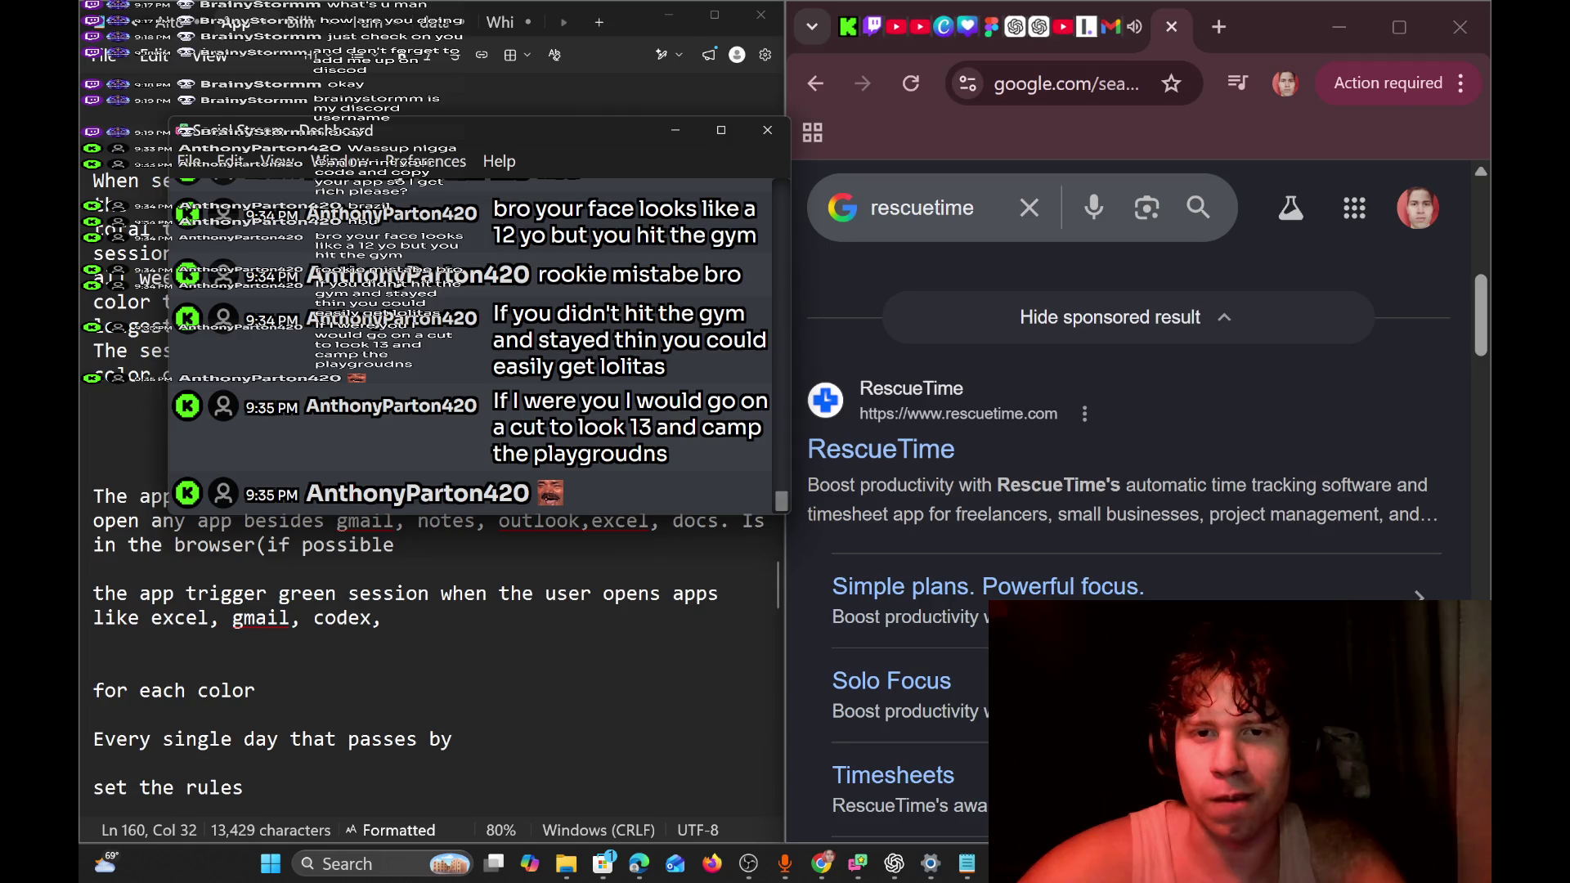
{"action": "scroll", "coordinate": [961, 532], "scroll_direction": "up", "scroll_amount": 2}
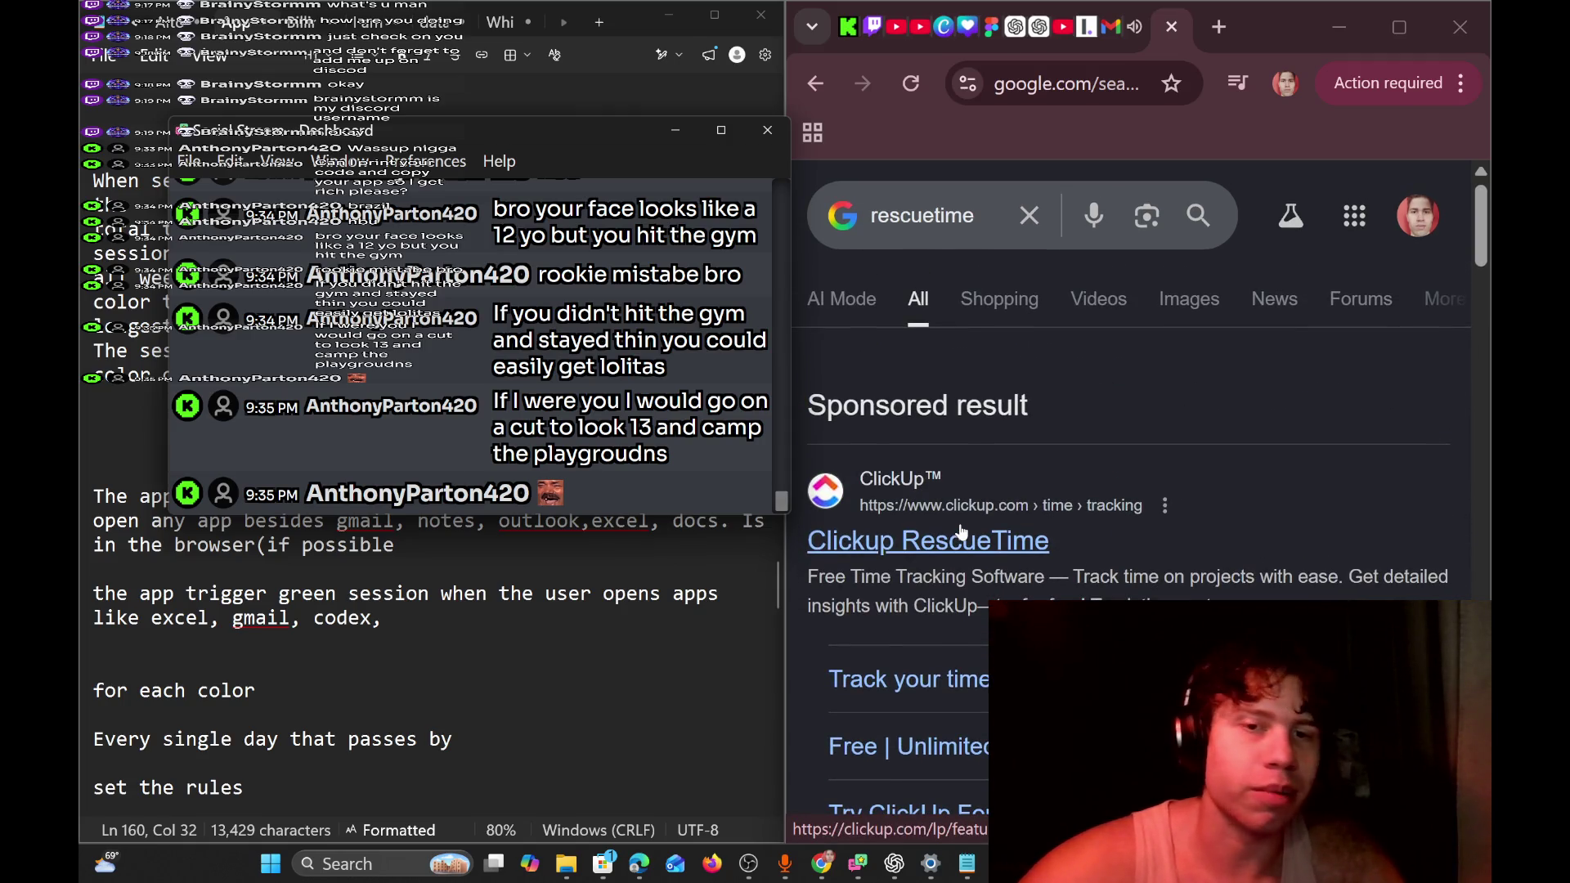
{"action": "scroll", "coordinate": [961, 531], "scroll_direction": "down", "scroll_amount": 1}
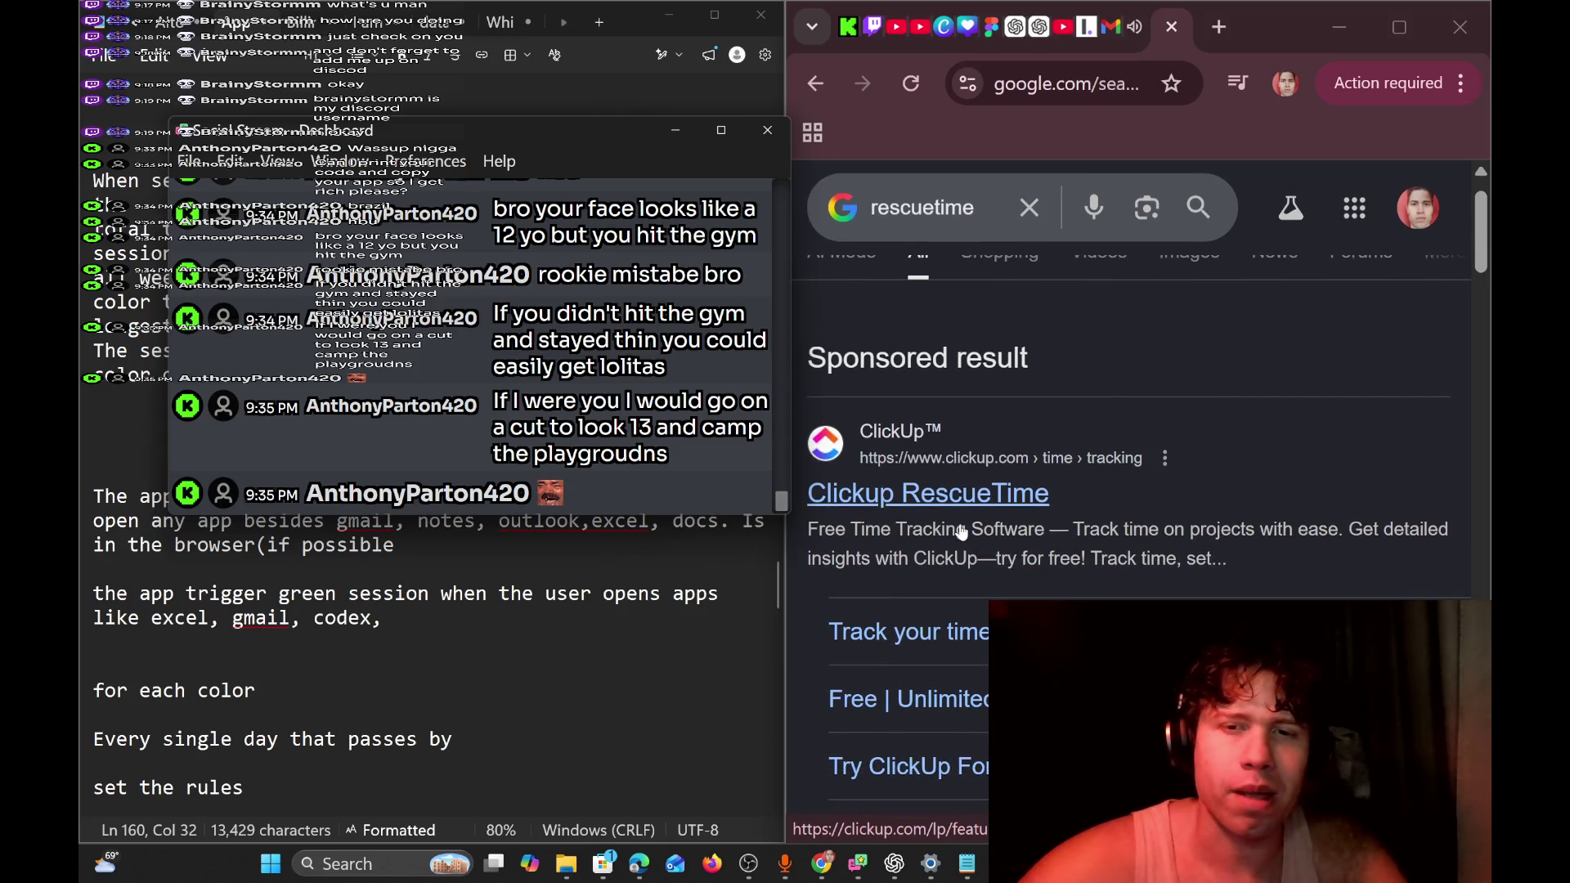
{"action": "scroll", "coordinate": [960, 532], "scroll_direction": "up", "scroll_amount": 1}
Slide the Social Stream chat window to the right, off the Notepad spec
{"action": "left_click_drag", "start_coordinate": [381, 130], "coordinate": [785, 130]}
{"action": "scroll", "coordinate": [425, 573], "scroll_direction": "down", "scroll_amount": 4}
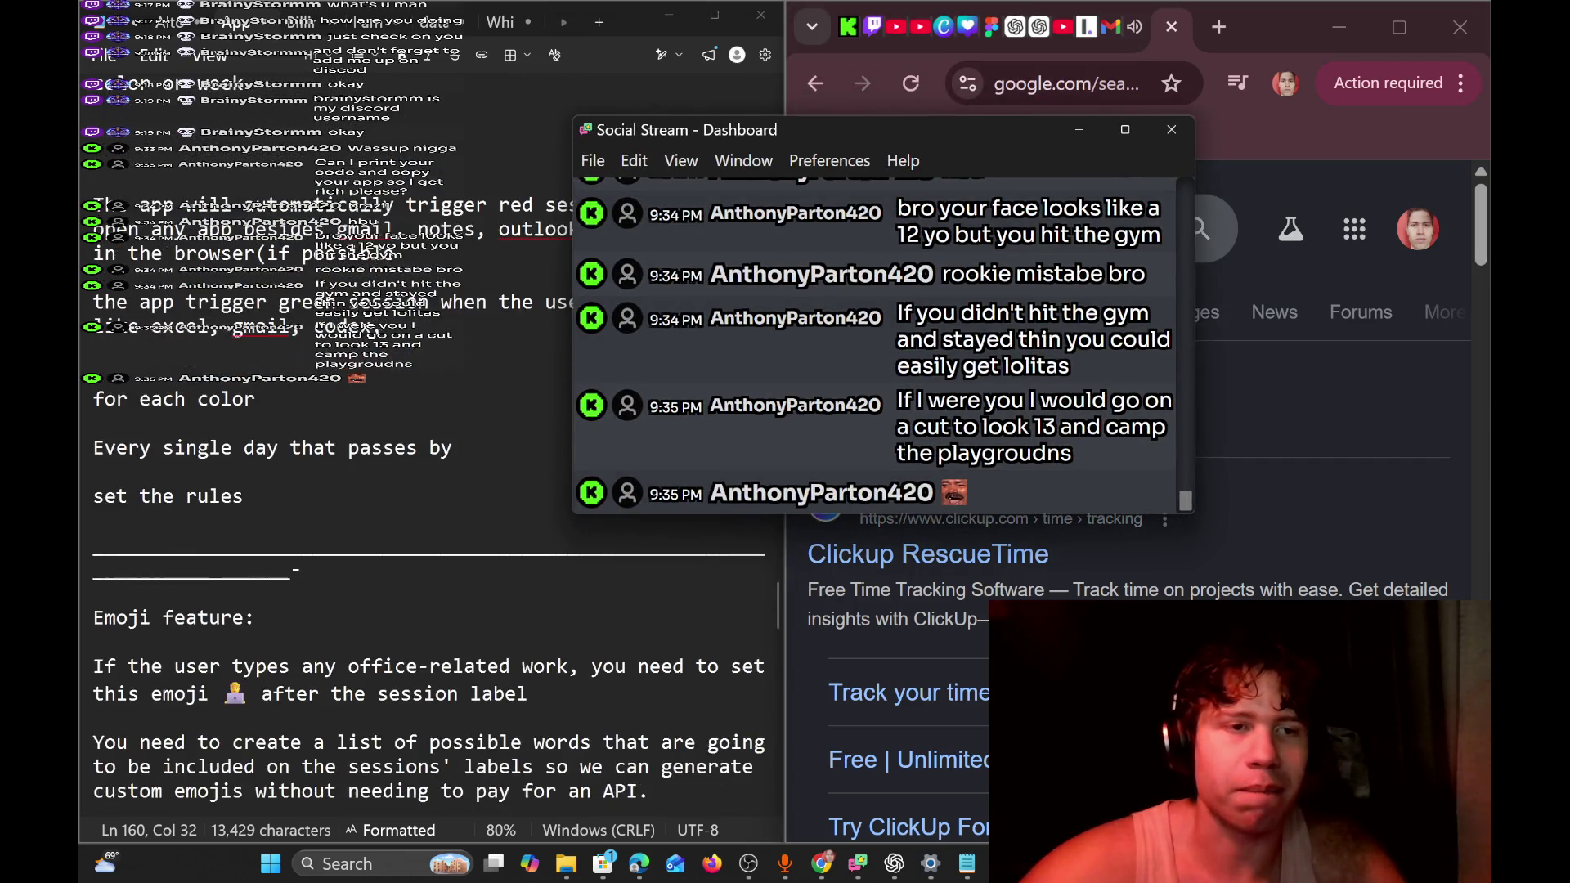
{"action": "scroll", "coordinate": [427, 446], "scroll_direction": "up", "scroll_amount": 5}
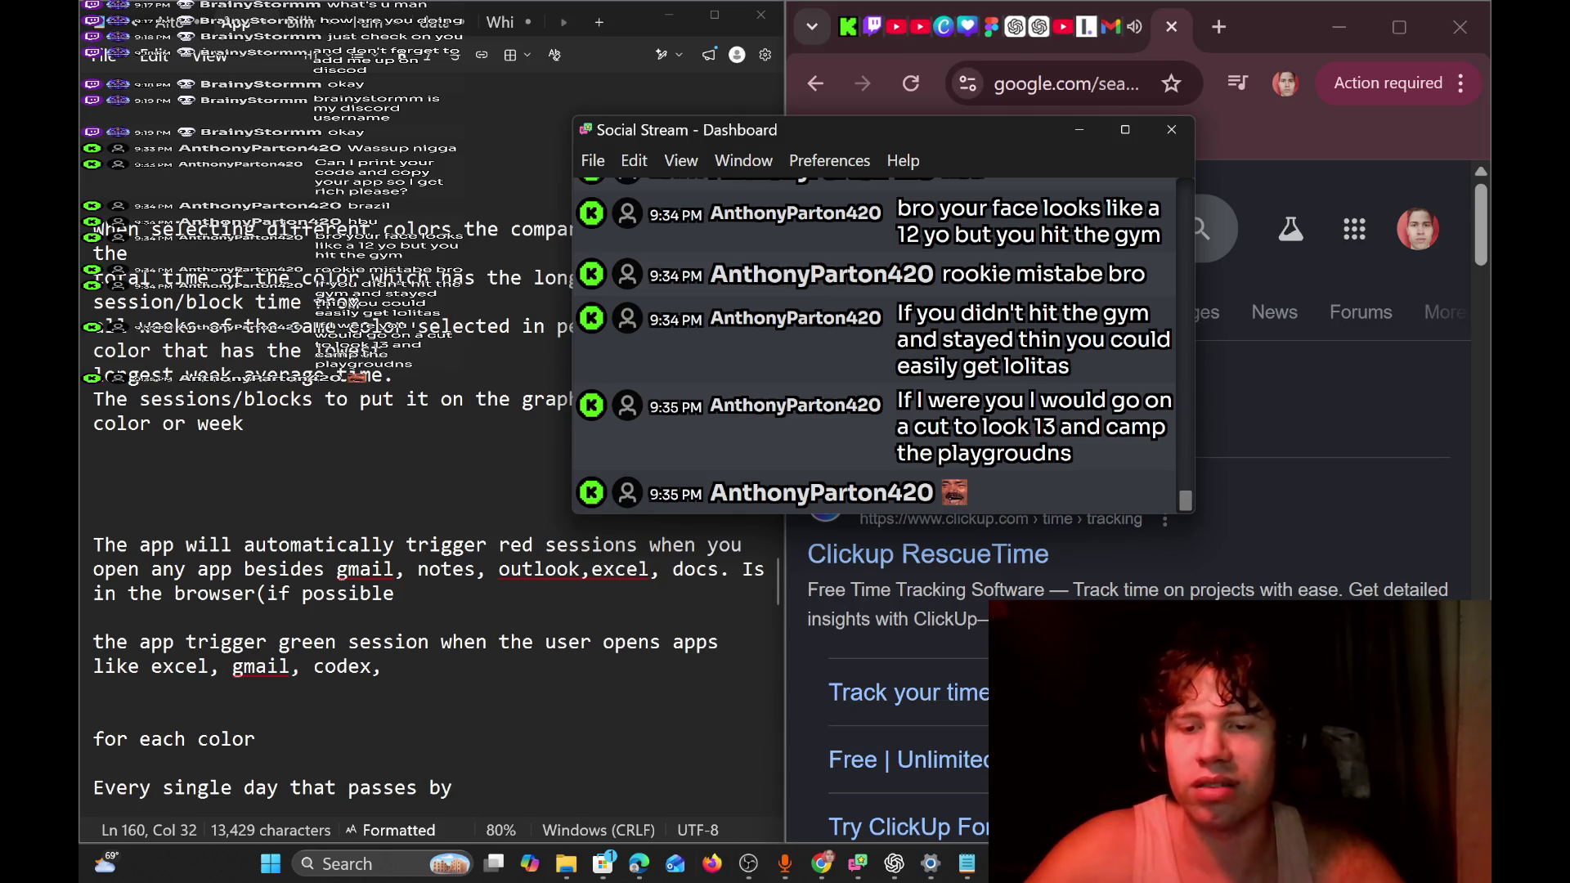
Park the stopwatch on the right, the chat window up-left, and show Chrome's Figma prototype tab
{"action": "key", "text": "alt+Tab"}
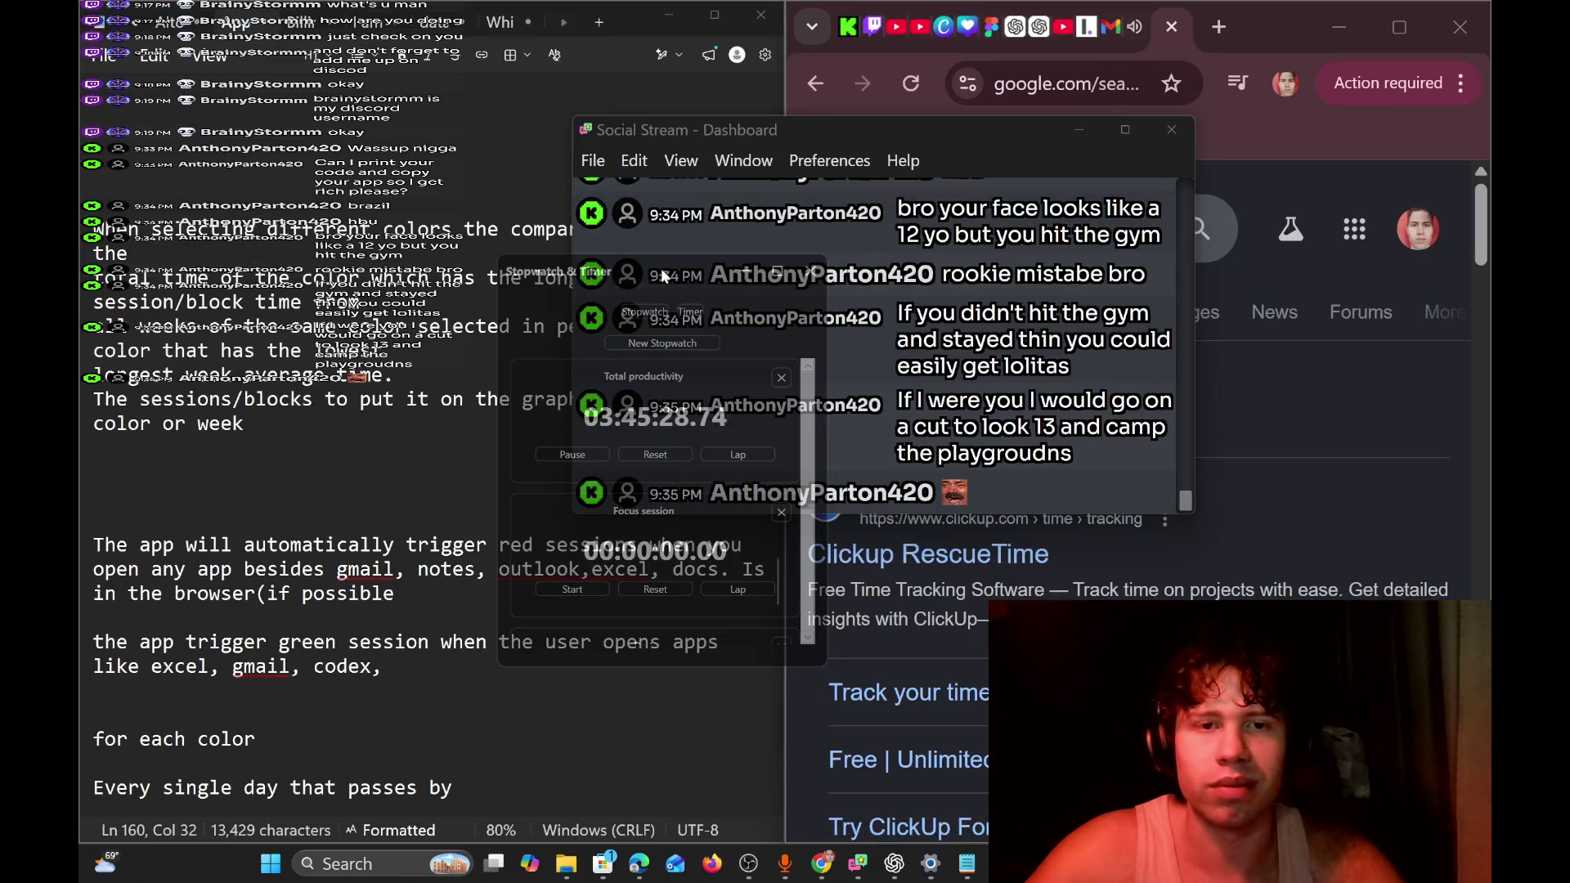
{"action": "mouse_move", "coordinate": [664, 277]}
{"action": "left_mouse_down"}
{"action": "mouse_move", "coordinate": [1130, 350]}
{"action": "mouse_move", "coordinate": [1333, 301]}
{"action": "left_mouse_up"}
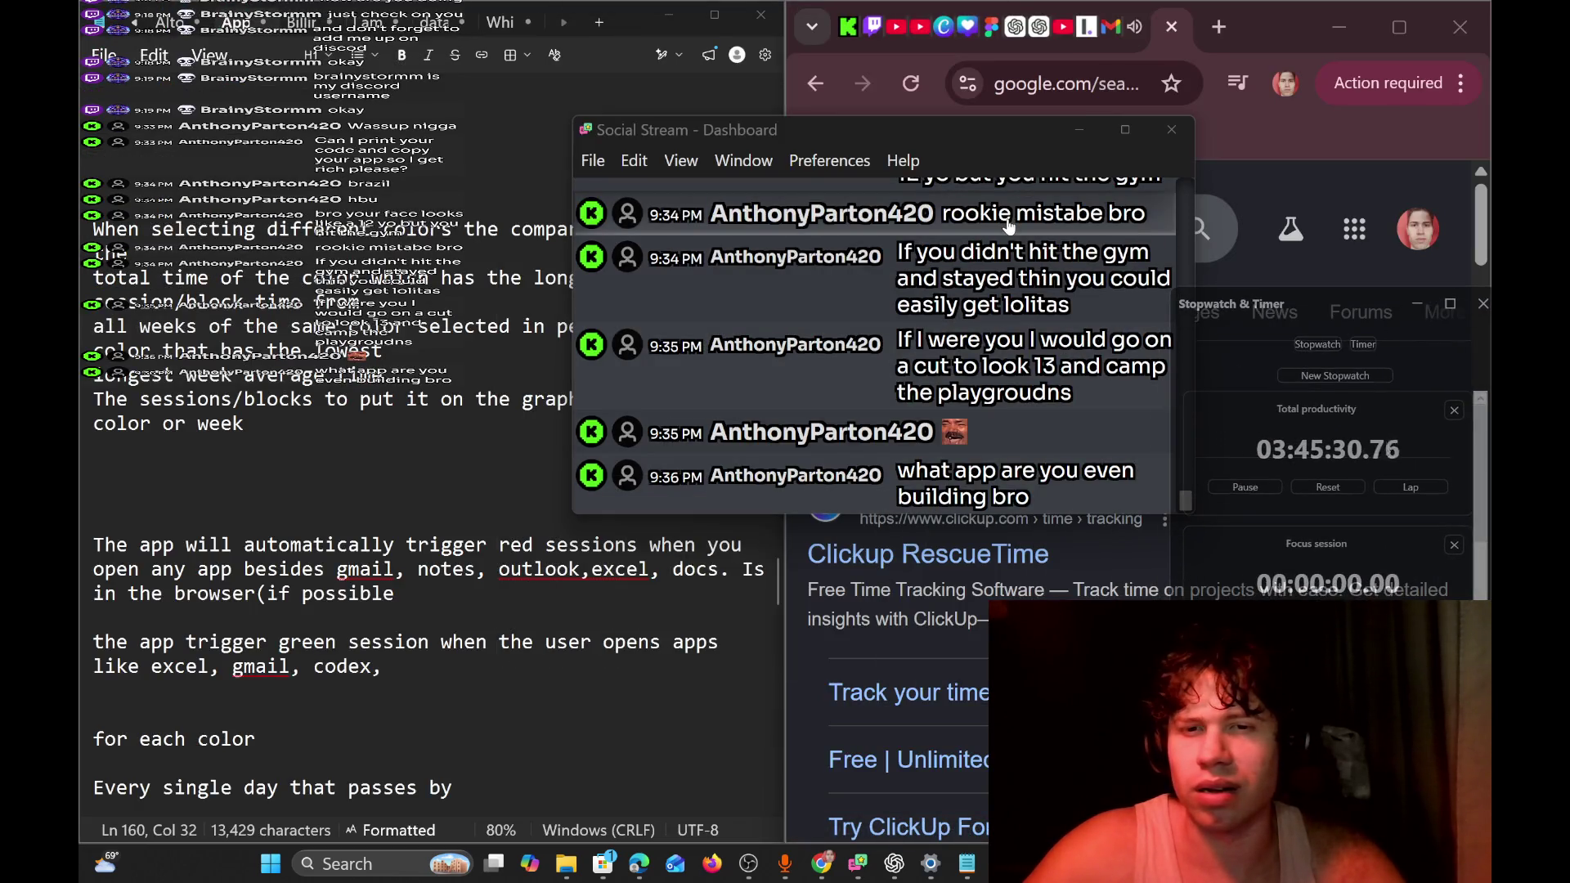
{"action": "left_click_drag", "start_coordinate": [1004, 144], "coordinate": [662, 115]}
{"action": "left_click", "coordinate": [989, 41]}
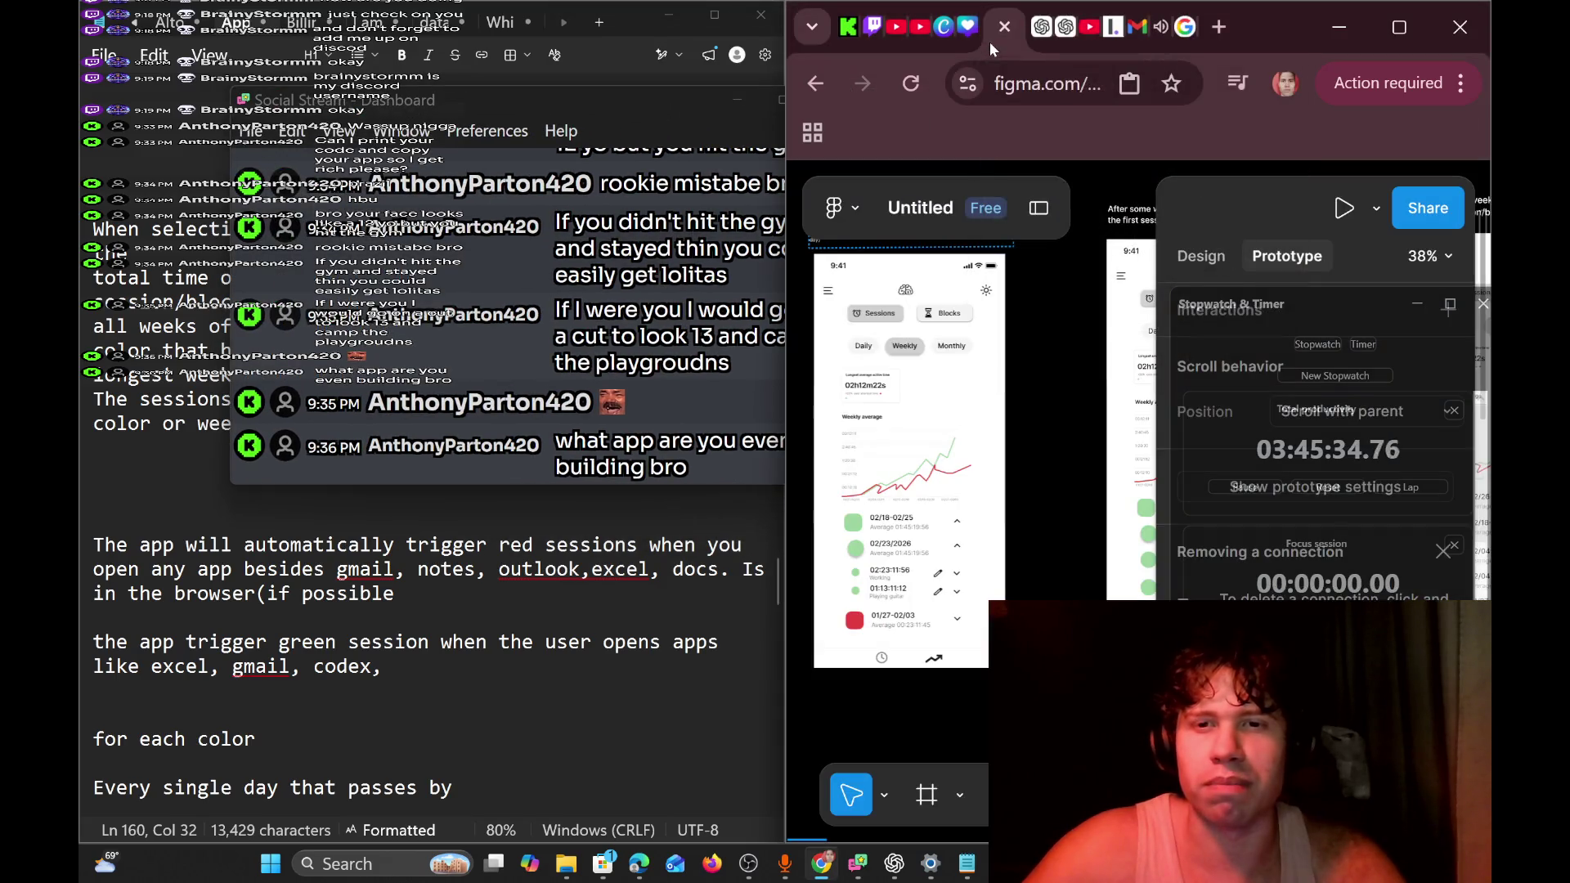
{"action": "scroll", "coordinate": [1083, 568], "scroll_direction": "right", "scroll_amount": 5}
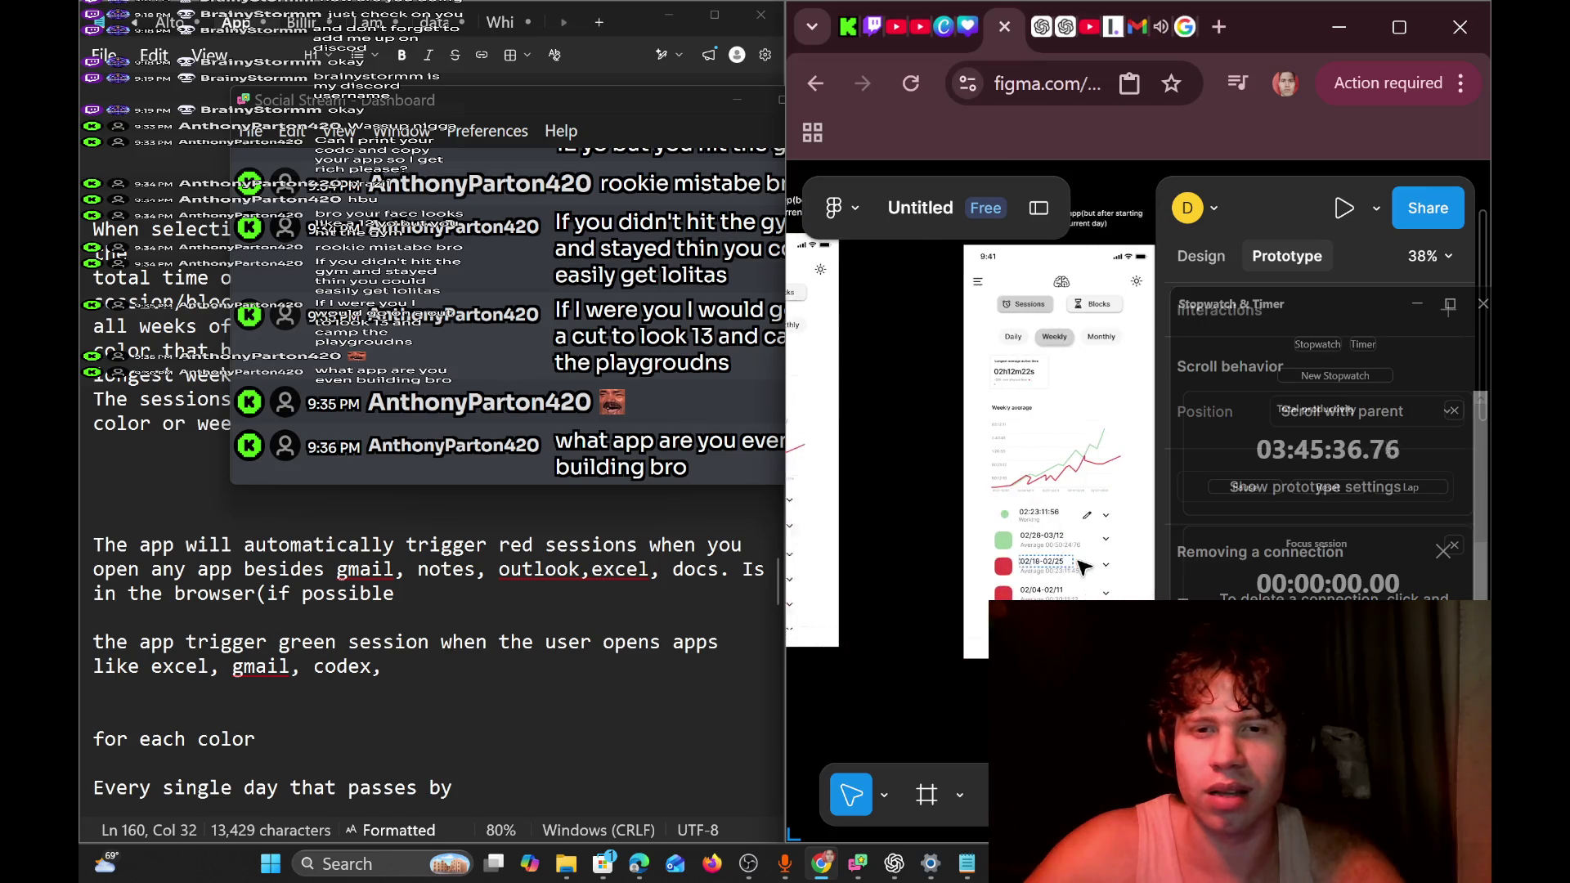
{"action": "scroll", "coordinate": [1084, 567], "scroll_direction": "right", "scroll_amount": 5}
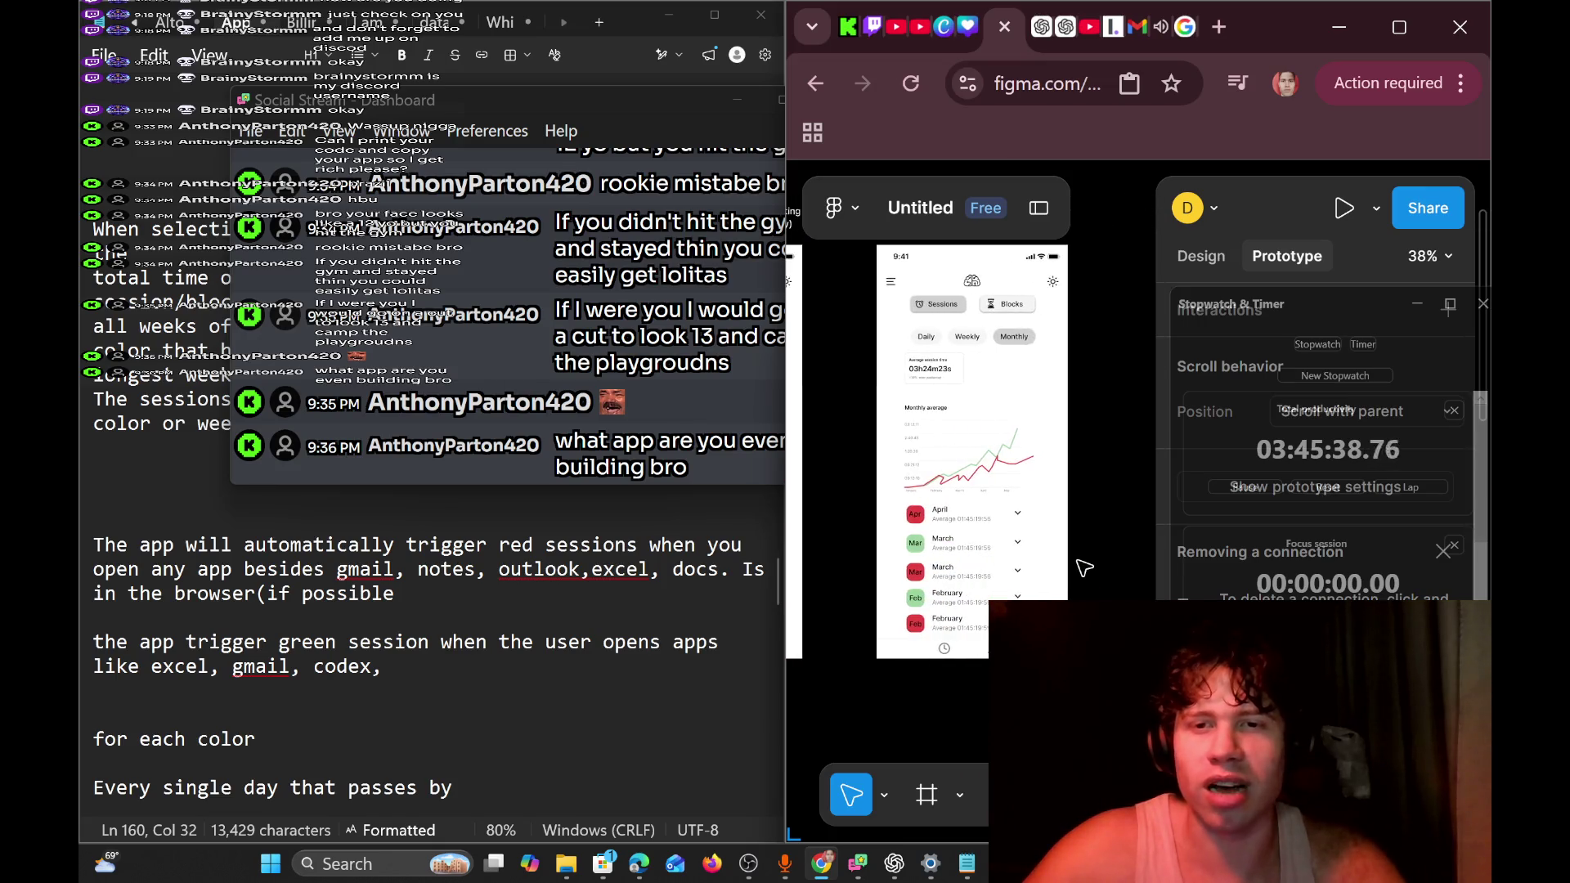
{"action": "scroll", "coordinate": [1084, 567], "scroll_direction": "right", "scroll_amount": 5}
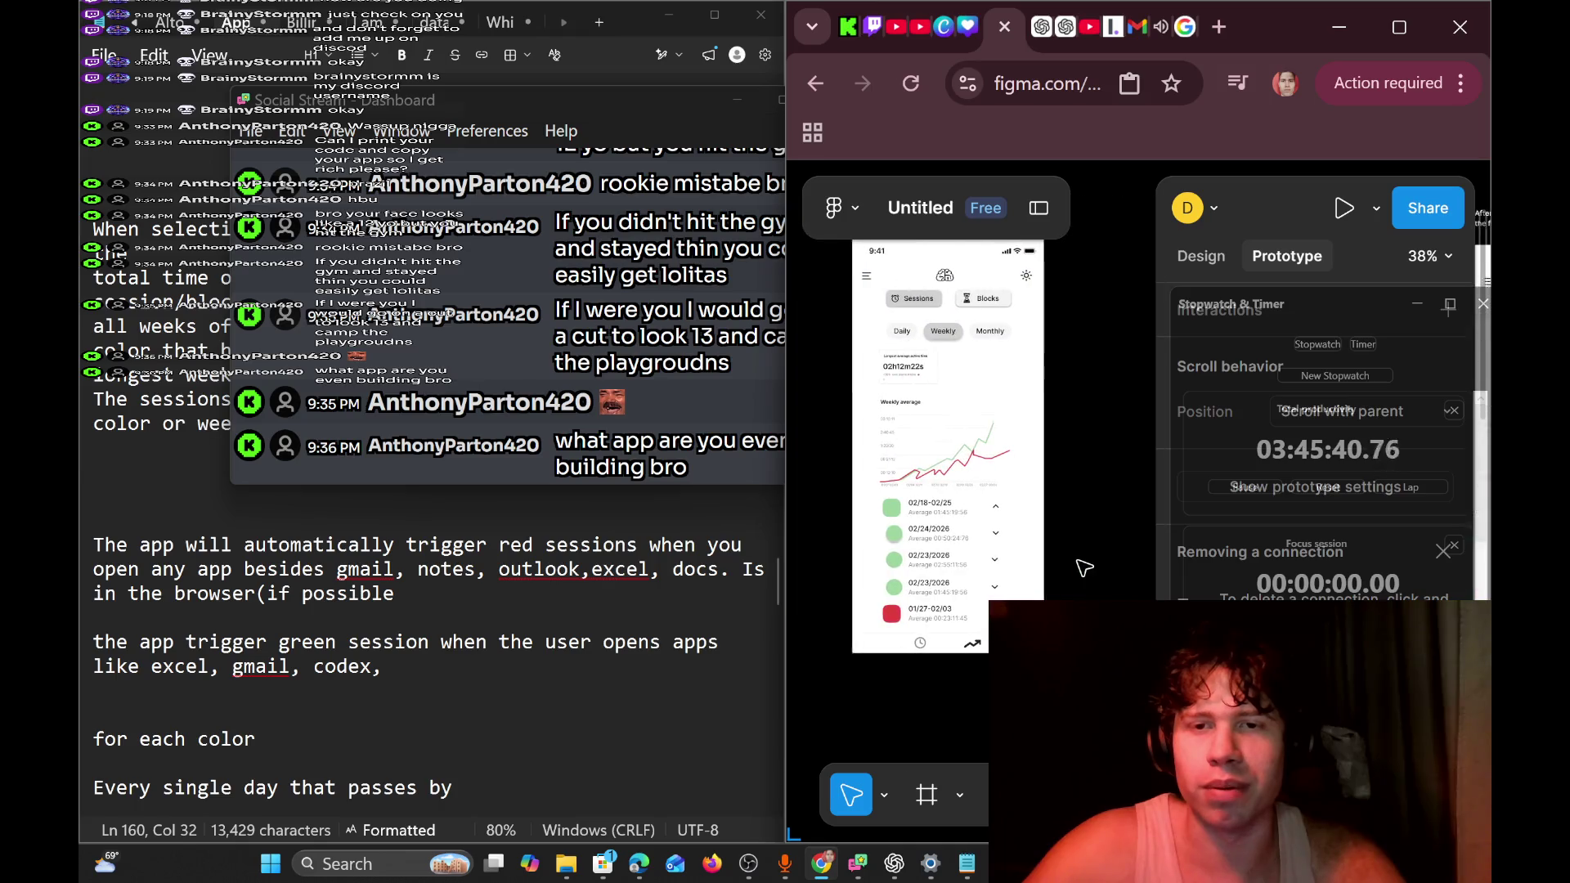
{"action": "scroll", "coordinate": [1083, 568], "scroll_direction": "right", "scroll_amount": 5}
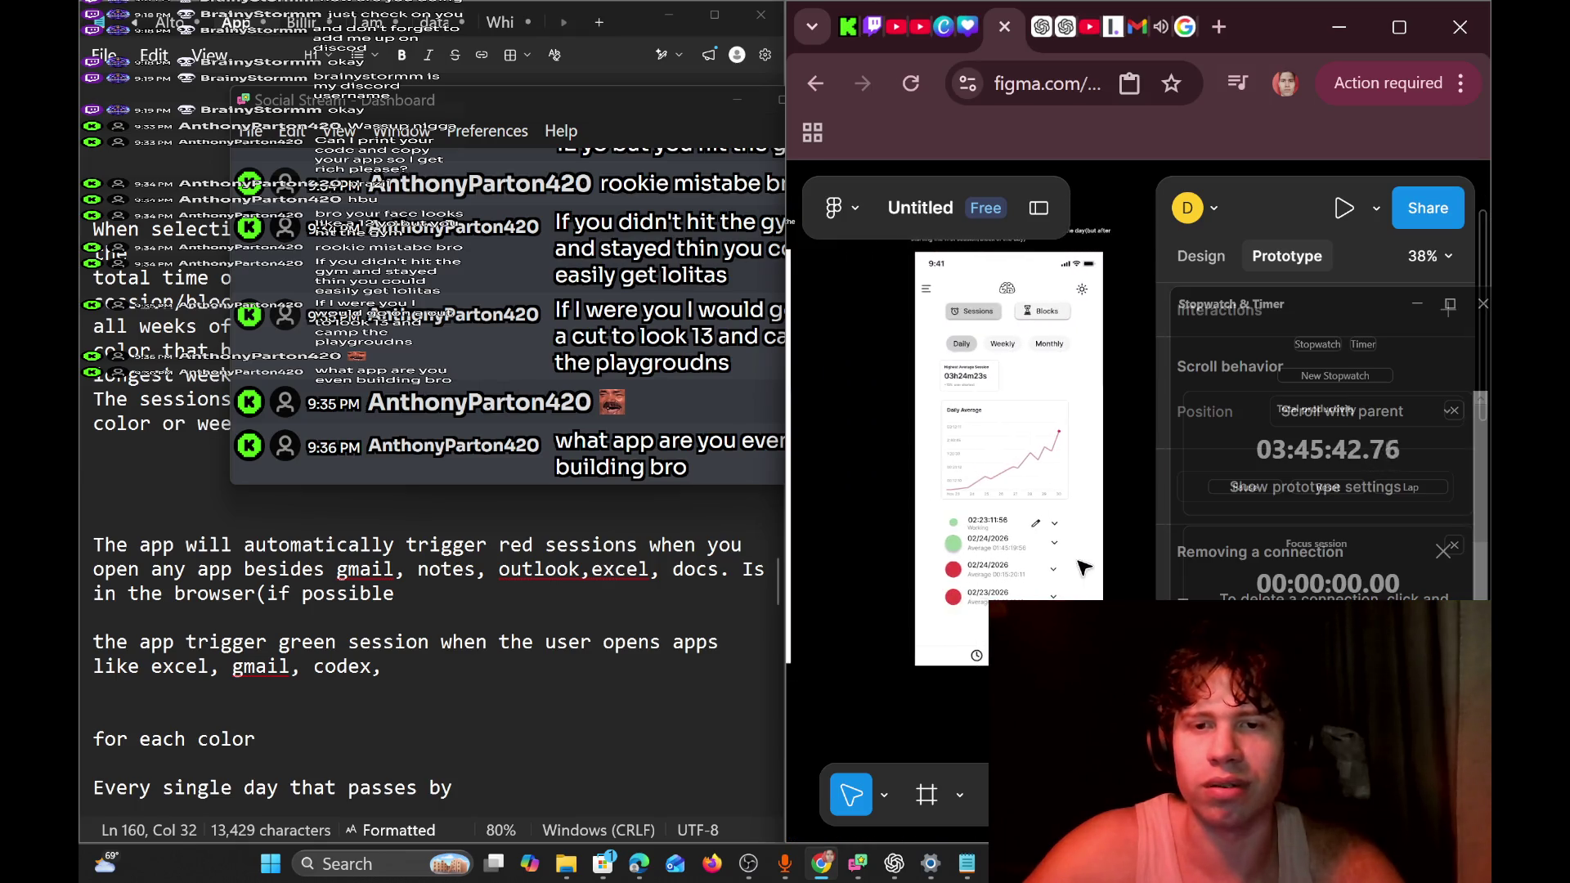
{"action": "scroll", "coordinate": [1083, 568], "scroll_direction": "right", "scroll_amount": 5}
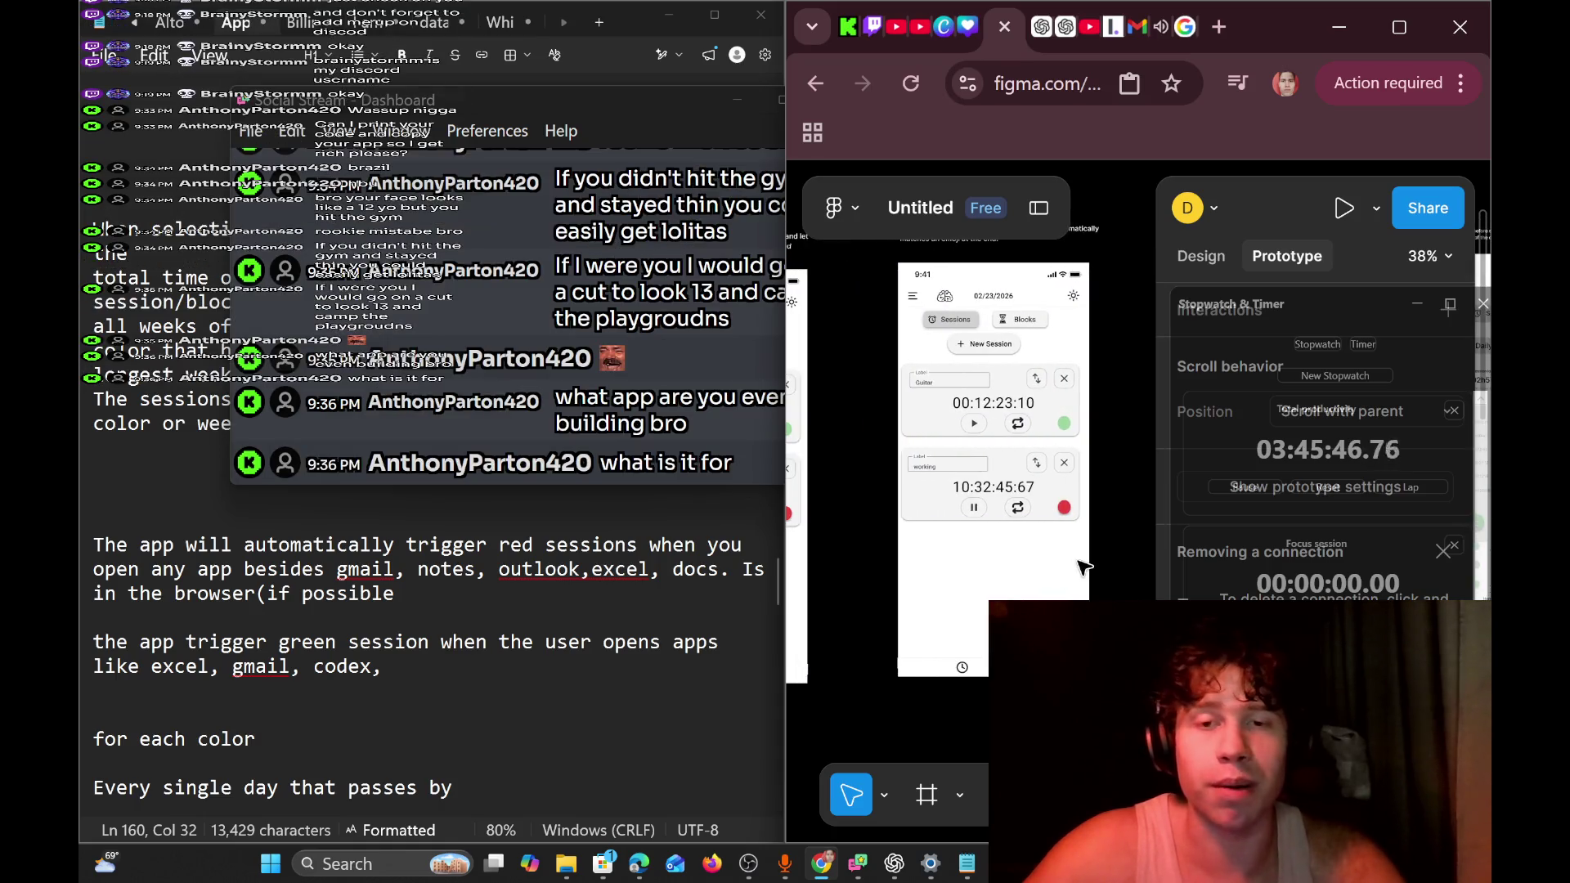
{"action": "scroll", "coordinate": [1084, 568], "scroll_direction": "right", "scroll_amount": 2}
{"action": "scroll", "coordinate": [1084, 568], "scroll_direction": "right", "scroll_amount": 5}
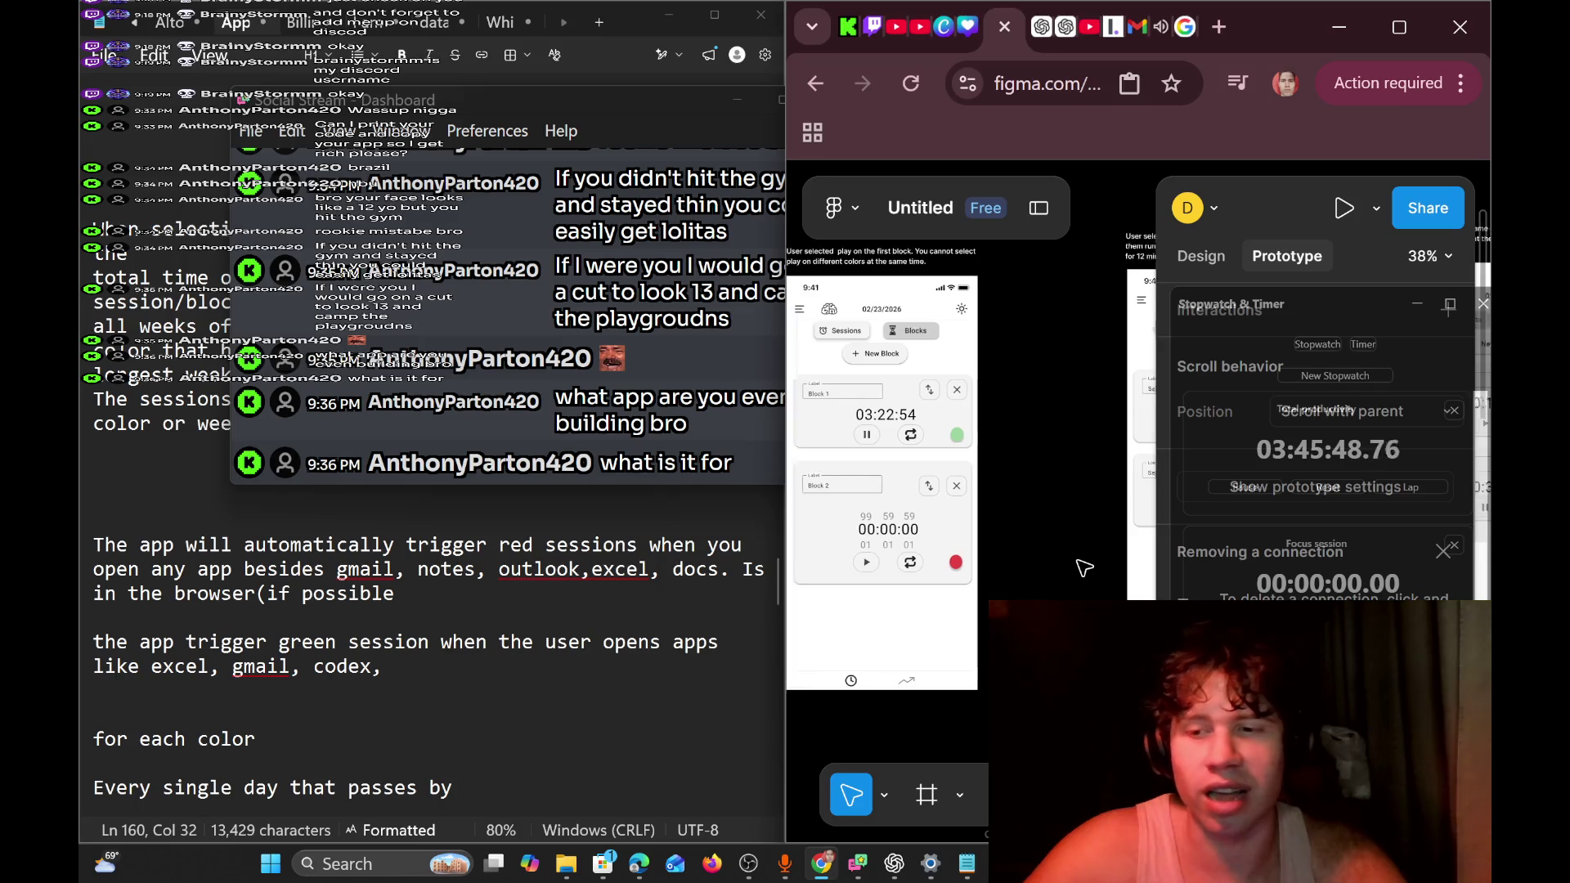
{"action": "scroll", "coordinate": [1084, 568], "scroll_direction": "right", "scroll_amount": 4}
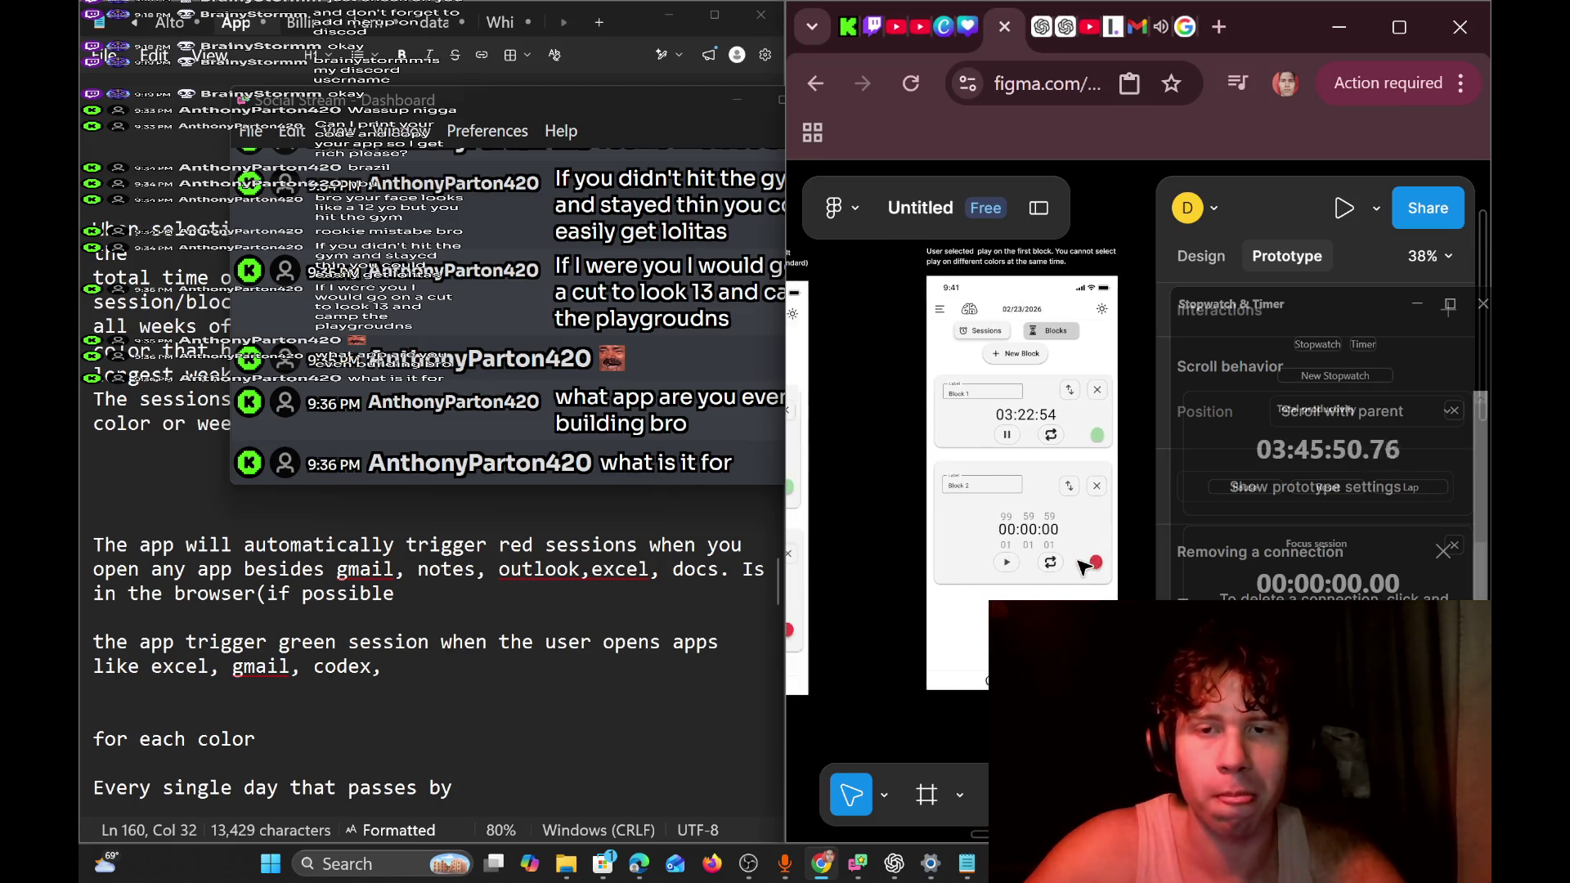
{"action": "scroll", "coordinate": [1084, 567], "scroll_direction": "right", "scroll_amount": 4}
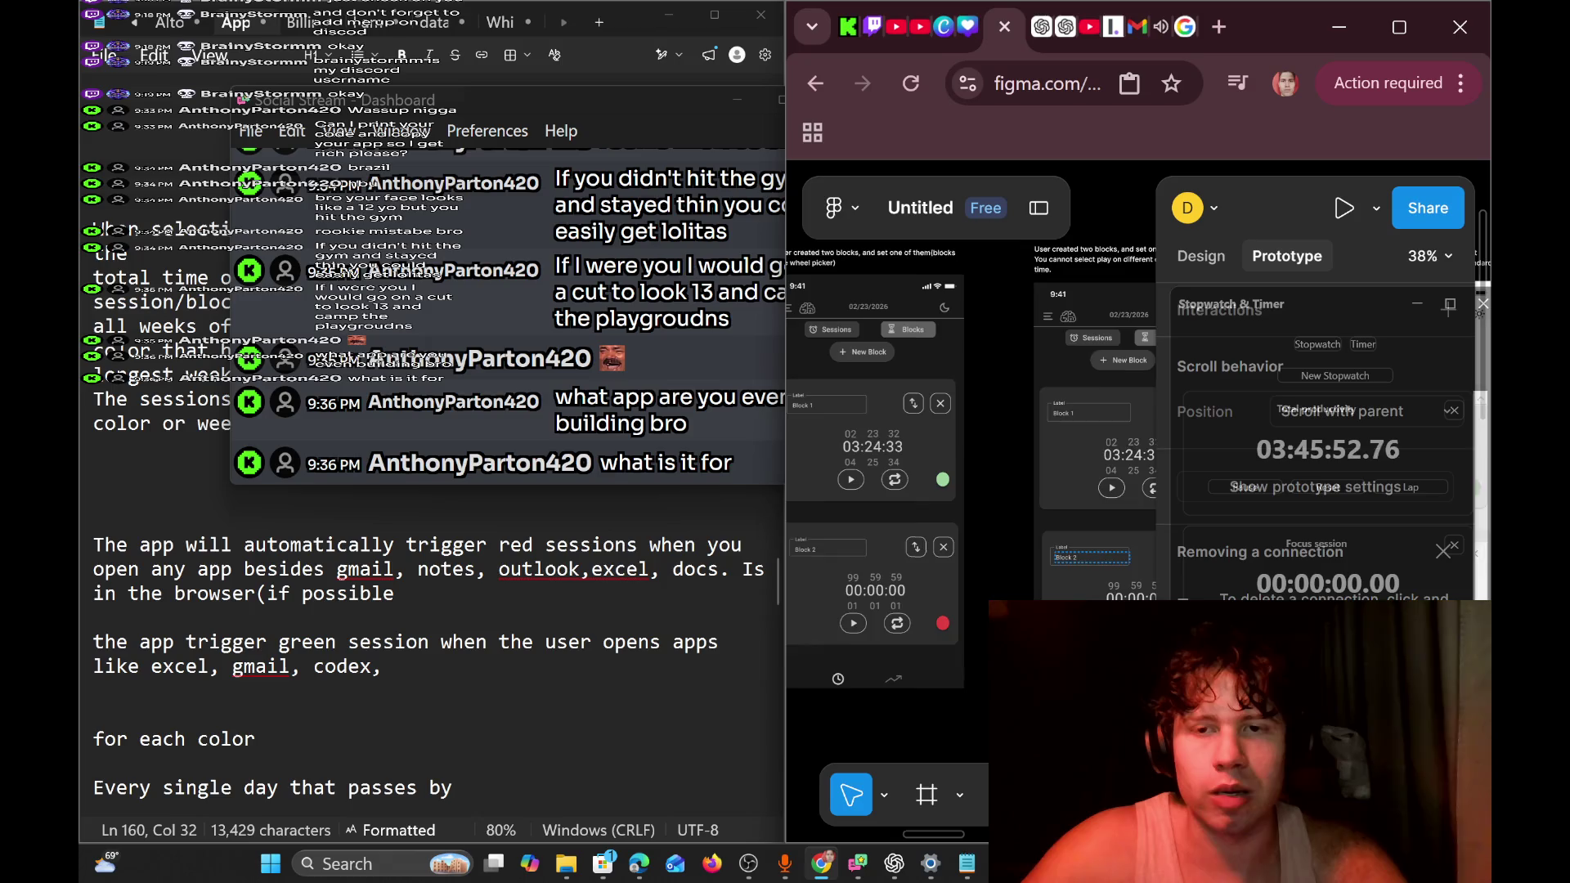
{"action": "scroll", "coordinate": [1084, 567], "scroll_direction": "left", "scroll_amount": 2}
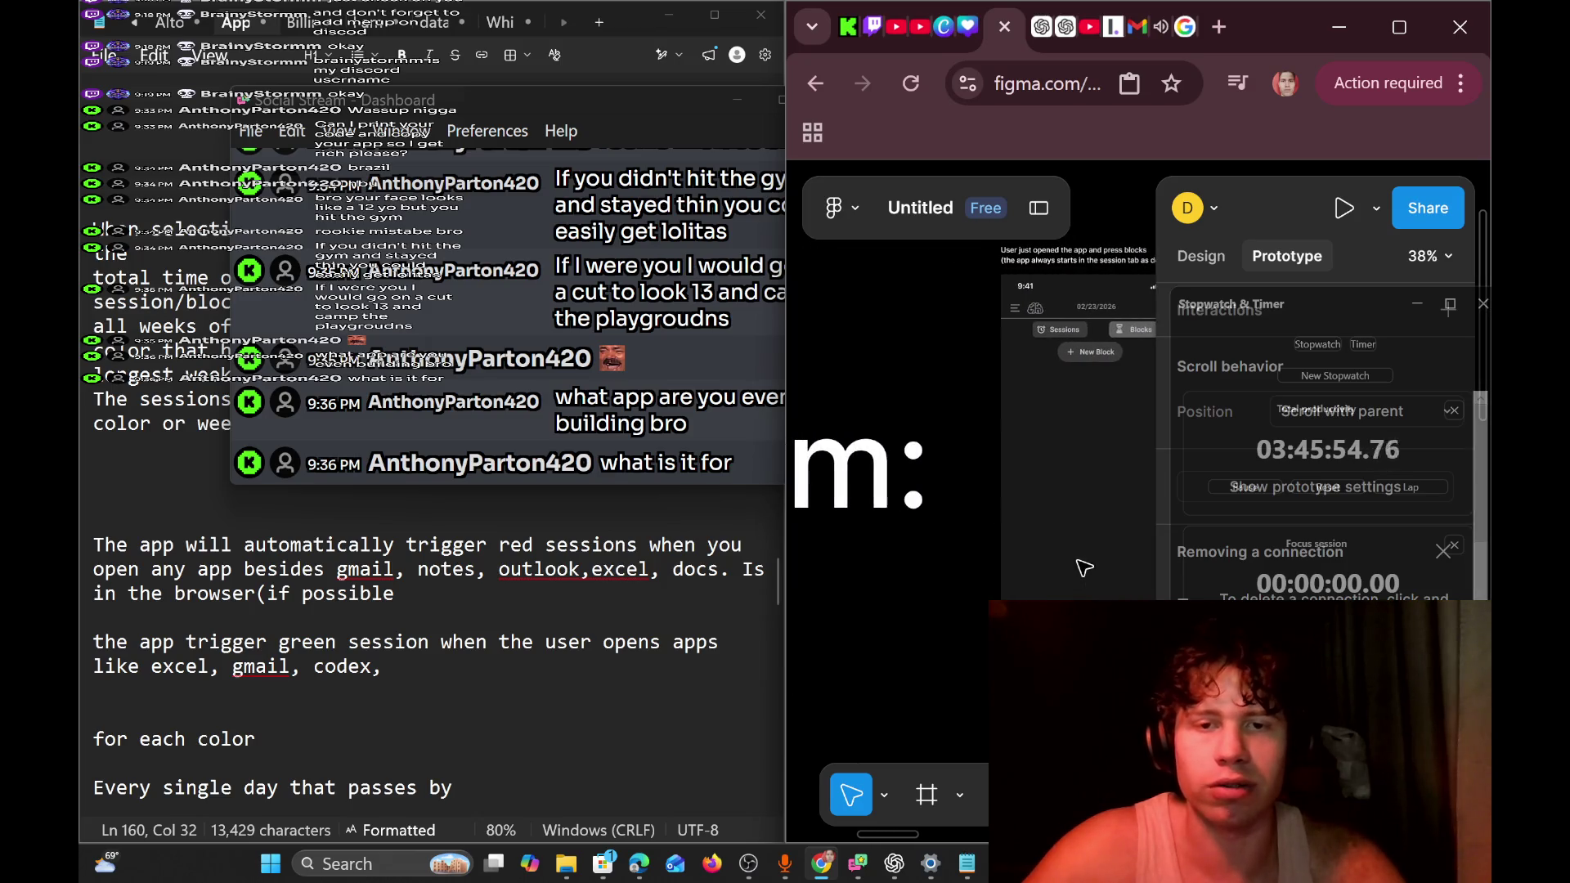
{"action": "scroll", "coordinate": [1085, 568], "scroll_direction": "right", "scroll_amount": 3}
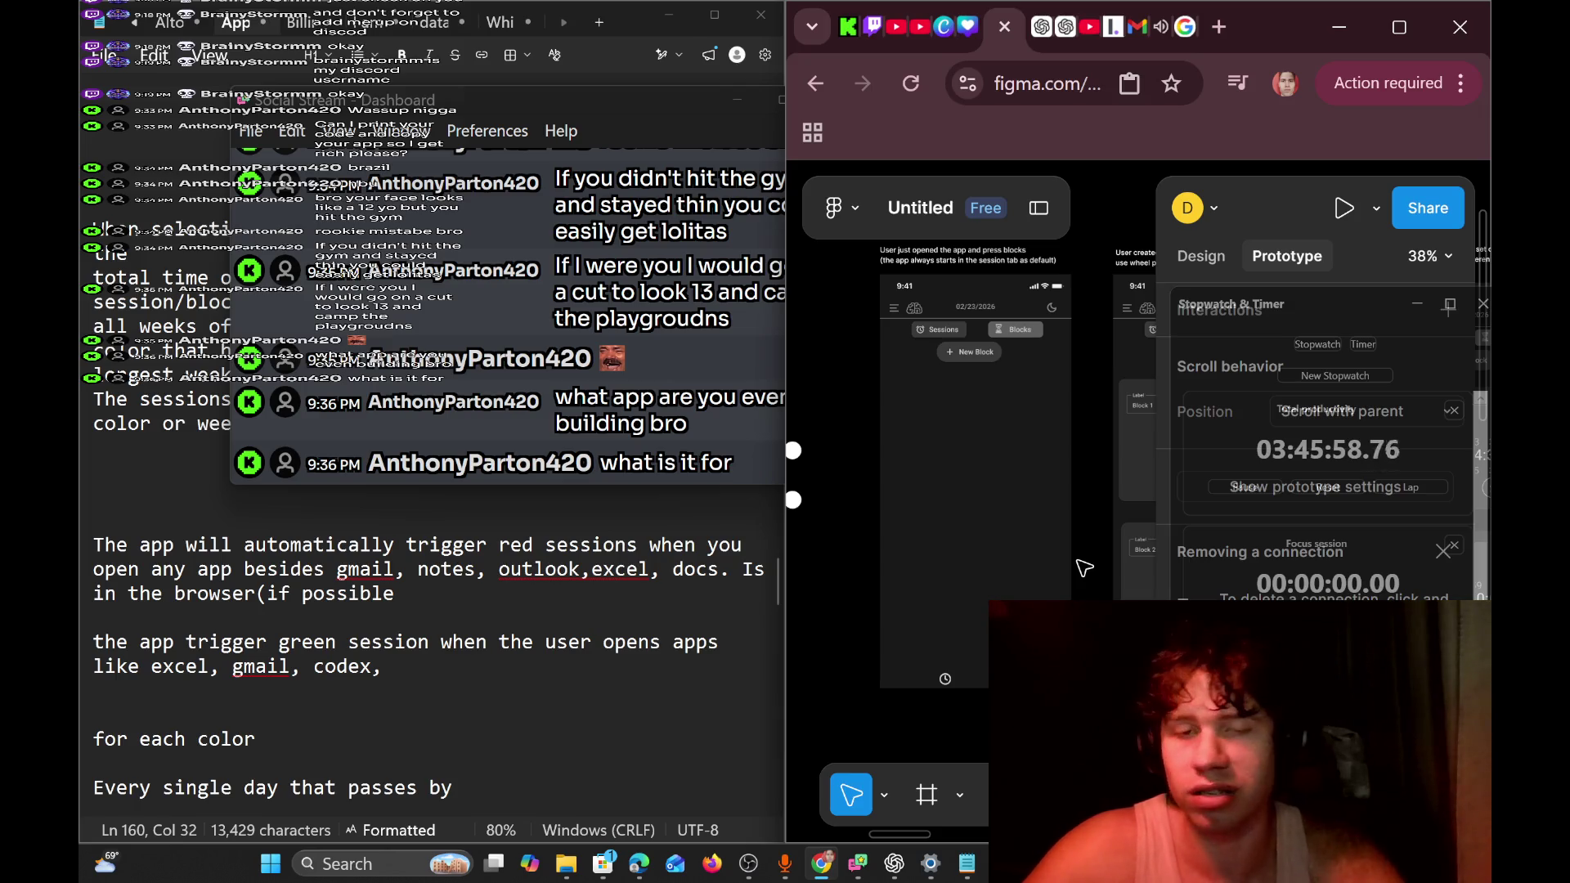
{"action": "scroll", "coordinate": [1085, 568], "scroll_direction": "right", "scroll_amount": 3}
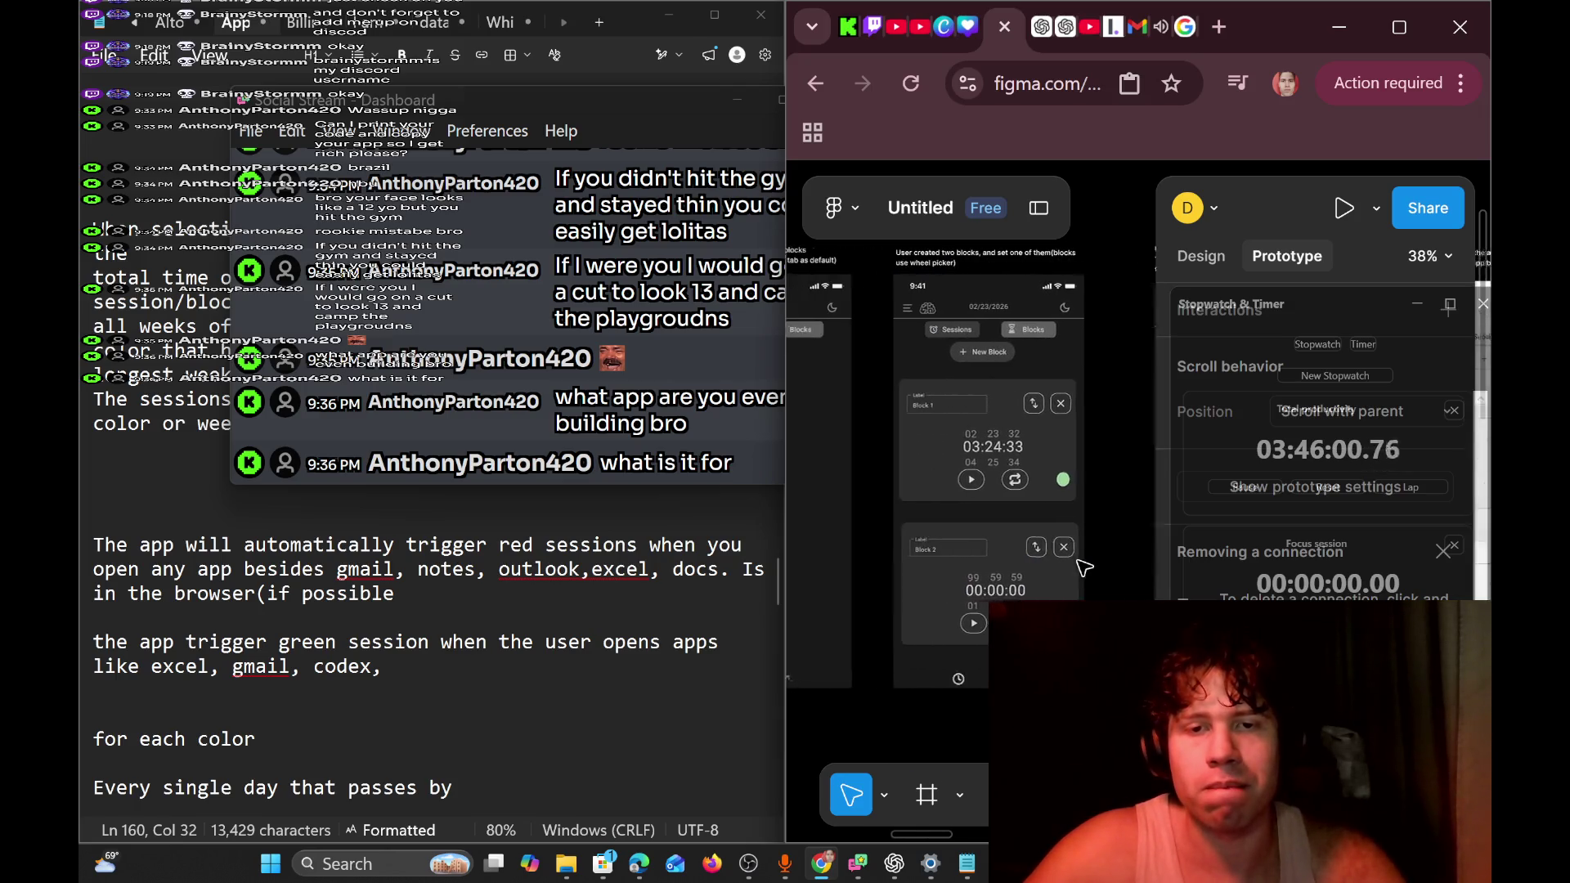
{"action": "scroll", "coordinate": [1084, 568], "scroll_direction": "left", "scroll_amount": 2}
{"action": "scroll", "coordinate": [1084, 567], "scroll_direction": "left", "scroll_amount": 3}
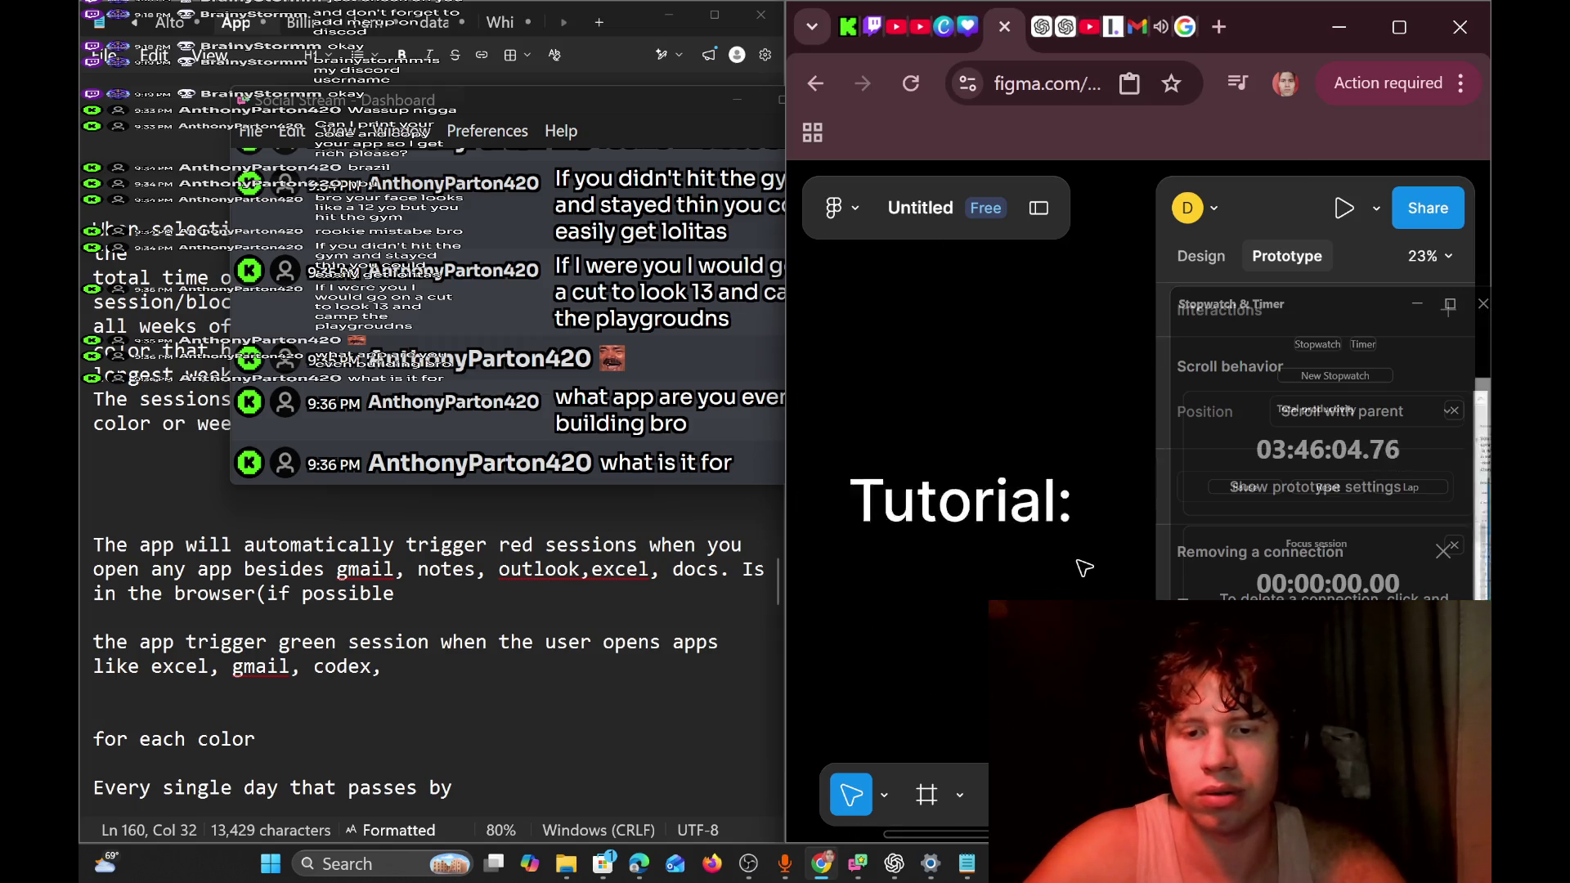
{"action": "scroll", "coordinate": [1084, 568], "scroll_direction": "right", "scroll_amount": 5}
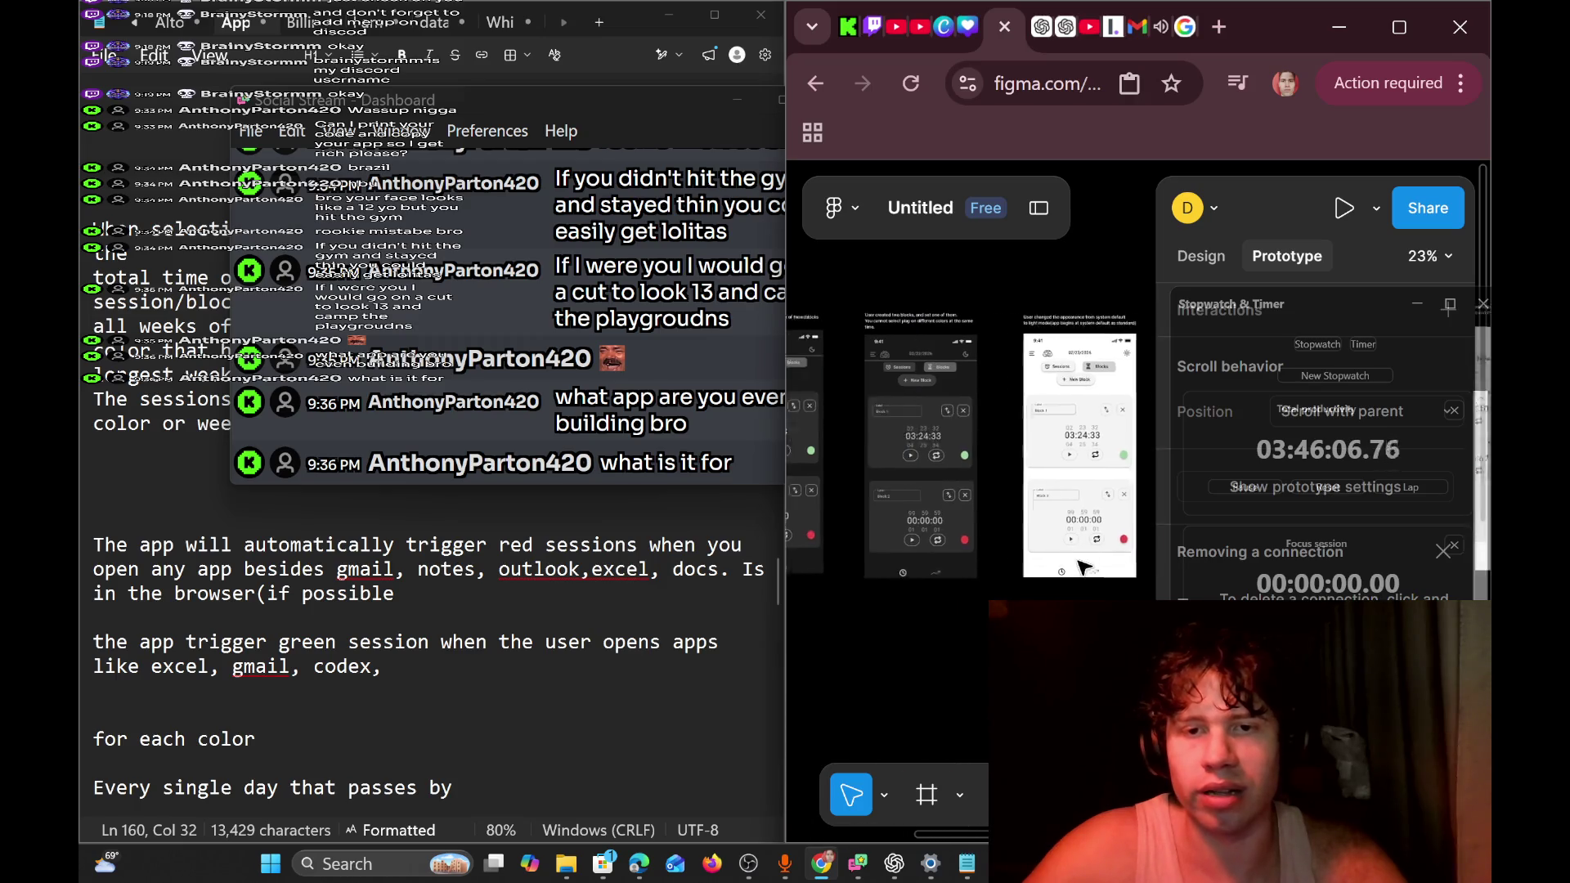
{"action": "scroll", "coordinate": [1085, 567], "scroll_direction": "up", "scroll_amount": 3, "text": "ctrl"}
{"action": "scroll", "coordinate": [1084, 568], "scroll_direction": "left", "scroll_amount": 3}
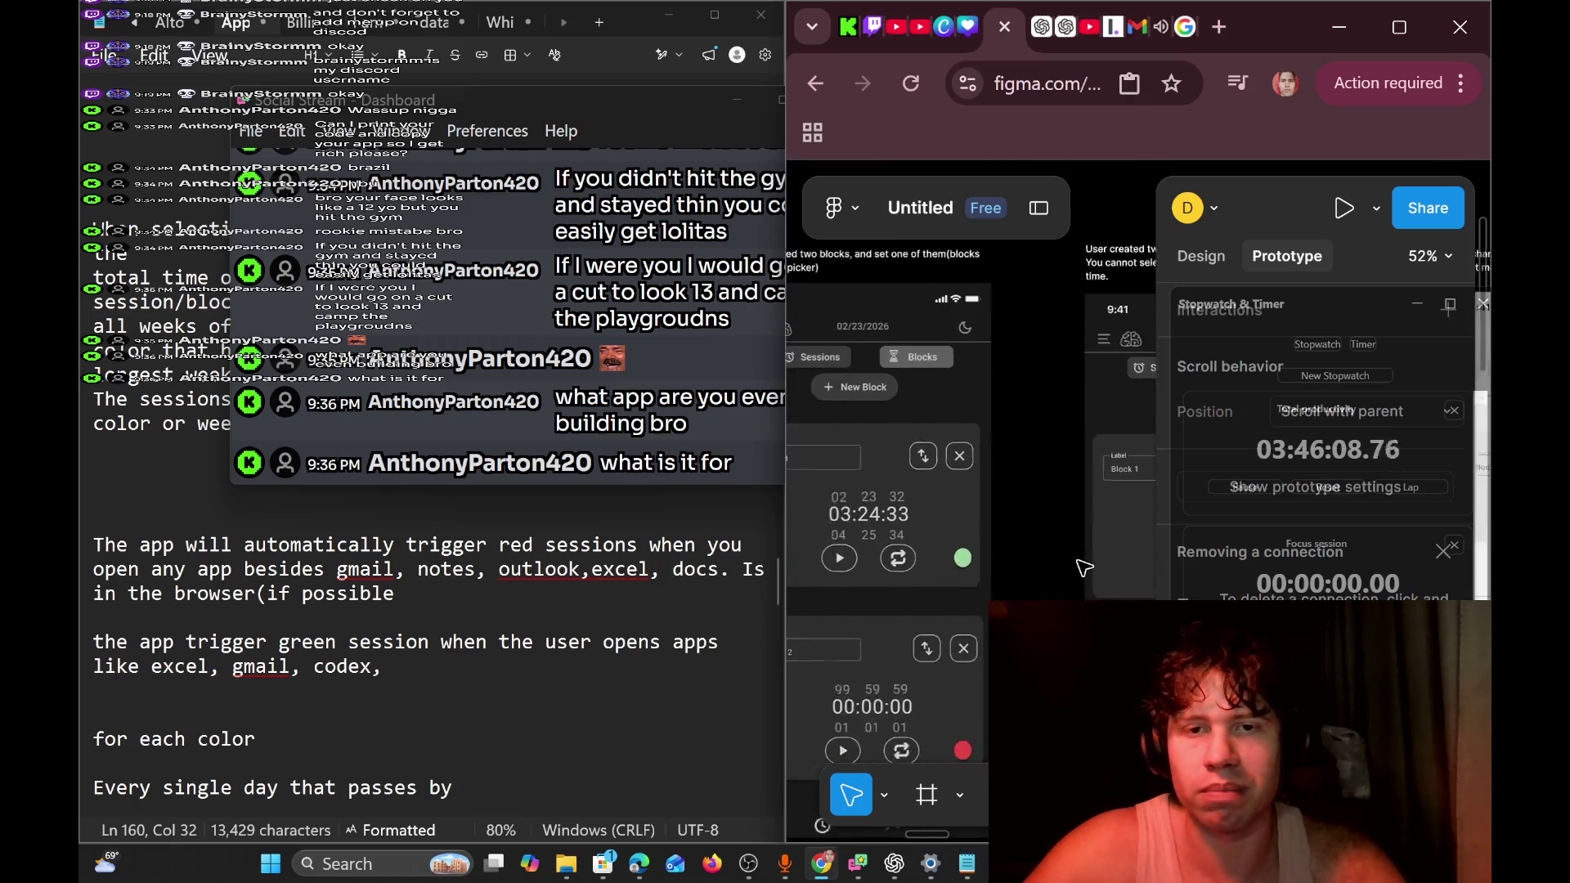
{"action": "scroll", "coordinate": [1084, 567], "scroll_direction": "right", "scroll_amount": 6}
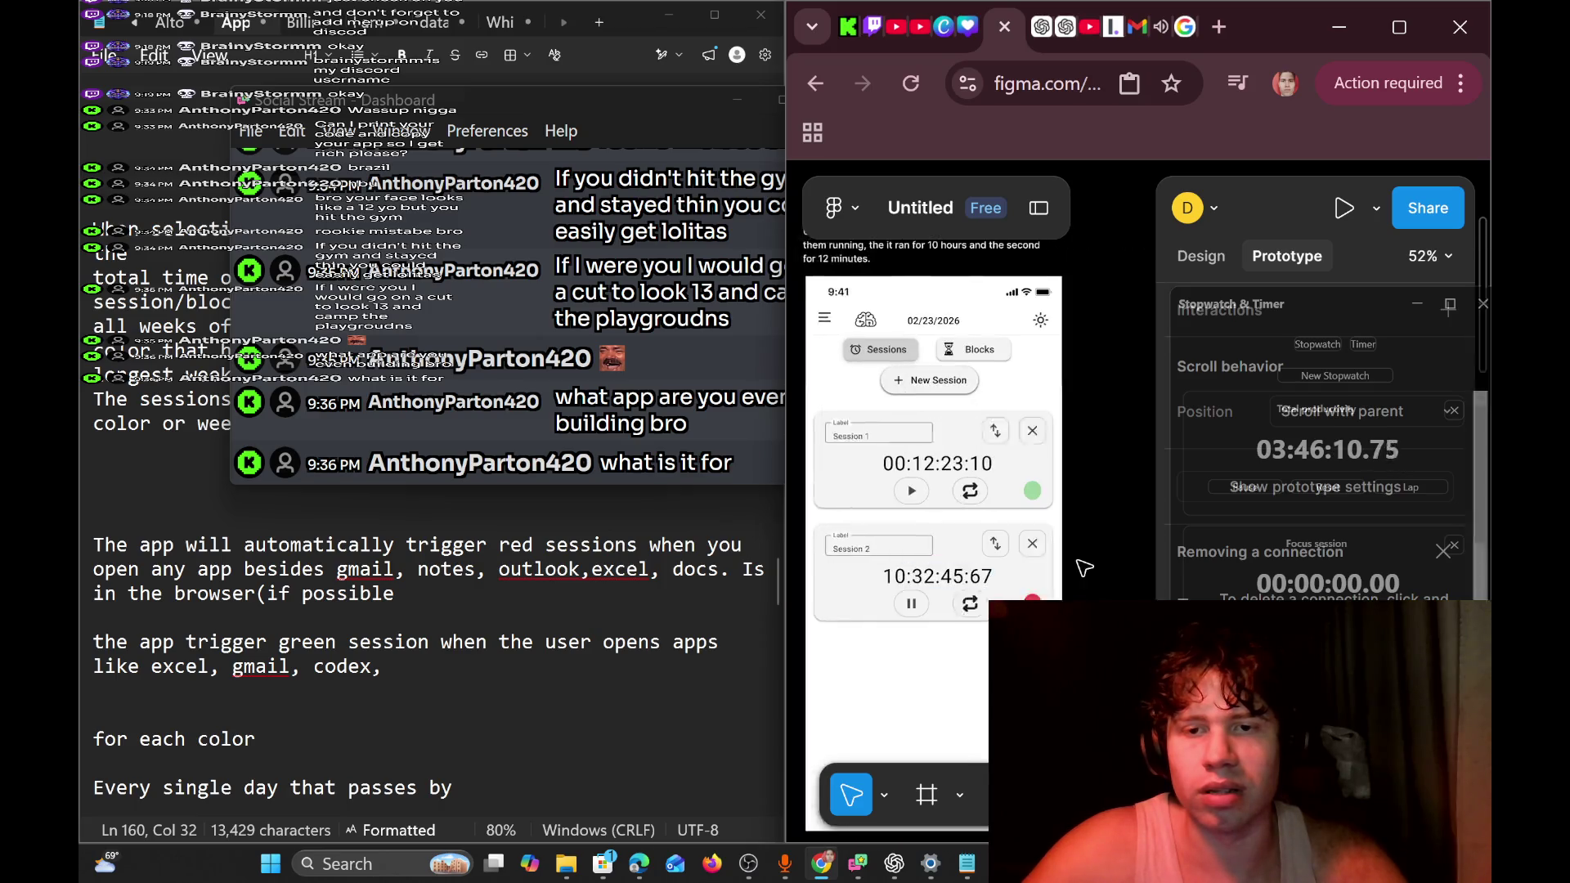
{"action": "scroll", "coordinate": [1084, 568], "scroll_direction": "right", "scroll_amount": 4}
{"action": "scroll", "coordinate": [1085, 568], "scroll_direction": "down", "scroll_amount": 3}
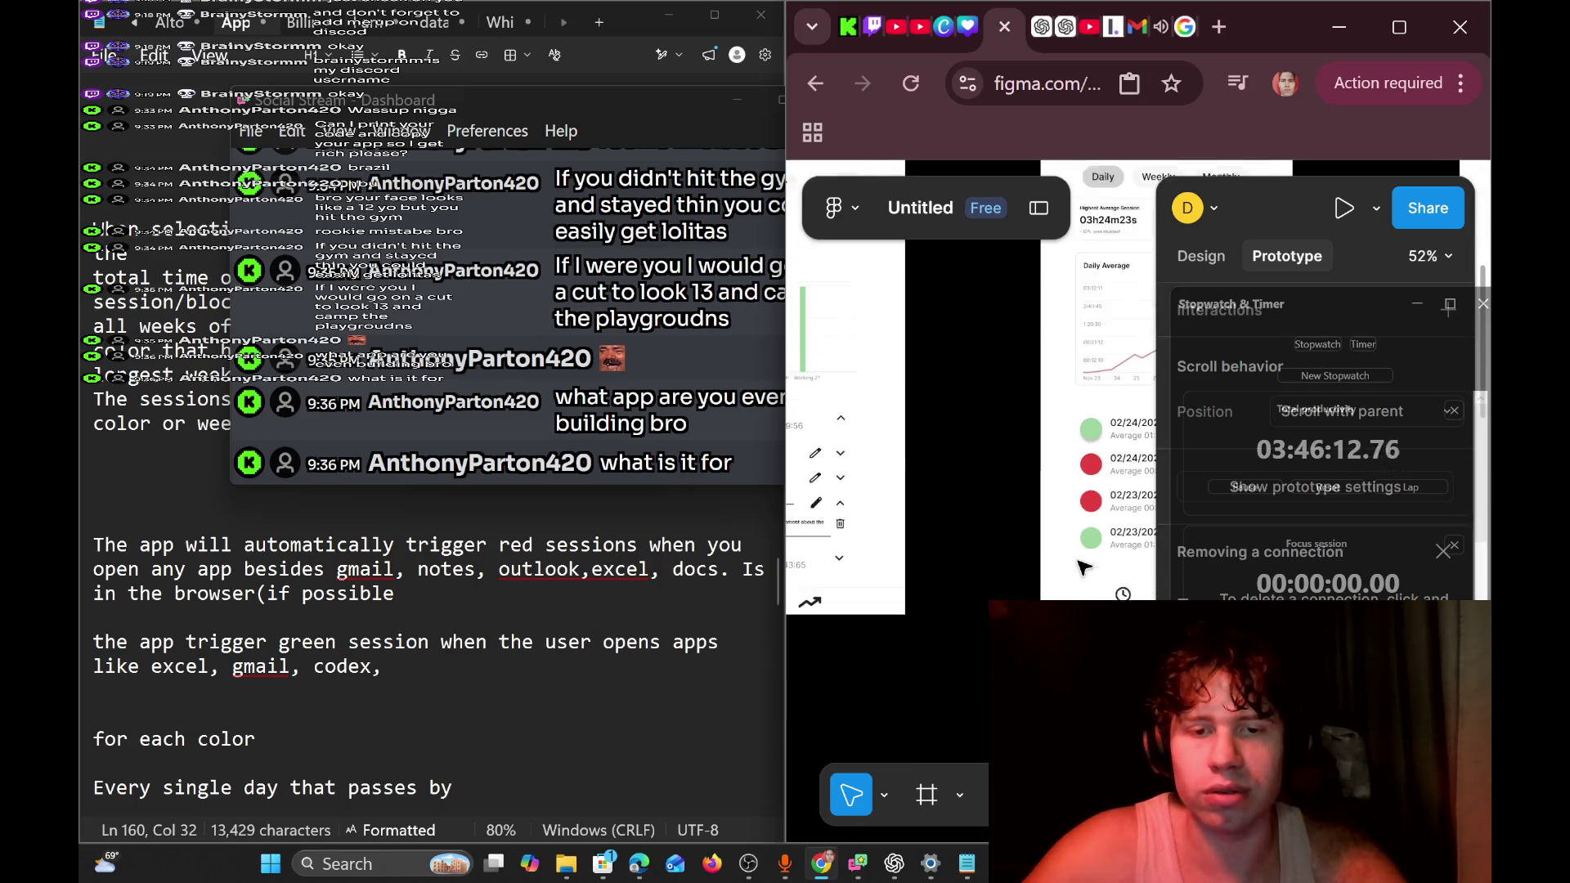
{"action": "scroll", "coordinate": [1084, 567], "scroll_direction": "right", "scroll_amount": 2}
{"action": "scroll", "coordinate": [1084, 568], "scroll_direction": "up", "scroll_amount": 2}
{"action": "scroll", "coordinate": [1084, 568], "scroll_direction": "up", "scroll_amount": 2, "text": "ctrl"}
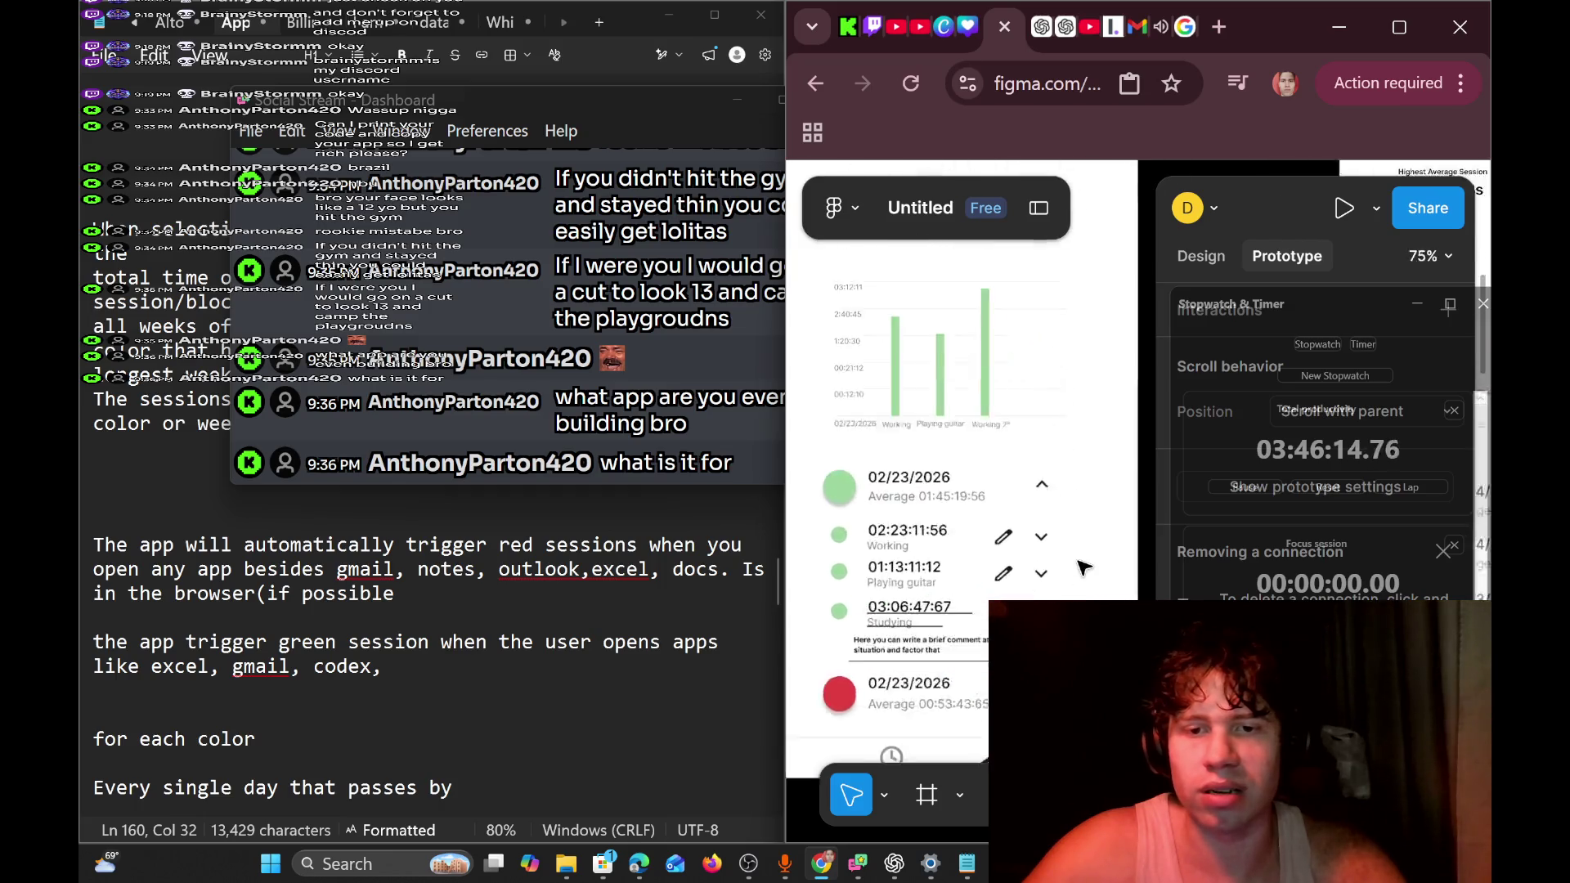
{"action": "scroll", "coordinate": [1079, 561], "scroll_direction": "down", "scroll_amount": 3, "text": "ctrl"}
{"action": "scroll", "coordinate": [1080, 561], "scroll_direction": "up", "scroll_amount": 4, "text": "ctrl"}
{"action": "scroll", "coordinate": [1080, 561], "scroll_direction": "up", "scroll_amount": 3}
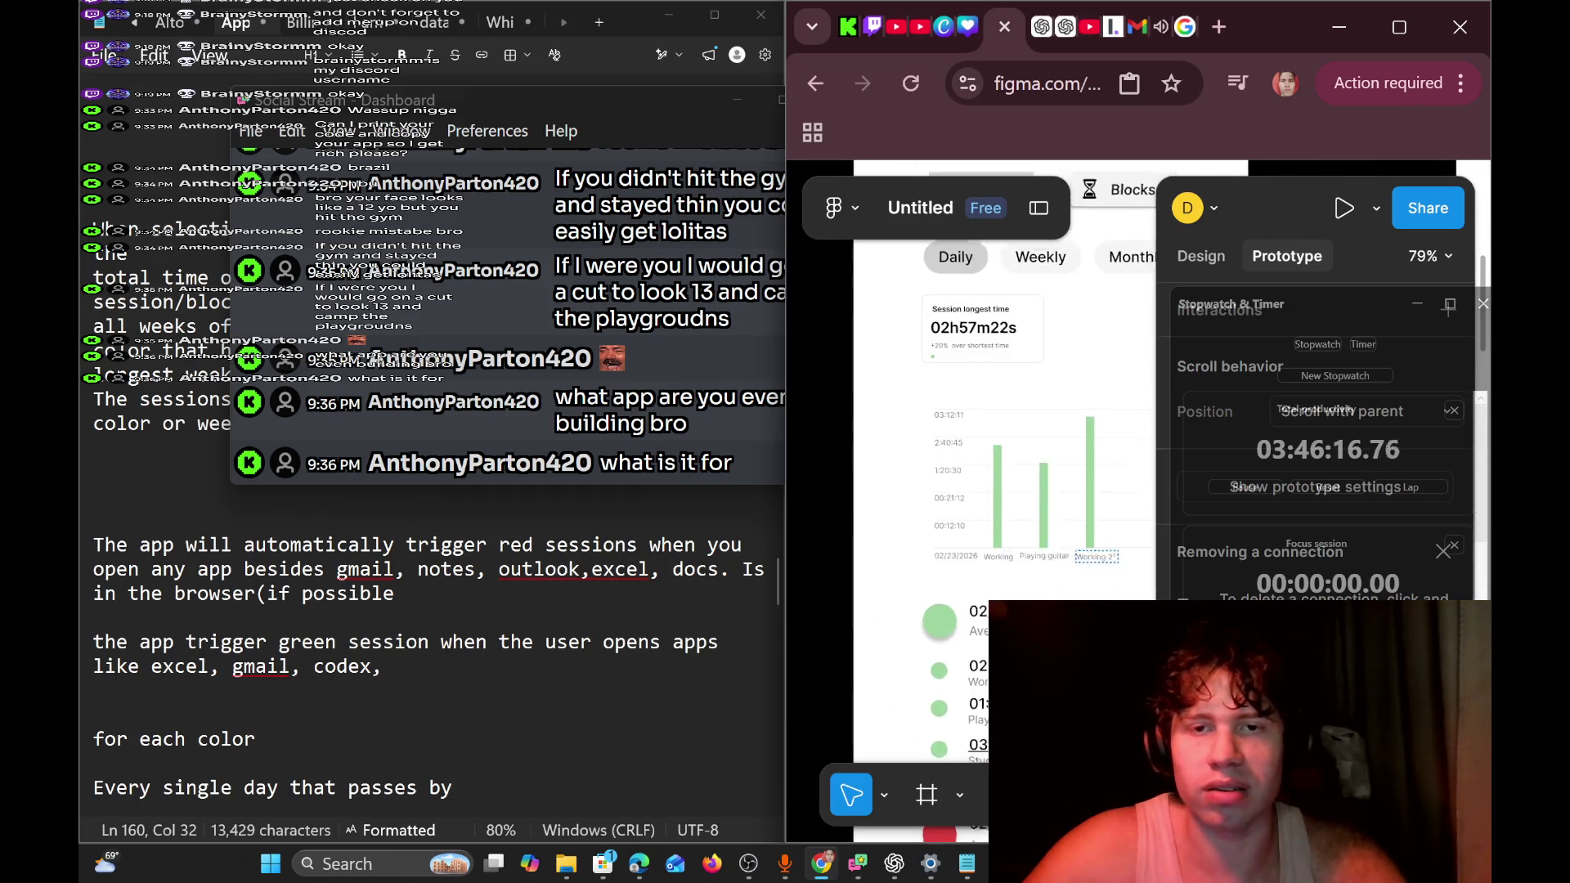
{"action": "scroll", "coordinate": [1083, 561], "scroll_direction": "right", "scroll_amount": 5}
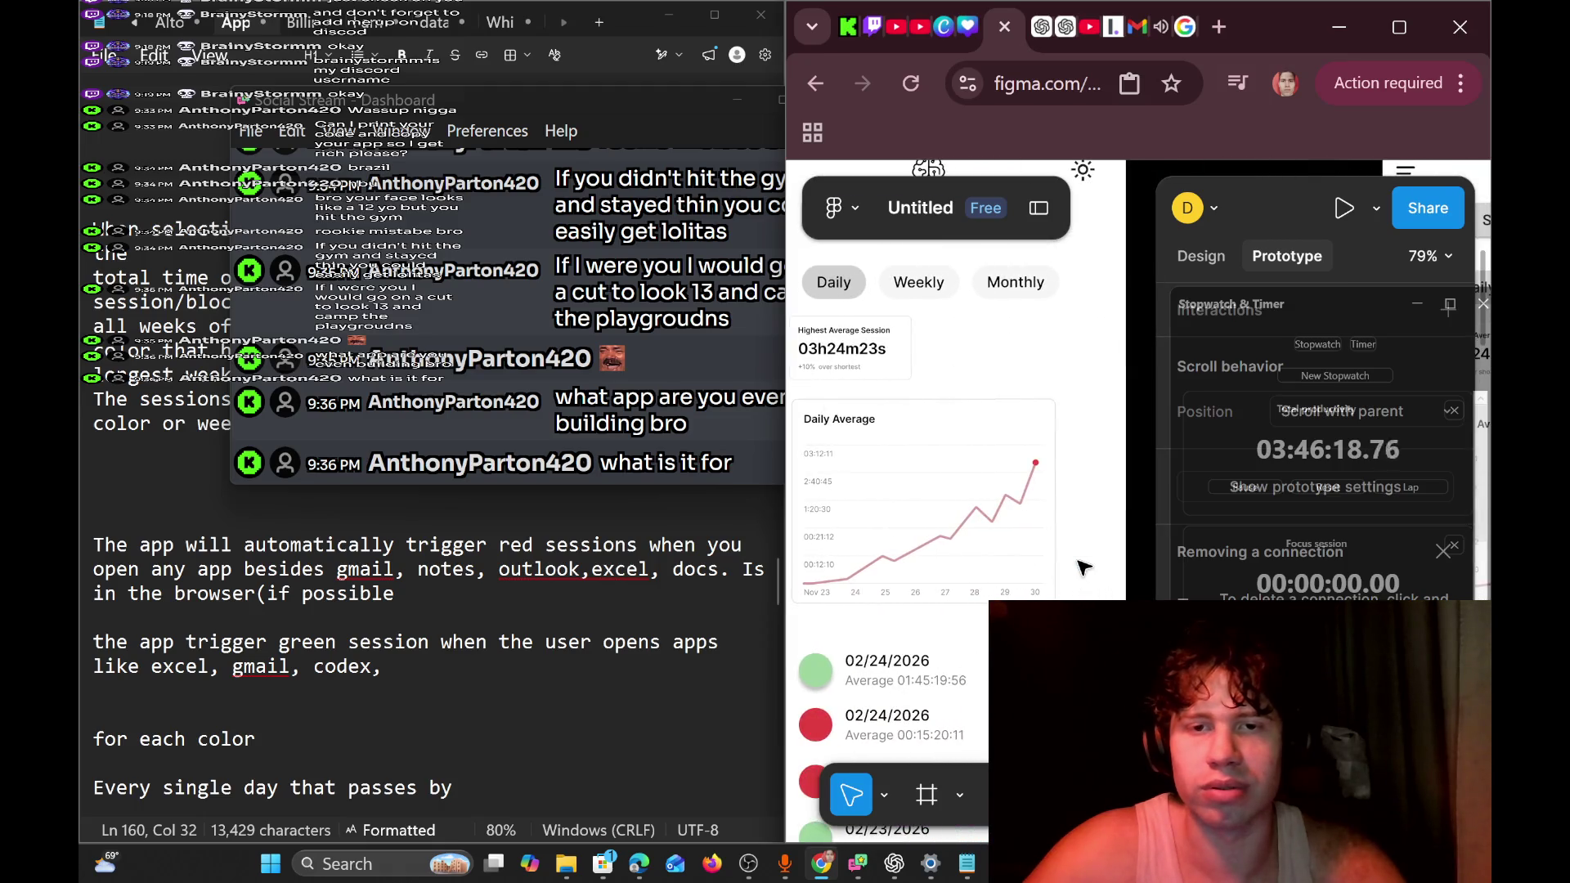
{"action": "scroll", "coordinate": [1084, 568], "scroll_direction": "down", "scroll_amount": 1}
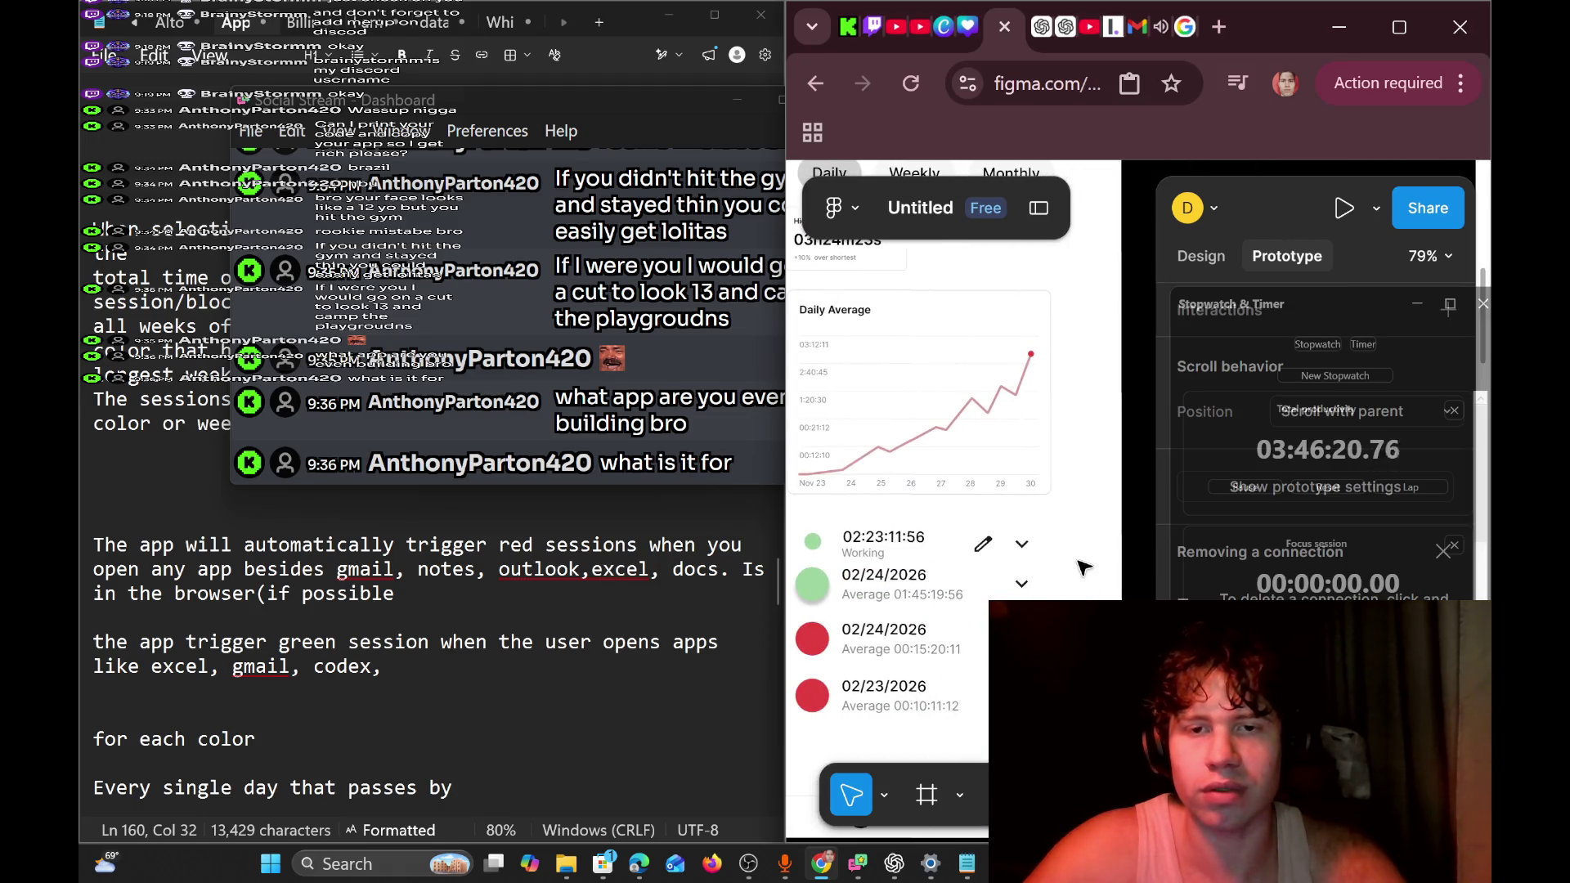
{"action": "scroll", "coordinate": [1083, 567], "scroll_direction": "down", "scroll_amount": 4, "text": "ctrl"}
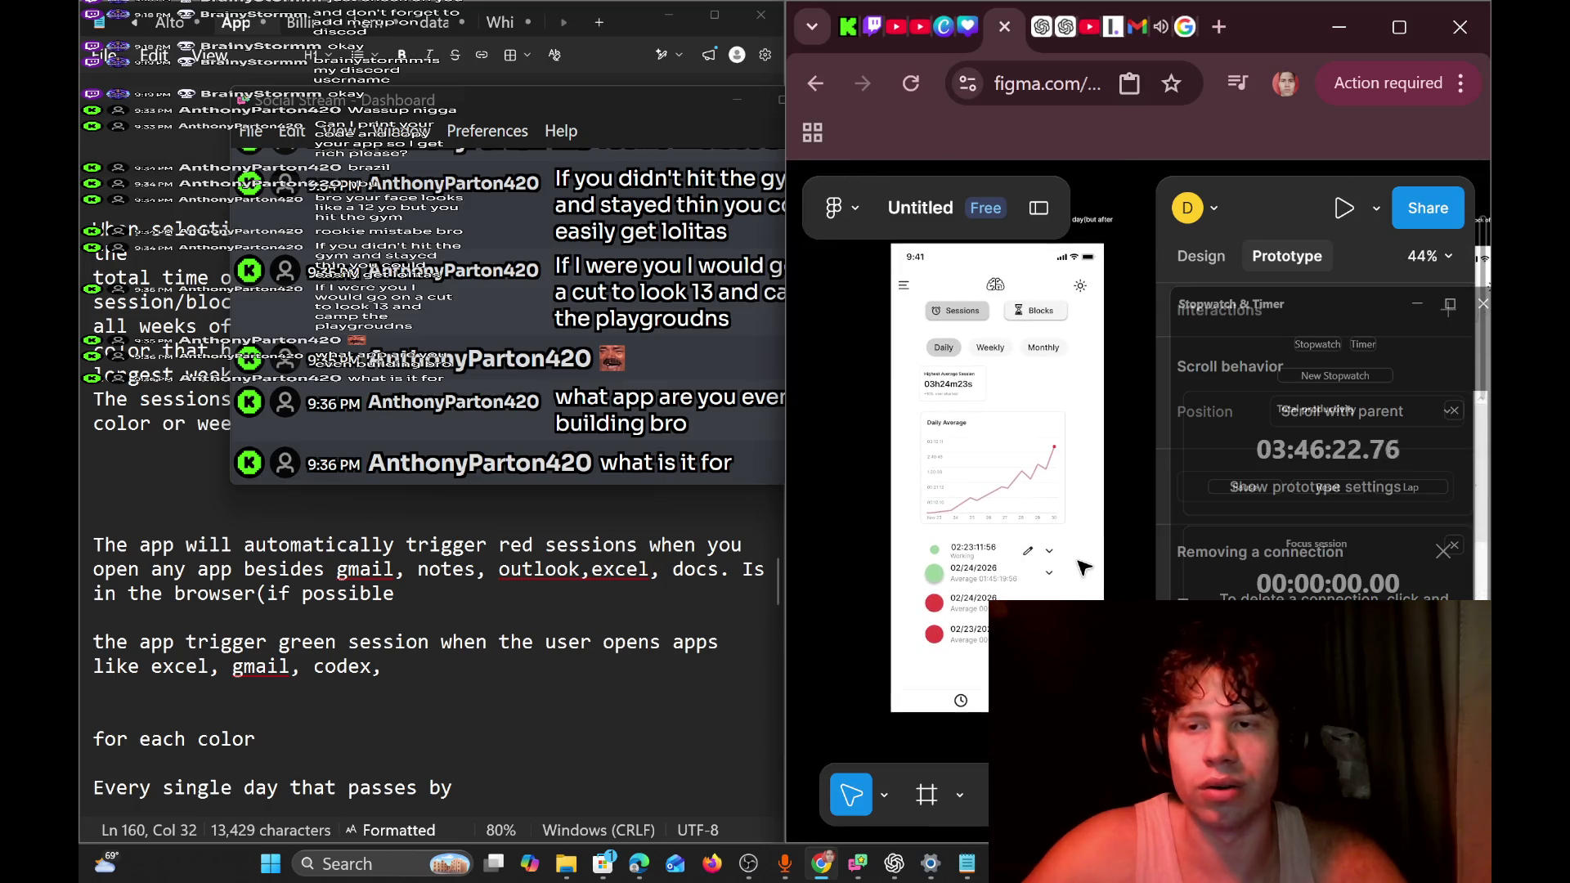
{"action": "left_click_drag", "start_coordinate": [1327, 304], "coordinate": [916, 314]}
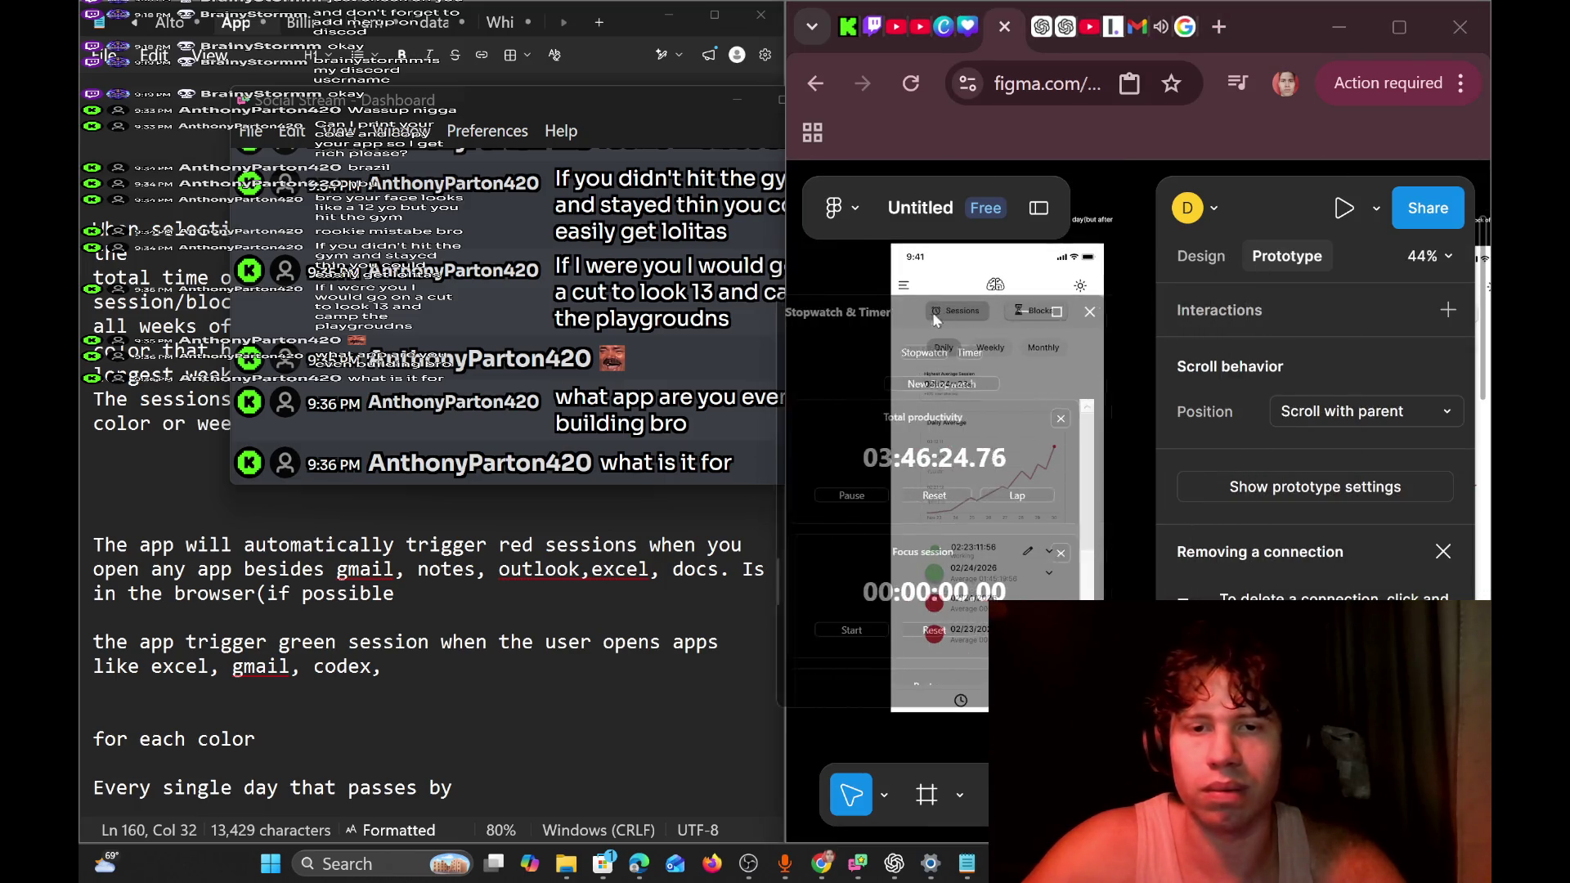
Reposition the Stopwatch & Timer window slightly right, then further down and to the right
{"action": "scroll", "coordinate": [867, 273], "scroll_direction": "right", "scroll_amount": 5}
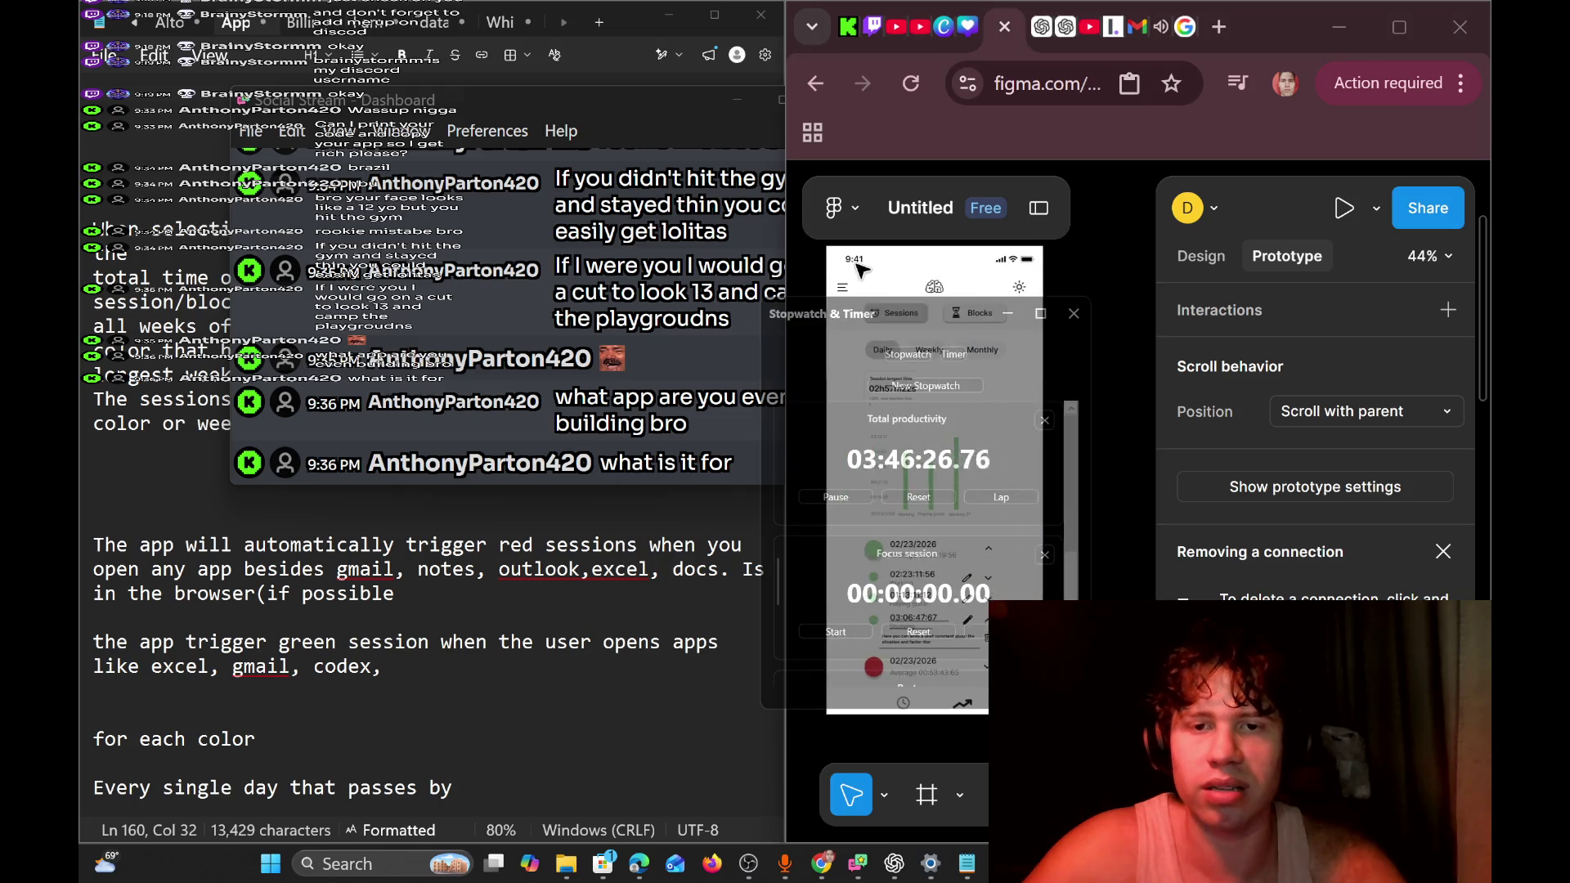
{"action": "scroll", "coordinate": [863, 272], "scroll_direction": "right", "scroll_amount": 5}
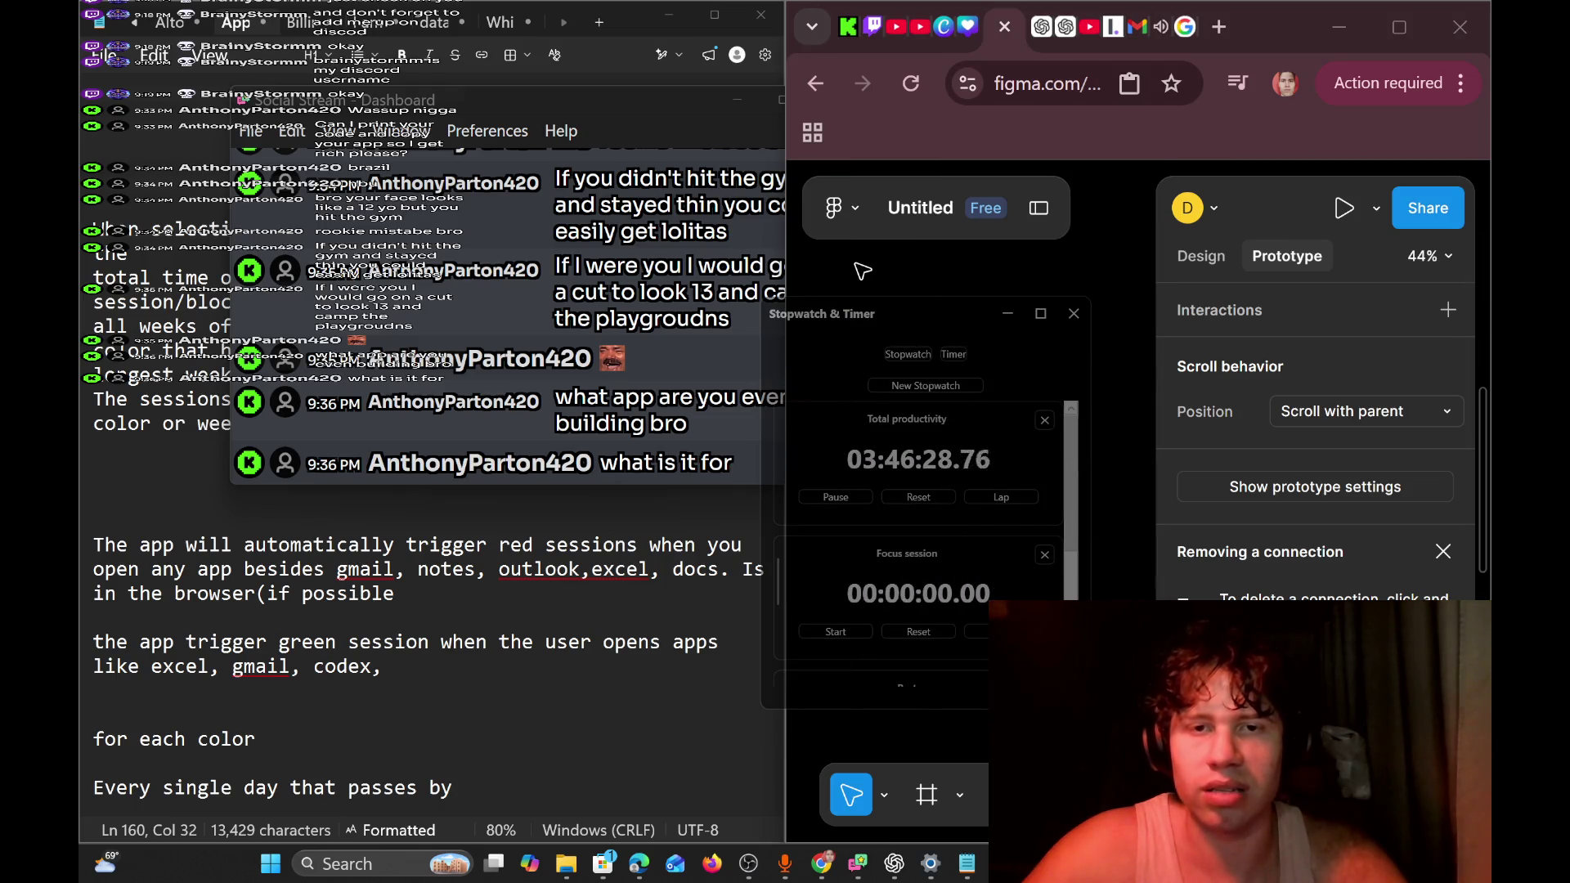
{"action": "mouse_move", "coordinate": [897, 319]}
{"action": "left_mouse_down"}
{"action": "mouse_move", "coordinate": [877, 193]}
{"action": "mouse_move", "coordinate": [978, 141]}
{"action": "mouse_move", "coordinate": [699, 141]}
{"action": "mouse_move", "coordinate": [959, 318]}
{"action": "mouse_move", "coordinate": [930, 295]}
{"action": "left_mouse_up"}
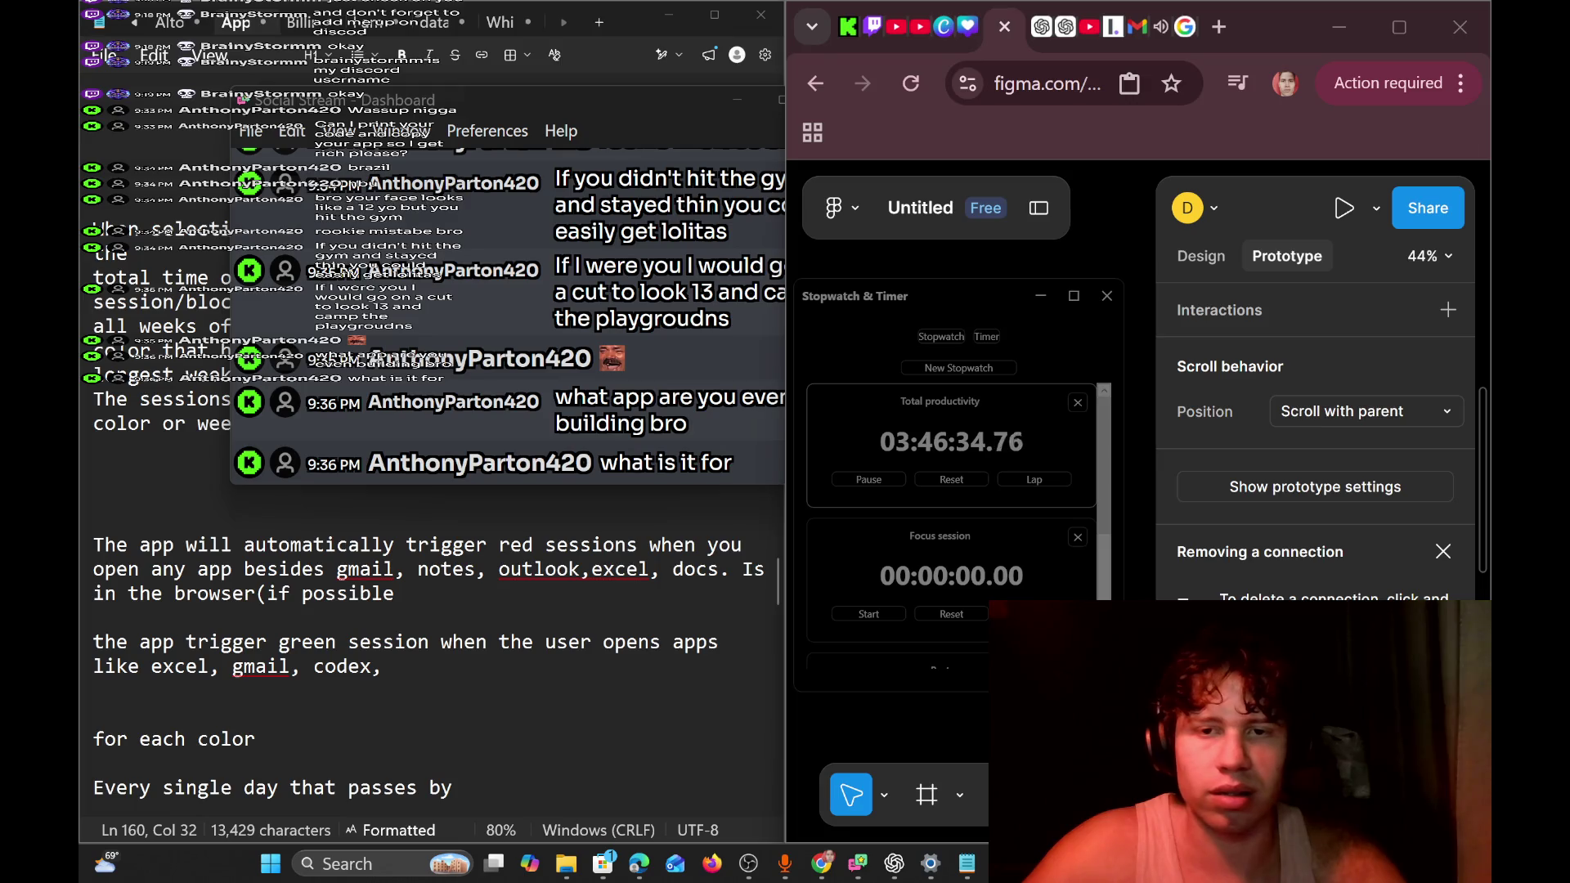
{"action": "scroll", "coordinate": [995, 515], "scroll_direction": "down", "scroll_amount": 2}
{"action": "scroll", "coordinate": [994, 515], "scroll_direction": "up", "scroll_amount": 2}
{"action": "scroll", "coordinate": [981, 385], "scroll_direction": "down", "scroll_amount": 2}
{"action": "scroll", "coordinate": [995, 391], "scroll_direction": "up", "scroll_amount": 2}
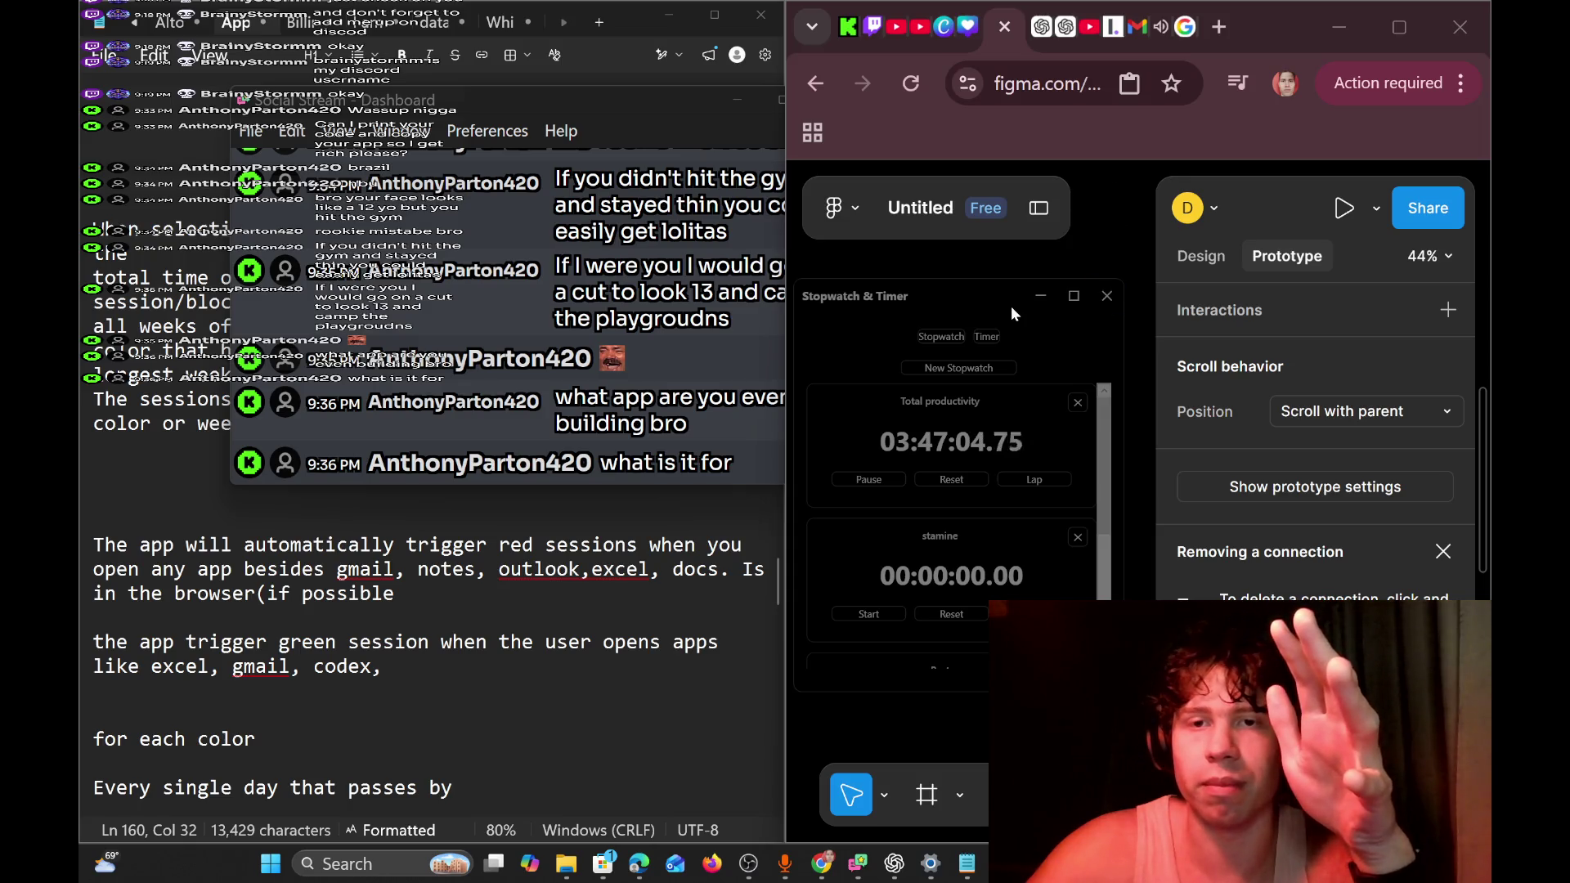
{"action": "mouse_move", "coordinate": [1008, 300]}
{"action": "left_mouse_down"}
{"action": "mouse_move", "coordinate": [1040, 301]}
{"action": "mouse_move", "coordinate": [1013, 300]}
{"action": "left_mouse_up"}
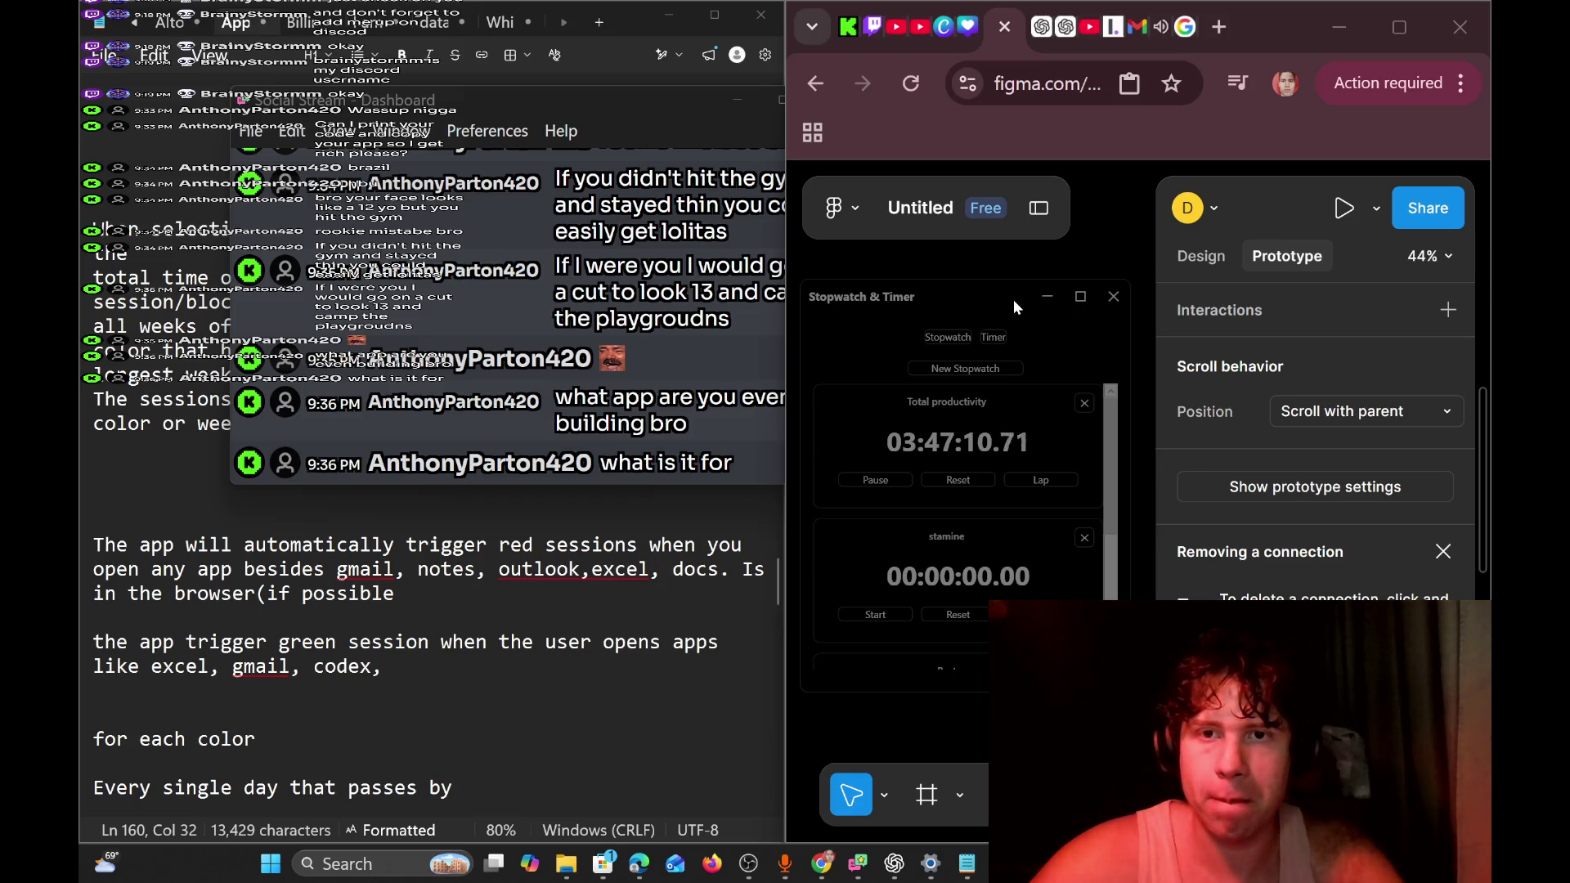
{"action": "left_click_drag", "start_coordinate": [1014, 299], "coordinate": [1076, 343]}
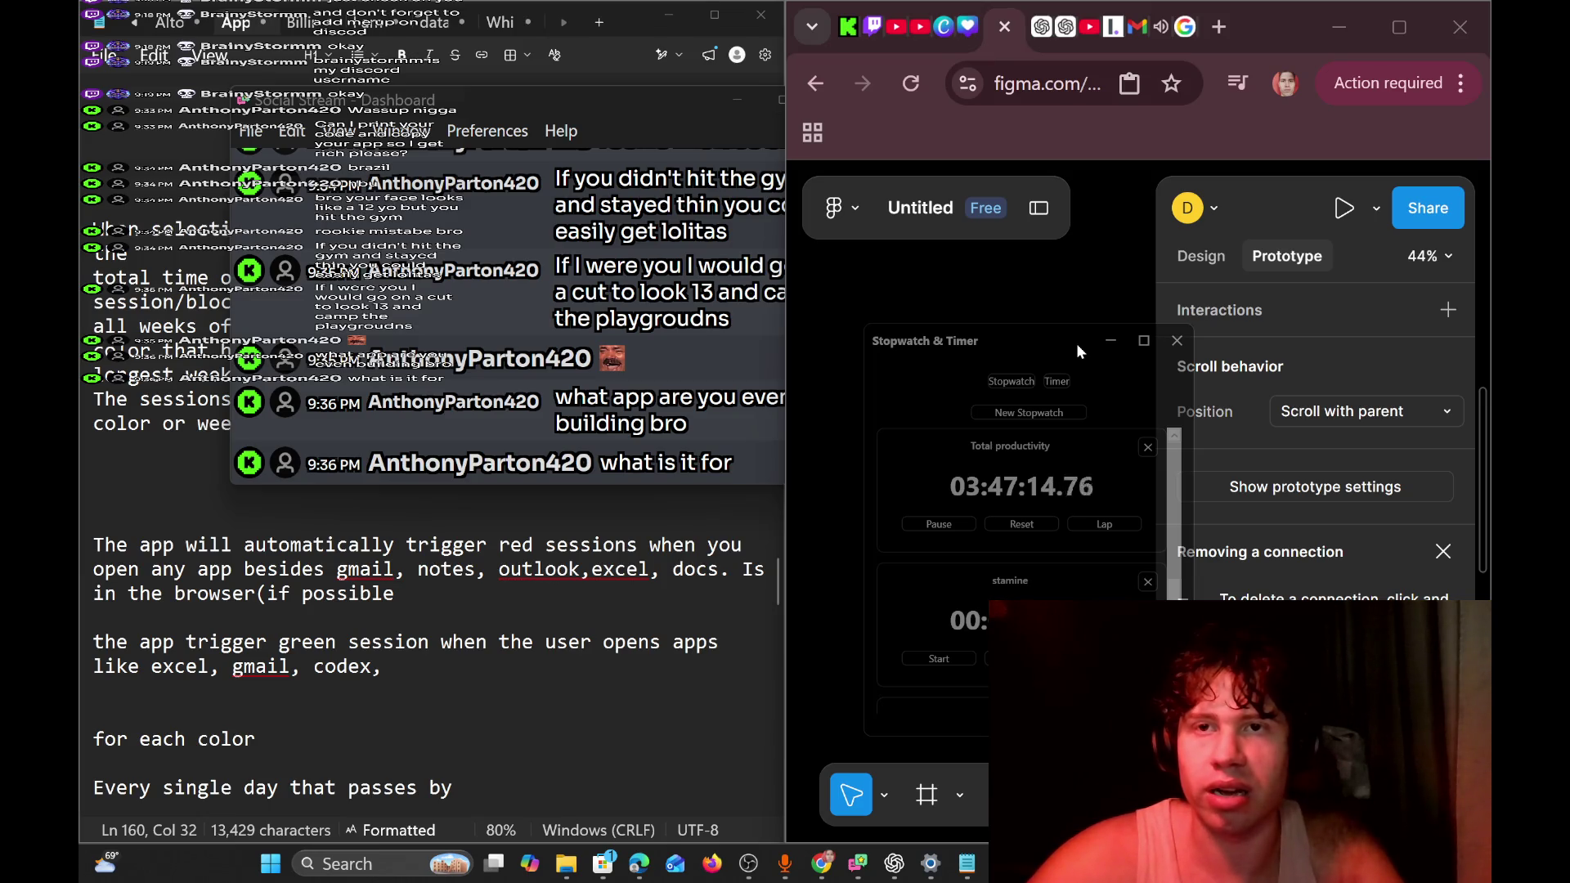
{"action": "scroll", "coordinate": [1116, 251], "scroll_direction": "down", "scroll_amount": 4, "text": "ctrl"}
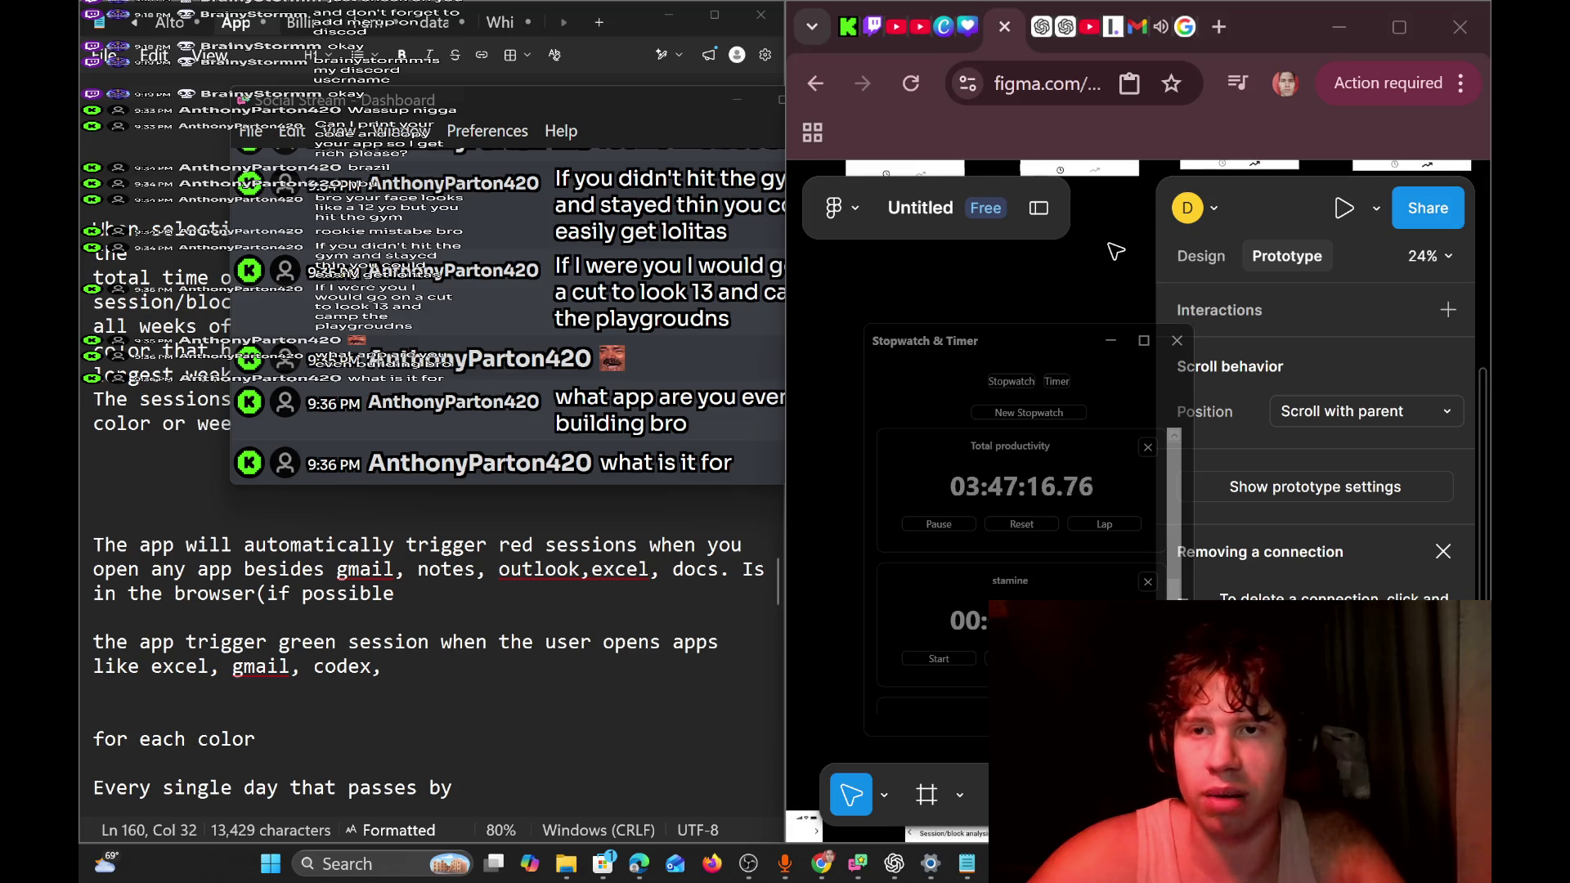
Select the small frame at the top of the canvas and zoom in on the phone prototype
{"action": "left_click", "coordinate": [1129, 168]}
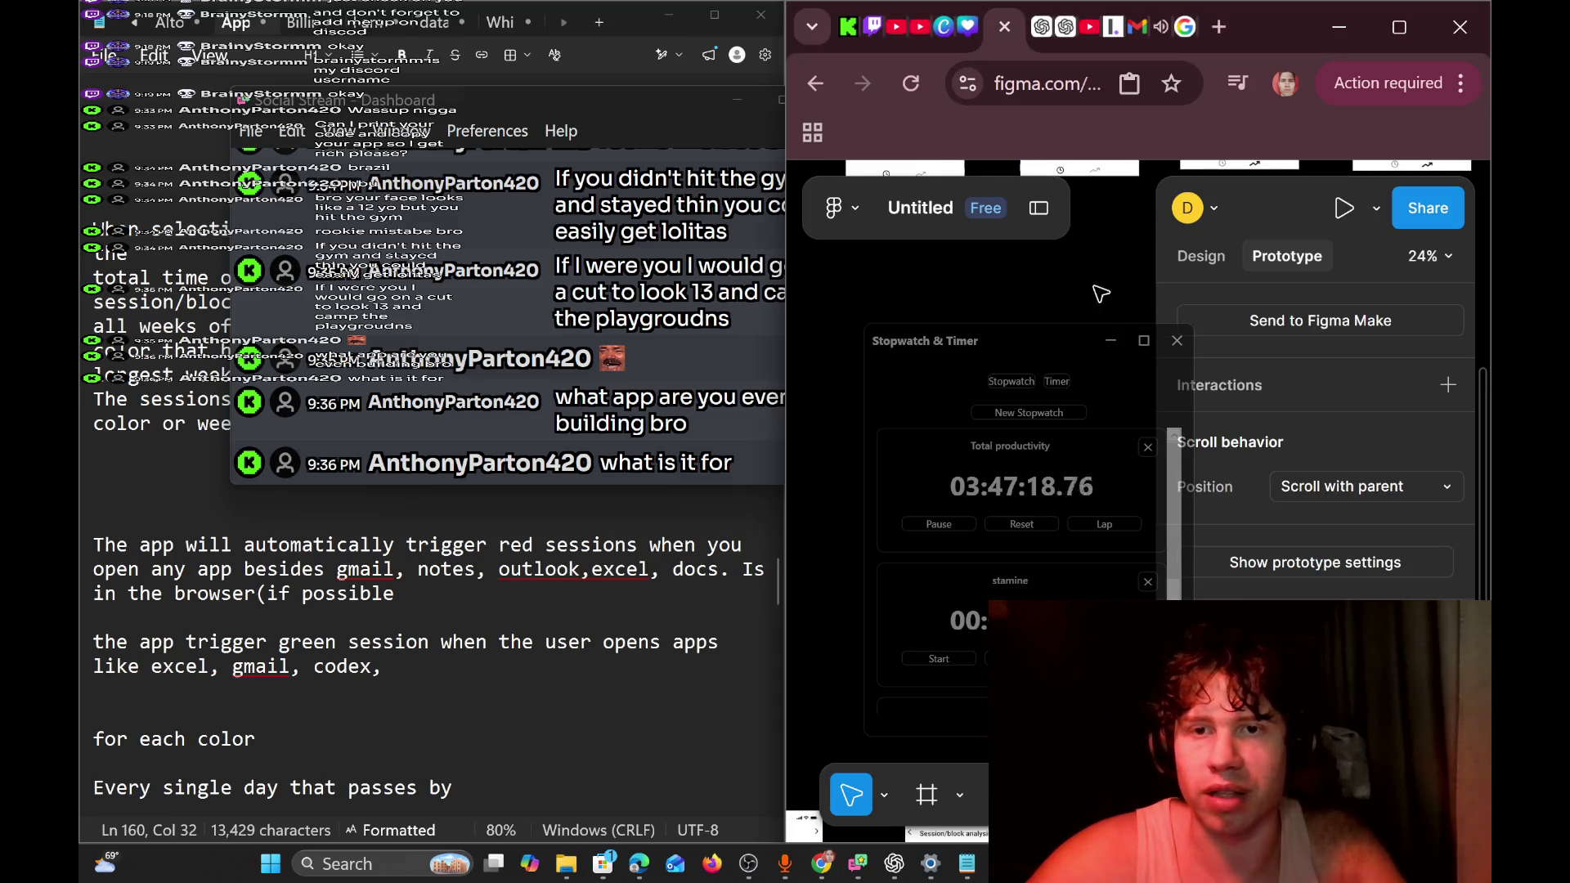
{"action": "scroll", "coordinate": [1109, 288], "scroll_direction": "up", "scroll_amount": 3}
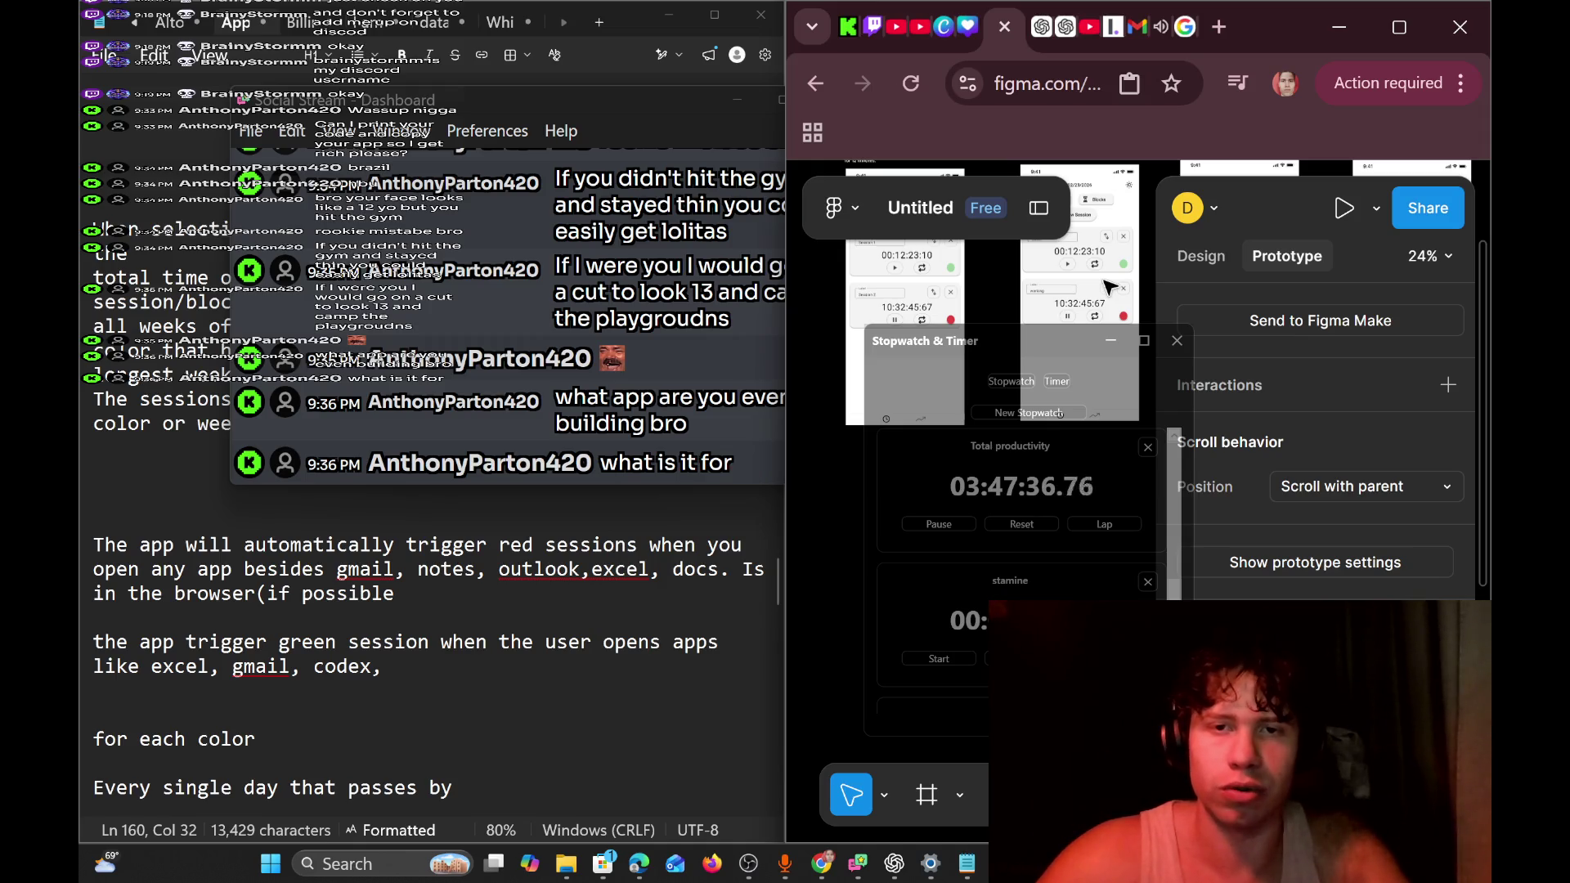
{"action": "scroll", "coordinate": [1106, 283], "scroll_direction": "up", "scroll_amount": 3}
{"action": "scroll", "coordinate": [1105, 286], "scroll_direction": "up", "scroll_amount": 1}
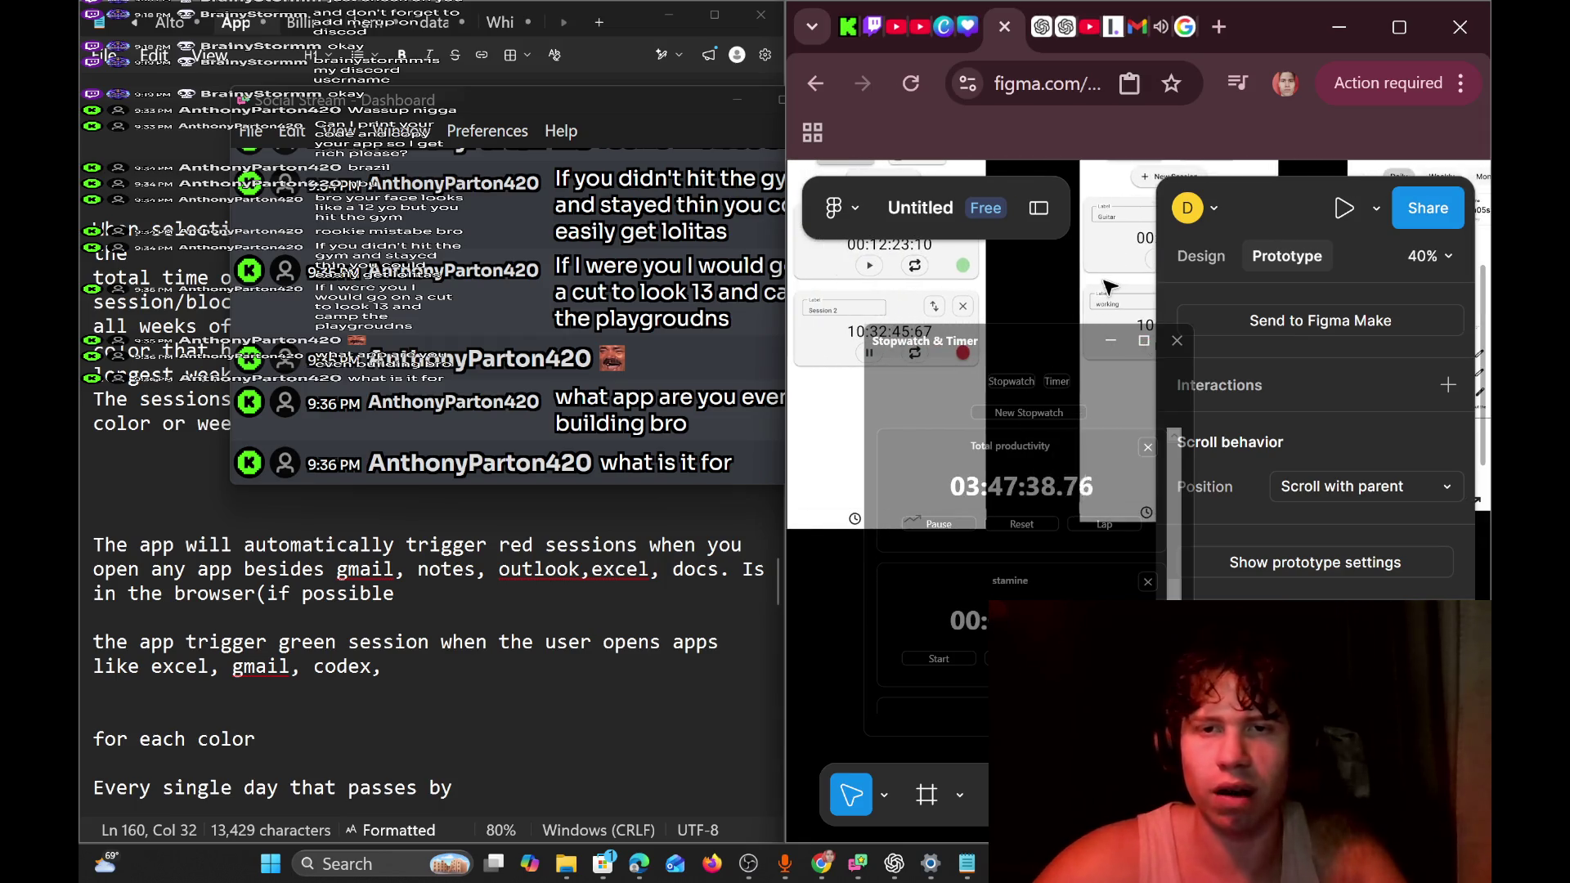
{"action": "scroll", "coordinate": [1107, 284], "scroll_direction": "up", "scroll_amount": 3}
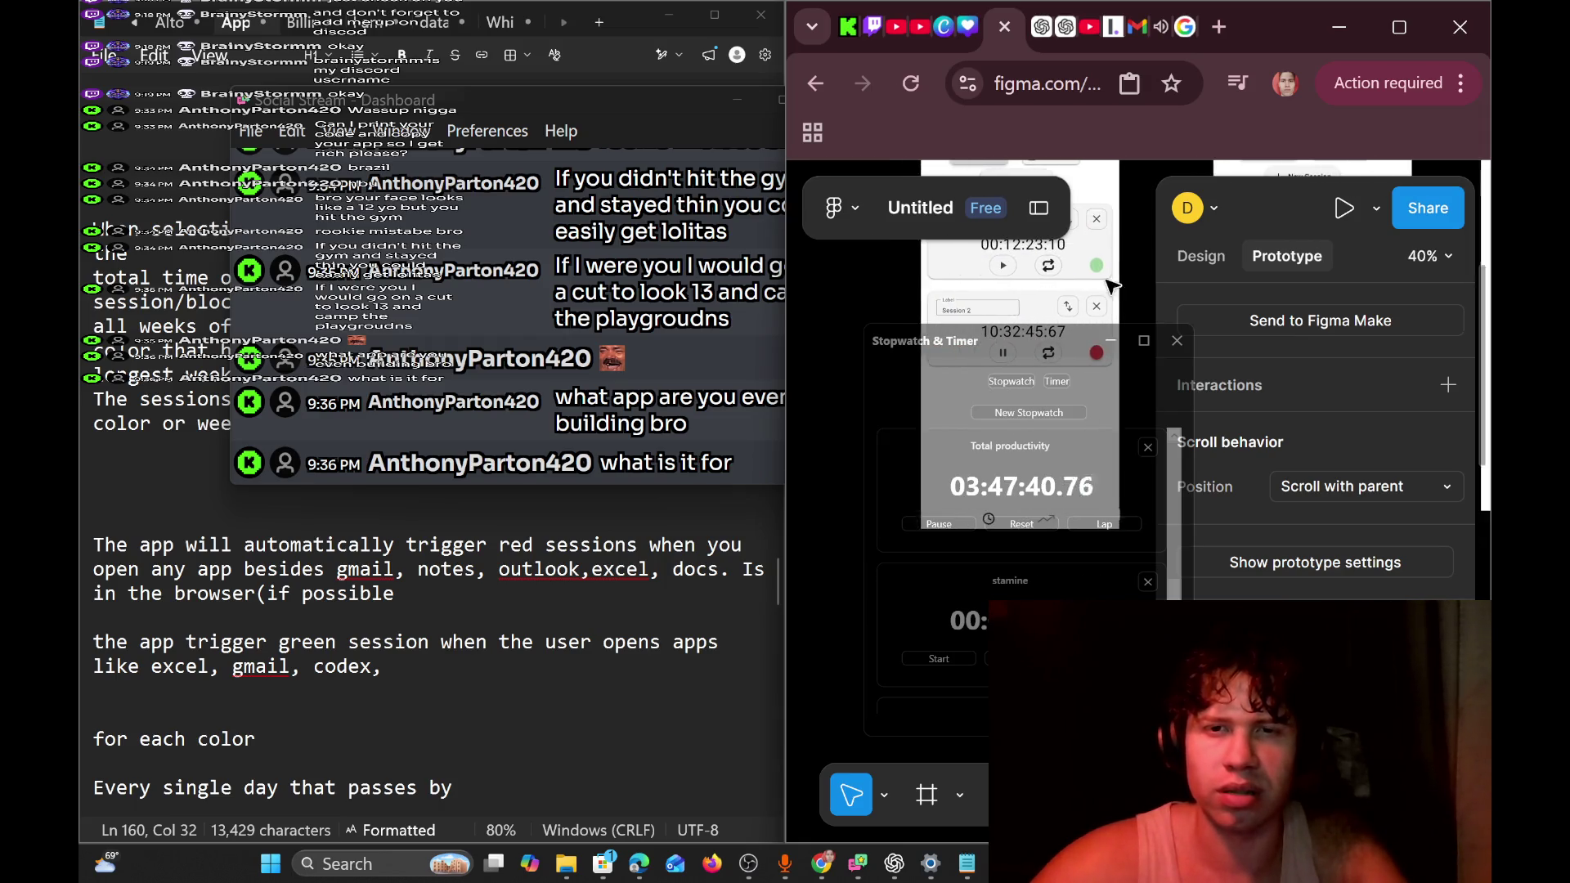
{"action": "scroll", "coordinate": [1111, 285], "scroll_direction": "up", "scroll_amount": 3}
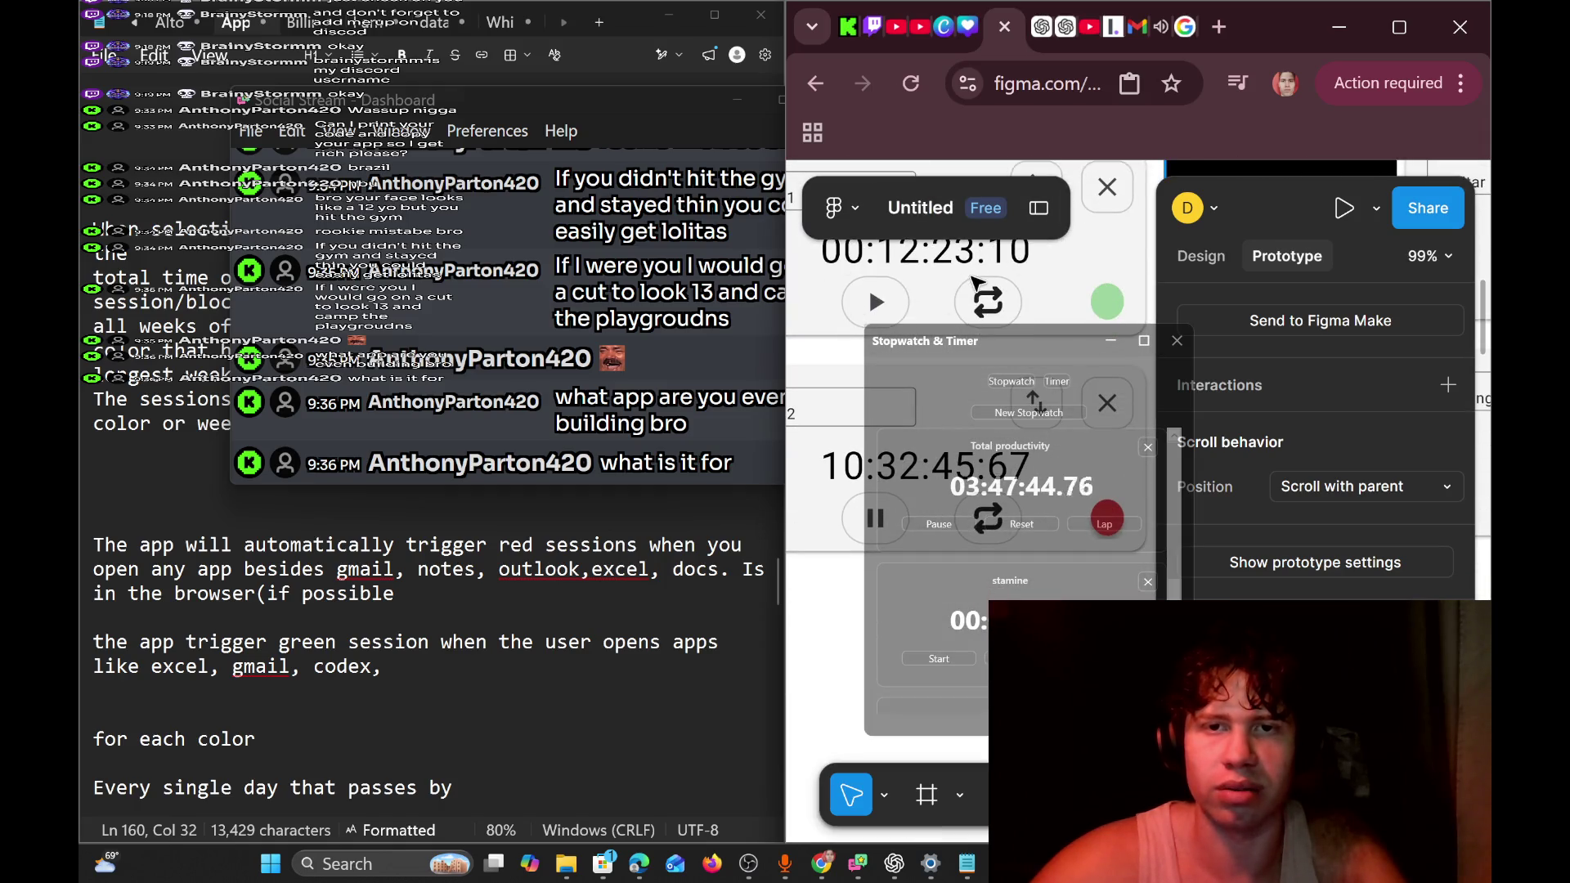
Move the Stopwatch & Timer window down and inspect the Session 1 and Session 2 cards
{"action": "left_click_drag", "start_coordinate": [1032, 343], "coordinate": [1001, 502]}
{"action": "scroll", "coordinate": [965, 418], "scroll_direction": "up", "scroll_amount": 3}
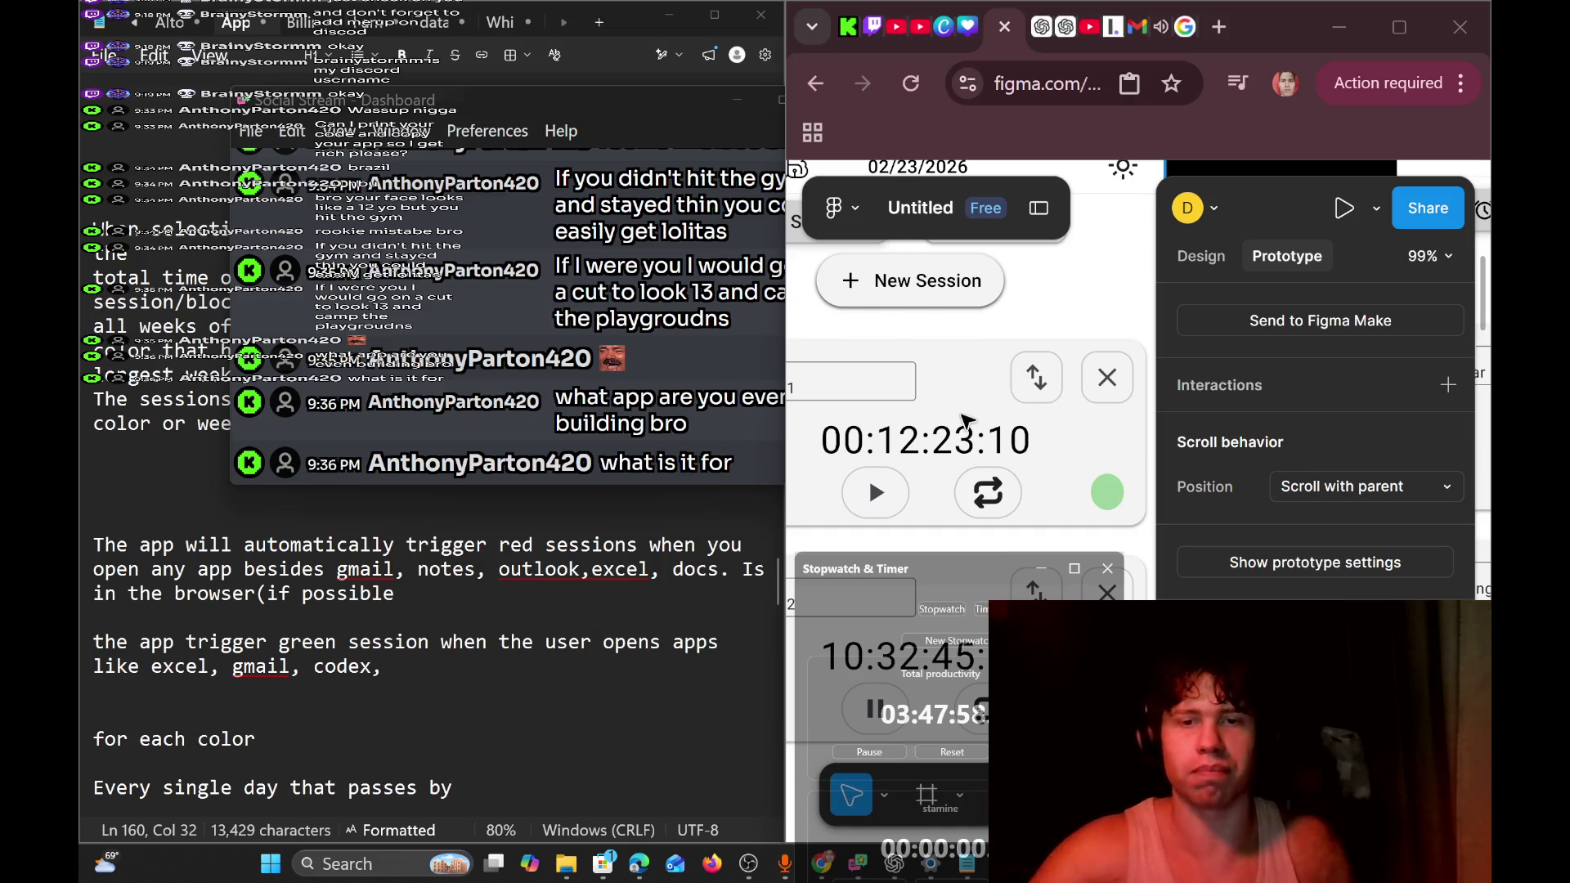
{"action": "scroll", "coordinate": [964, 420], "scroll_direction": "down", "scroll_amount": 3}
{"action": "scroll", "coordinate": [871, 458], "scroll_direction": "up", "scroll_amount": 3}
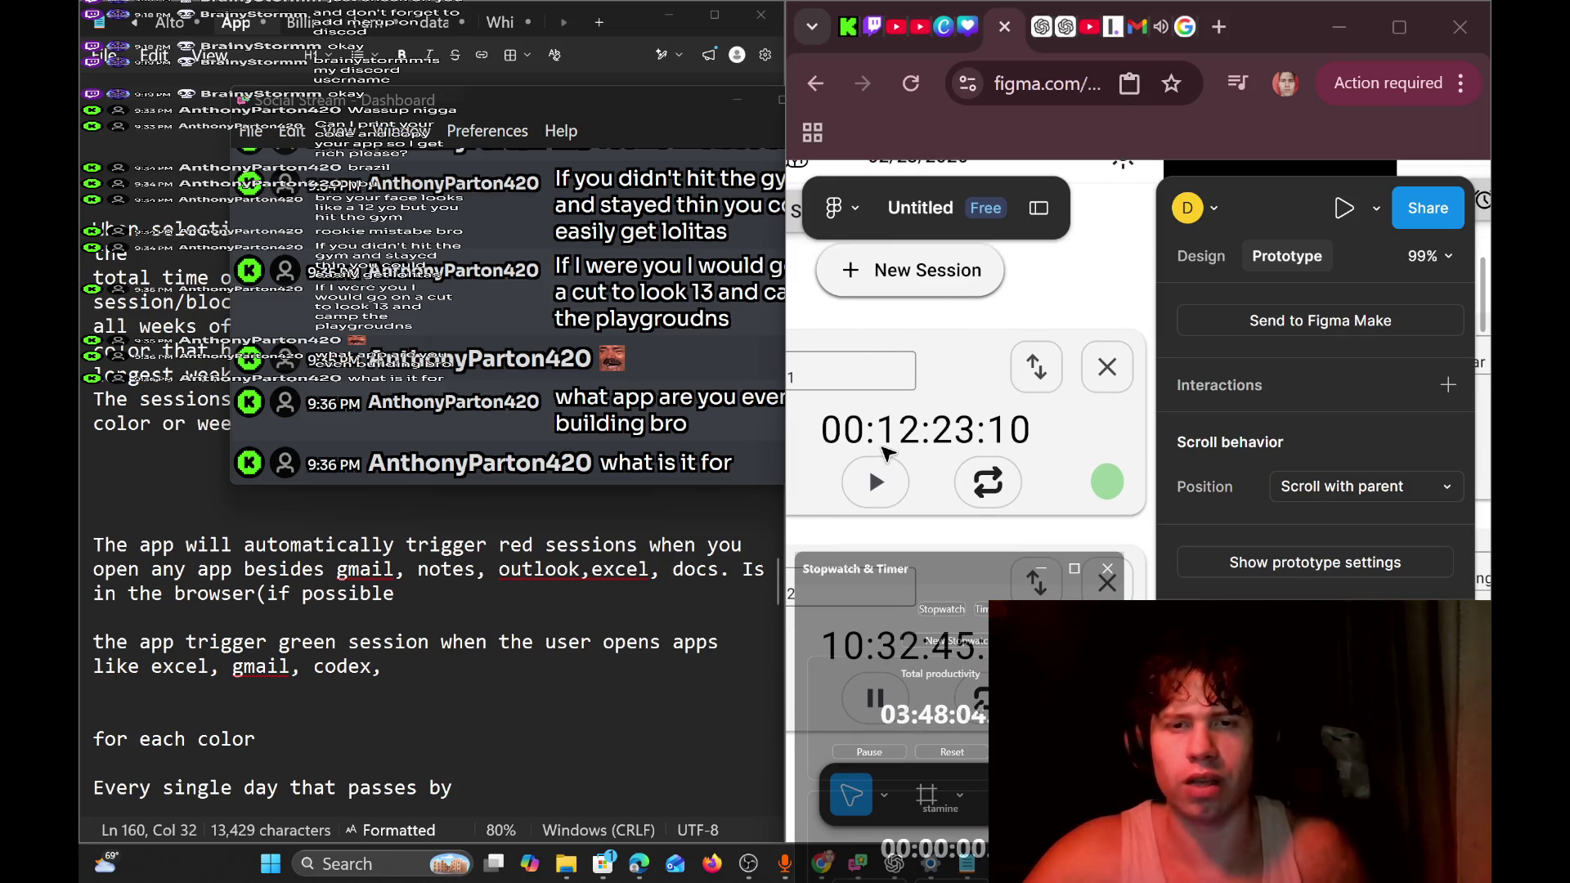
{"action": "scroll", "coordinate": [883, 445], "scroll_direction": "down", "scroll_amount": 3}
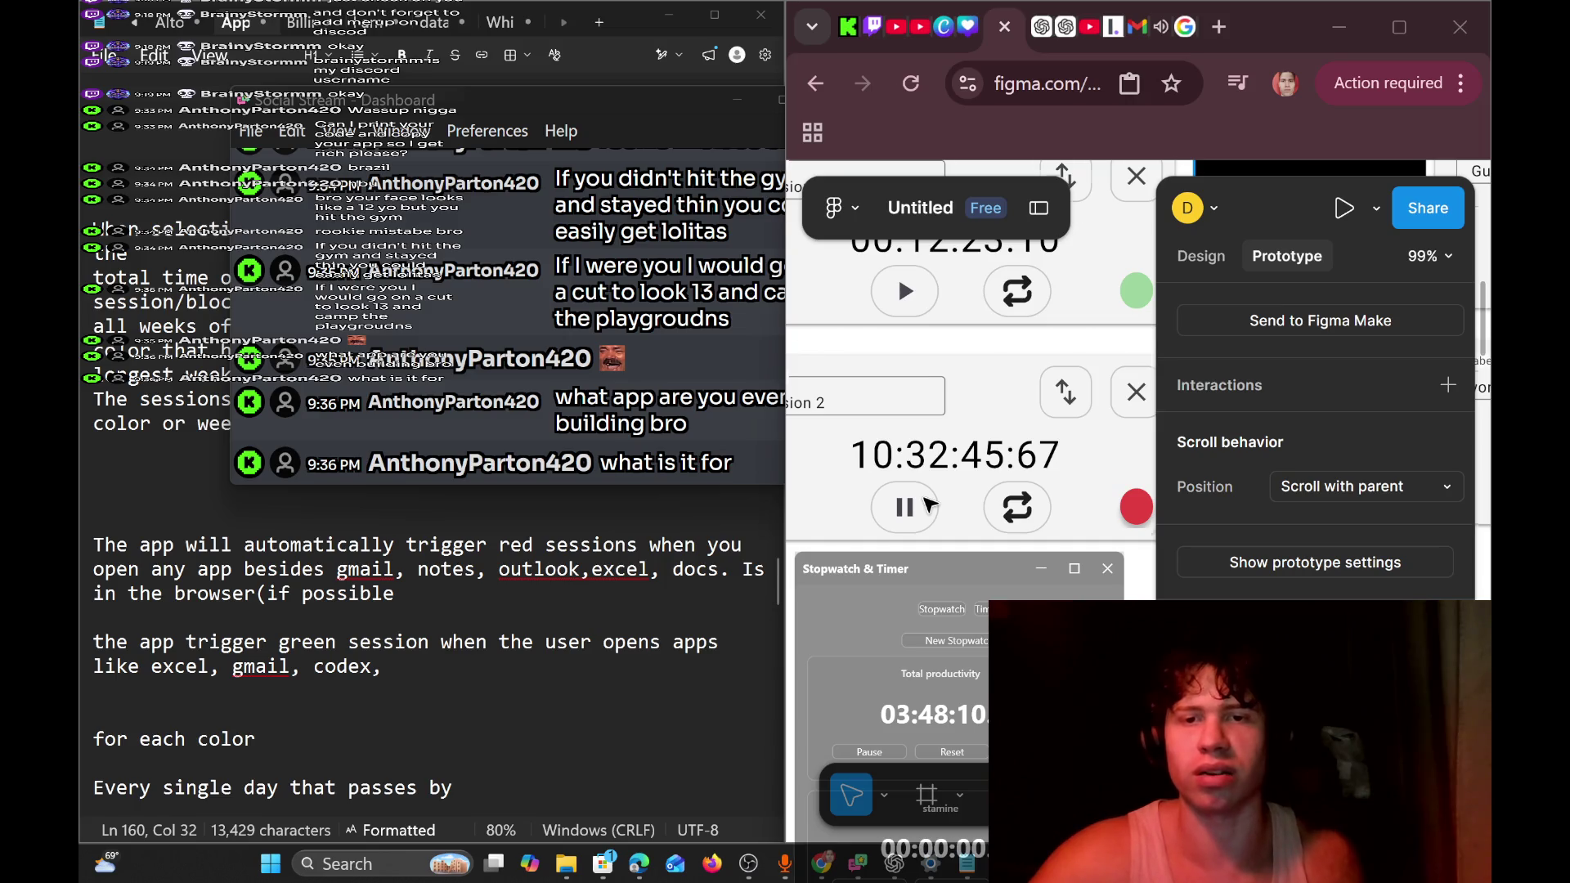
{"action": "scroll", "coordinate": [928, 504], "scroll_direction": "down", "scroll_amount": 3}
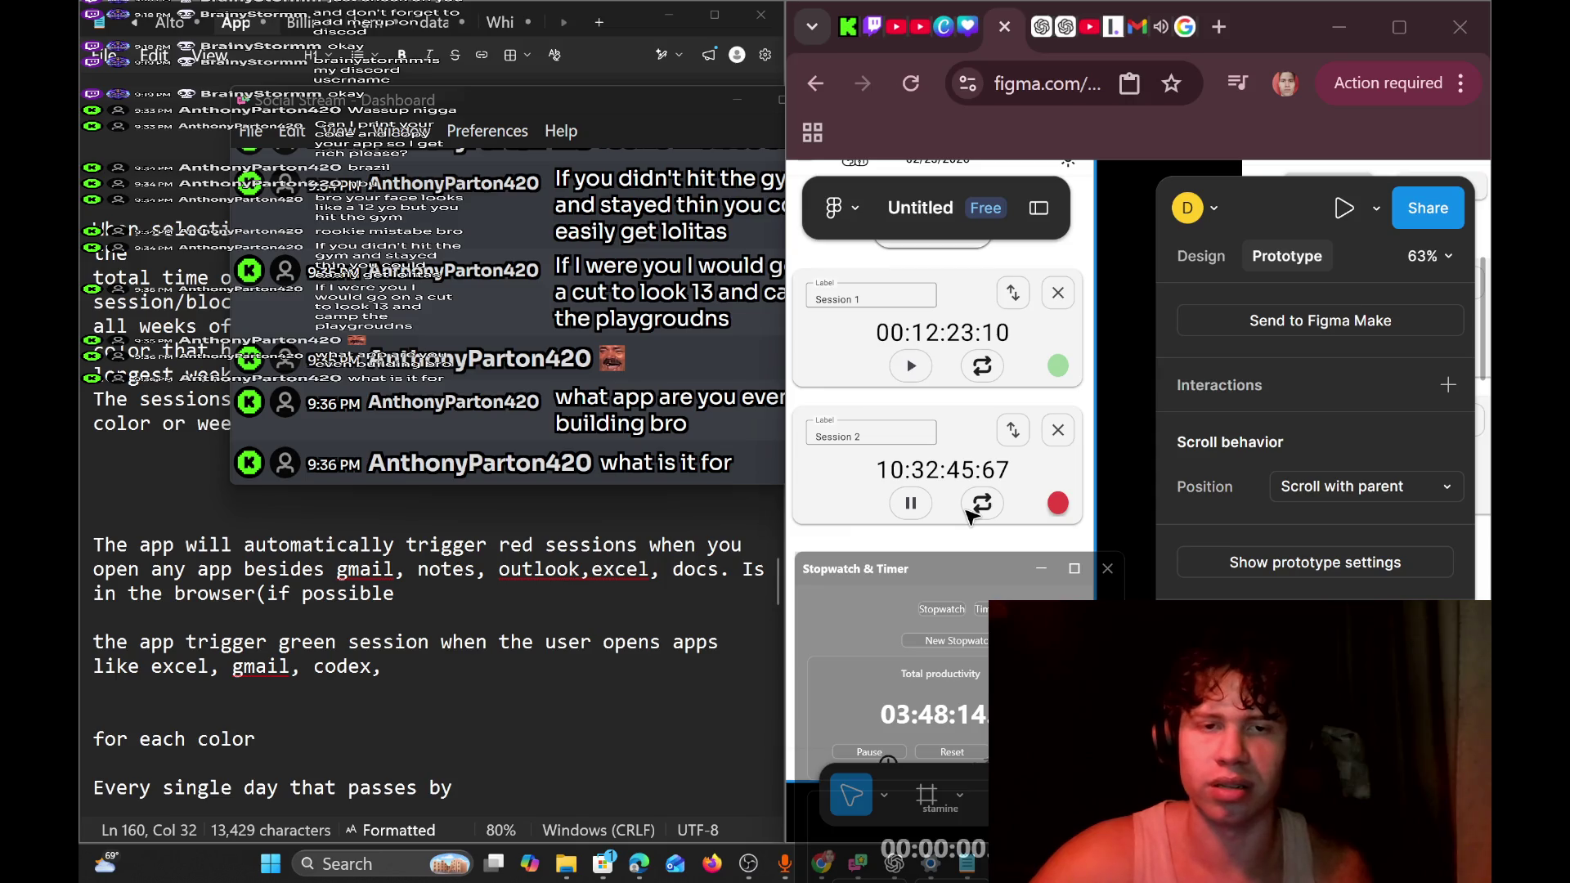
{"action": "scroll", "coordinate": [971, 515], "scroll_direction": "up", "scroll_amount": 3}
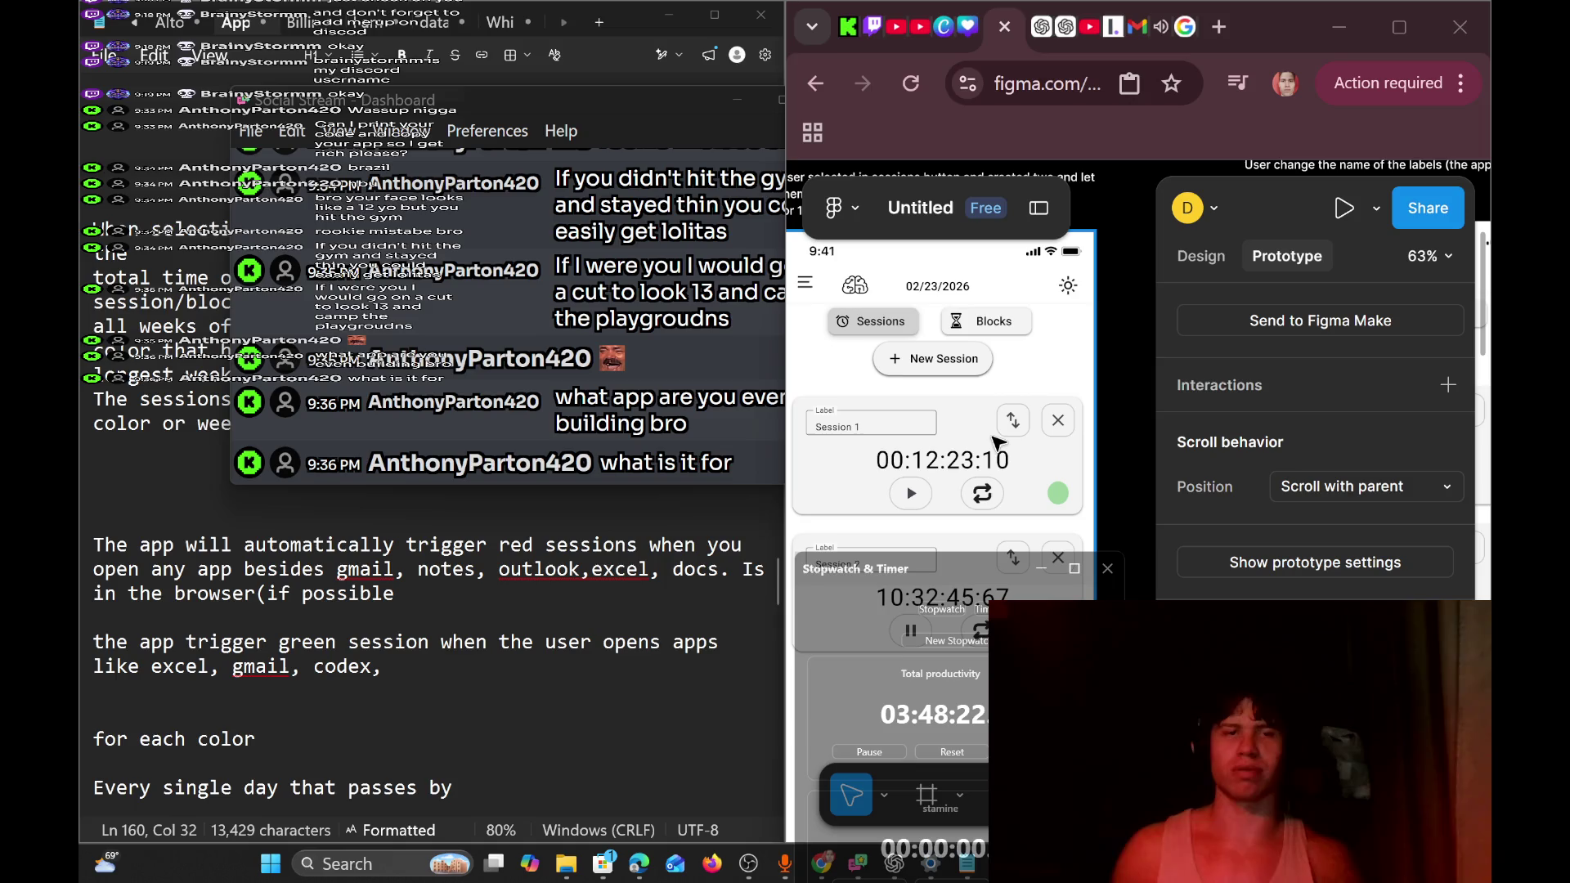
Shift the timer window aside and nudge the Sessions phone frame slightly right
{"action": "mouse_move", "coordinate": [936, 576]}
{"action": "left_mouse_down"}
{"action": "mouse_move", "coordinate": [929, 299]}
{"action": "mouse_move", "coordinate": [945, 264]}
{"action": "mouse_move", "coordinate": [1024, 413]}
{"action": "mouse_move", "coordinate": [1025, 369]}
{"action": "mouse_move", "coordinate": [990, 600]}
{"action": "mouse_move", "coordinate": [1016, 694]}
{"action": "left_mouse_up"}
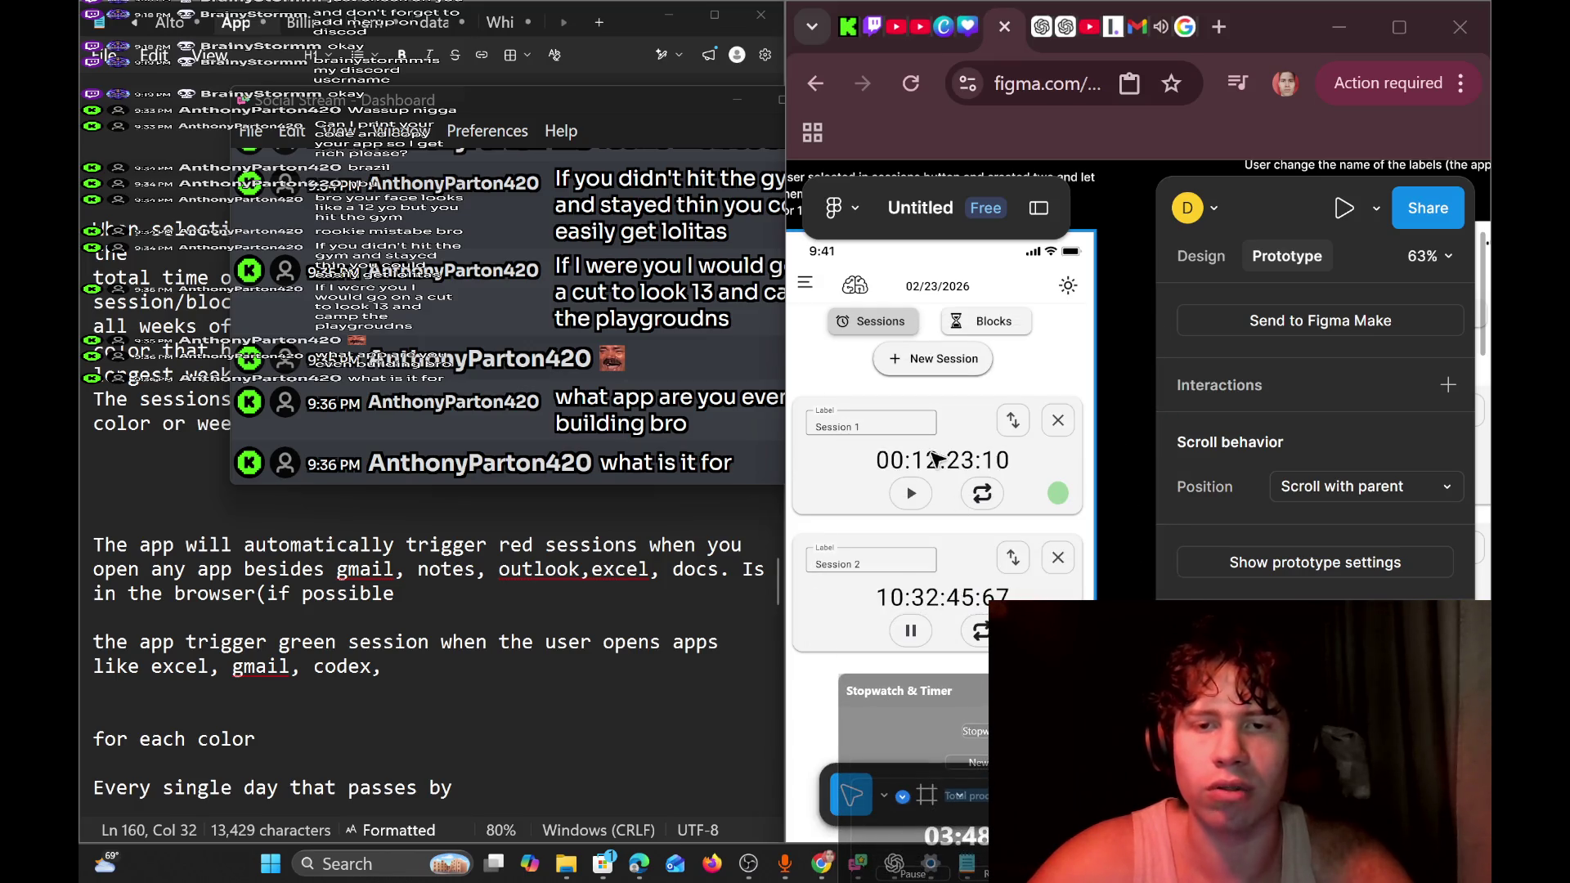
{"action": "left_click", "coordinate": [1024, 473]}
{"action": "left_click_drag", "start_coordinate": [1022, 473], "coordinate": [1057, 463]}
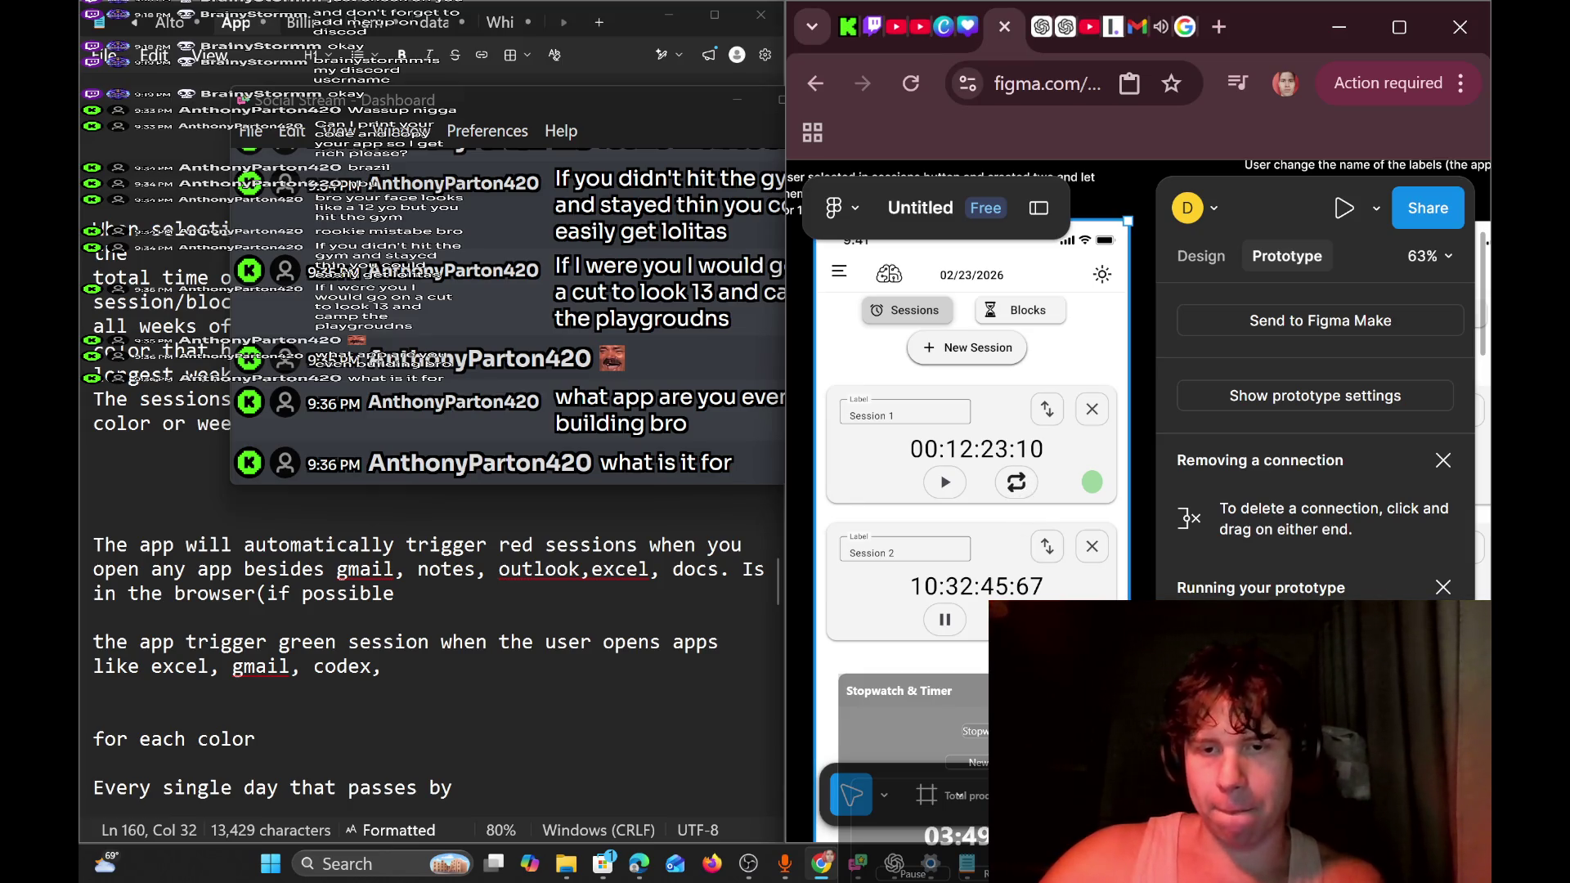
Minimize the Stopwatch & Timer window and bring the Social Stream chat forward toward the centre
{"action": "mouse_move", "coordinate": [1029, 691]}
{"action": "left_mouse_down"}
{"action": "mouse_move", "coordinate": [988, 487]}
{"action": "mouse_move", "coordinate": [1008, 339]}
{"action": "left_mouse_up"}
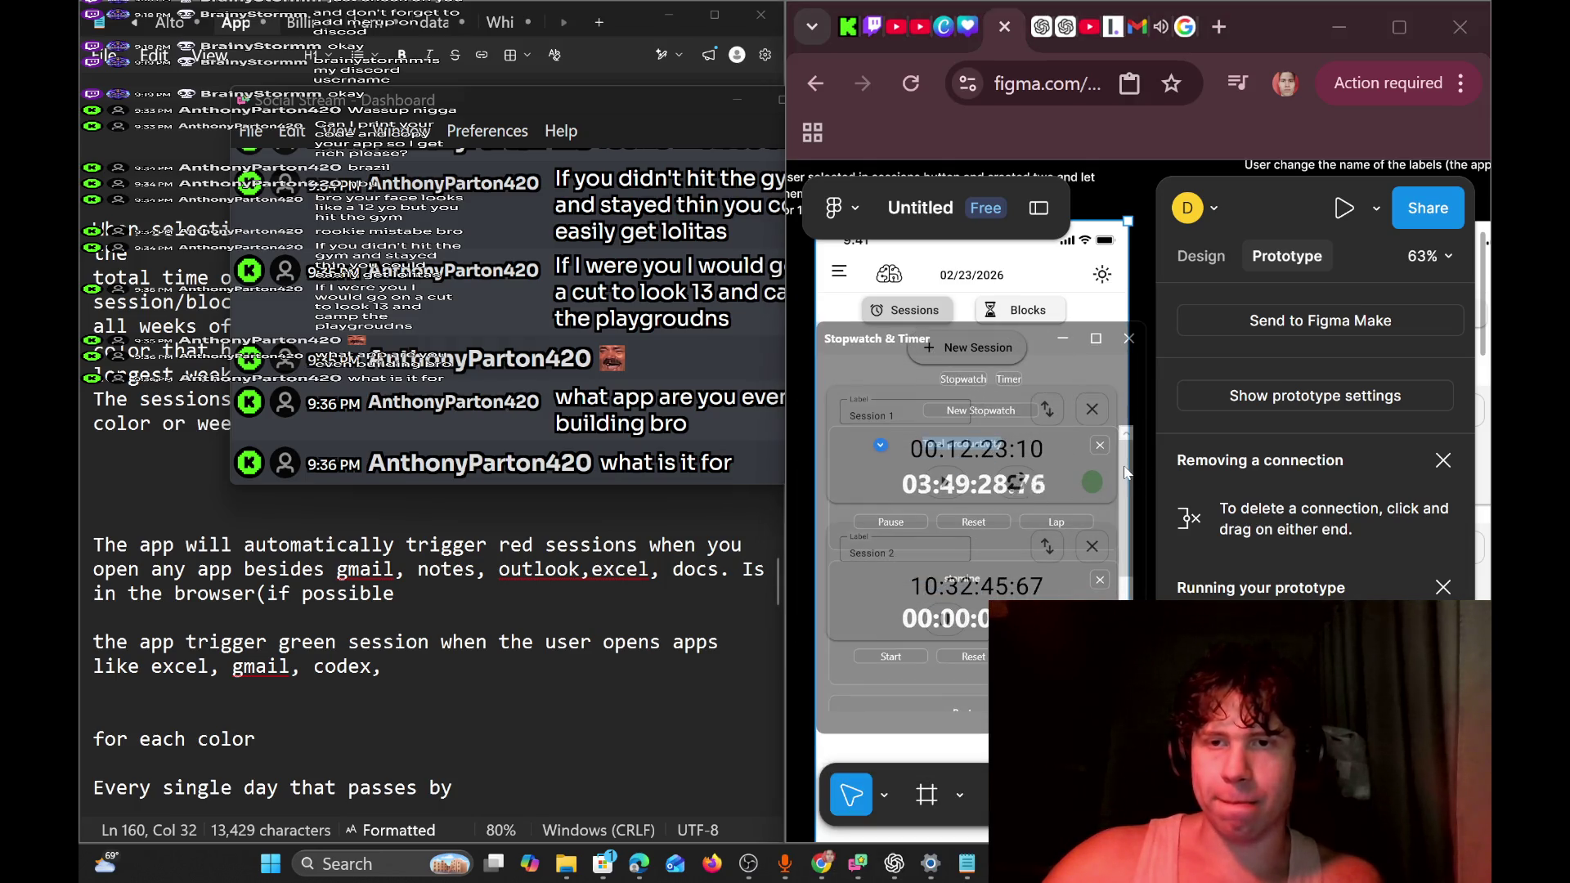
{"action": "scroll", "coordinate": [1125, 475], "scroll_direction": "down", "scroll_amount": 2}
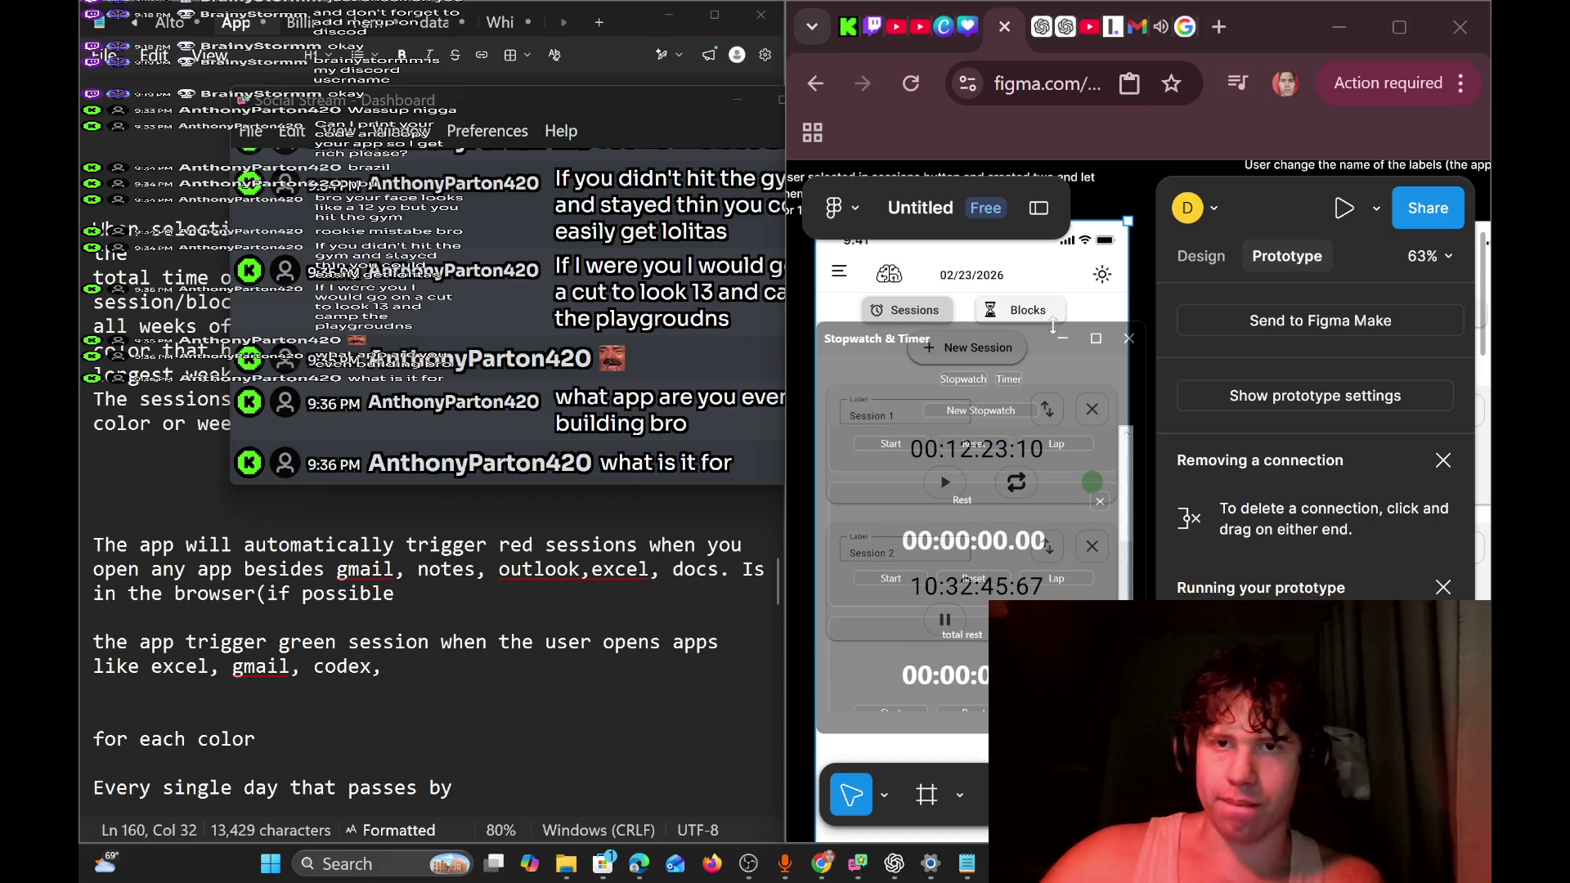
{"action": "left_click", "coordinate": [1068, 350]}
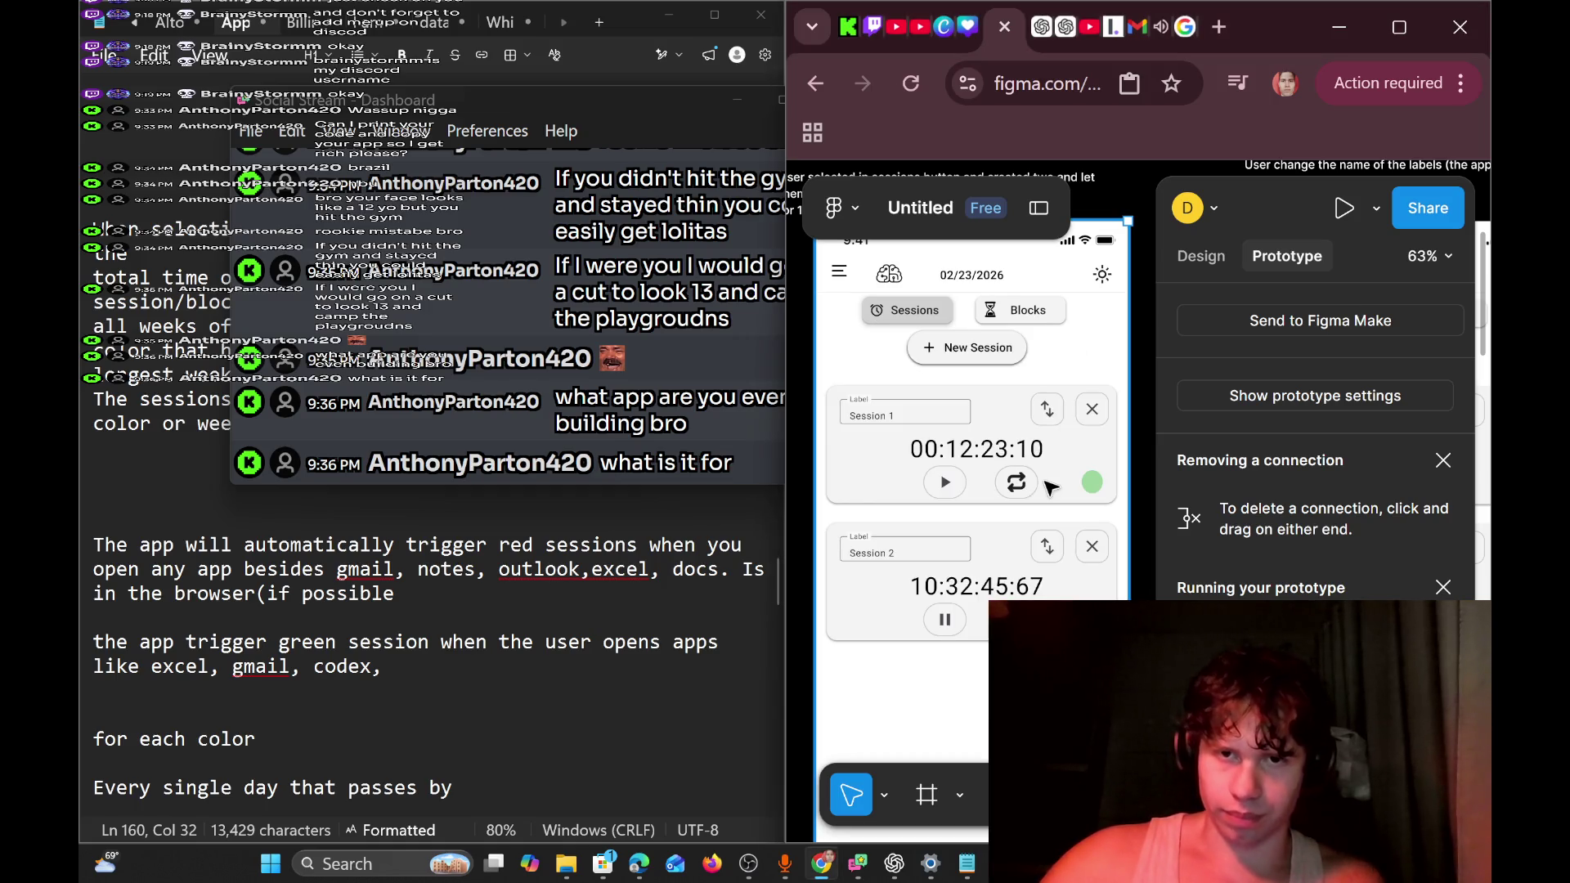
{"action": "scroll", "coordinate": [1049, 488], "scroll_direction": "down", "scroll_amount": 2}
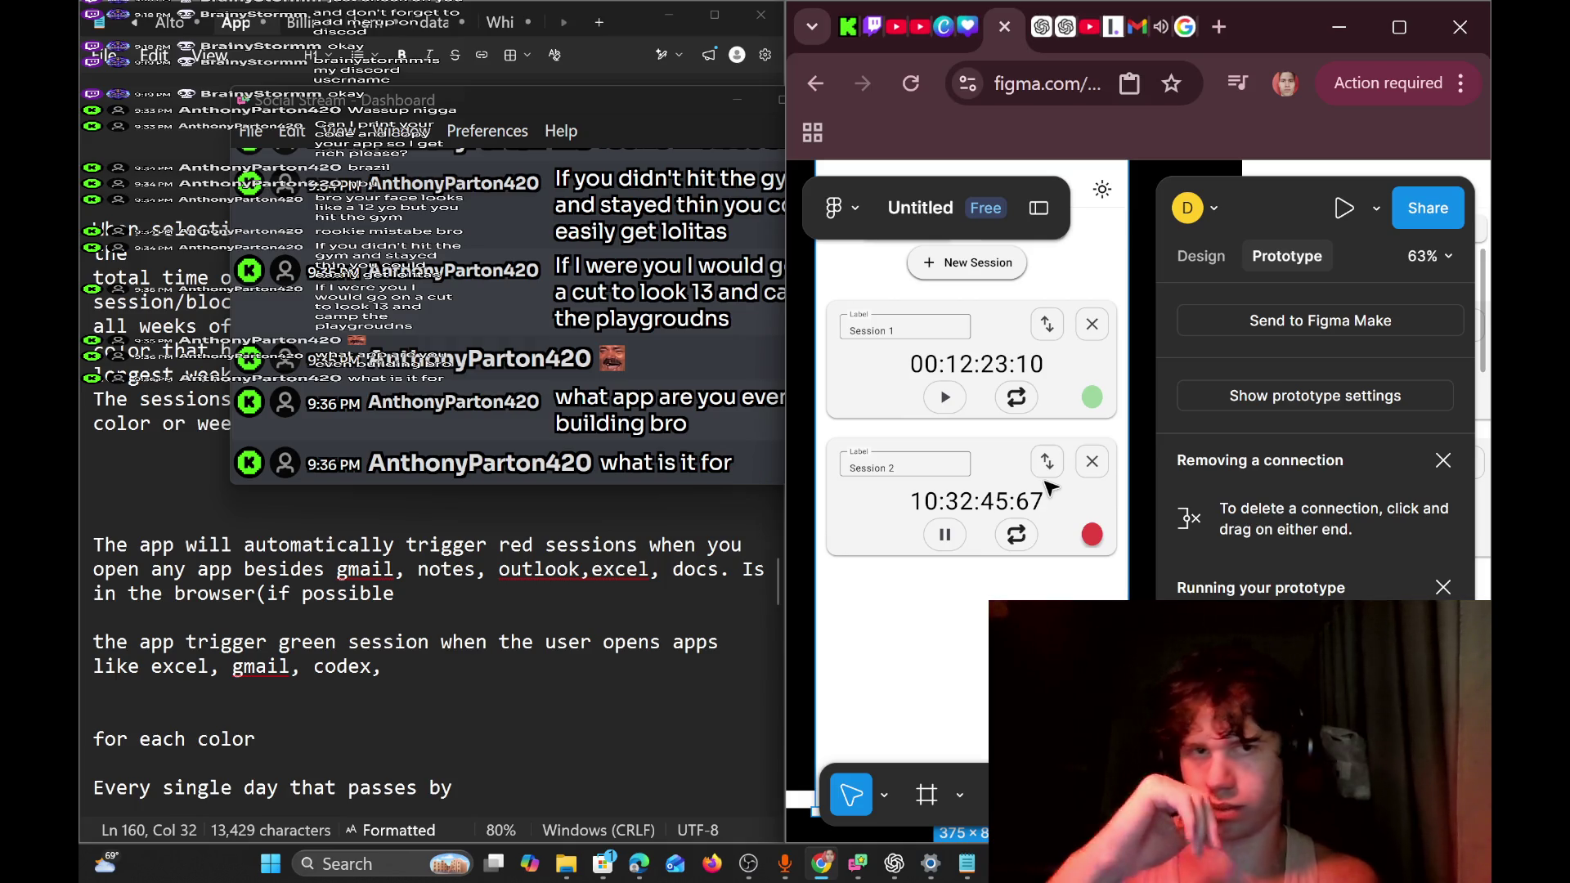
{"action": "left_click", "coordinate": [664, 106]}
{"action": "mouse_move", "coordinate": [664, 104]}
{"action": "left_mouse_down"}
{"action": "mouse_move", "coordinate": [920, 181]}
{"action": "mouse_move", "coordinate": [1033, 188]}
{"action": "mouse_move", "coordinate": [1182, 125]}
{"action": "left_mouse_up"}
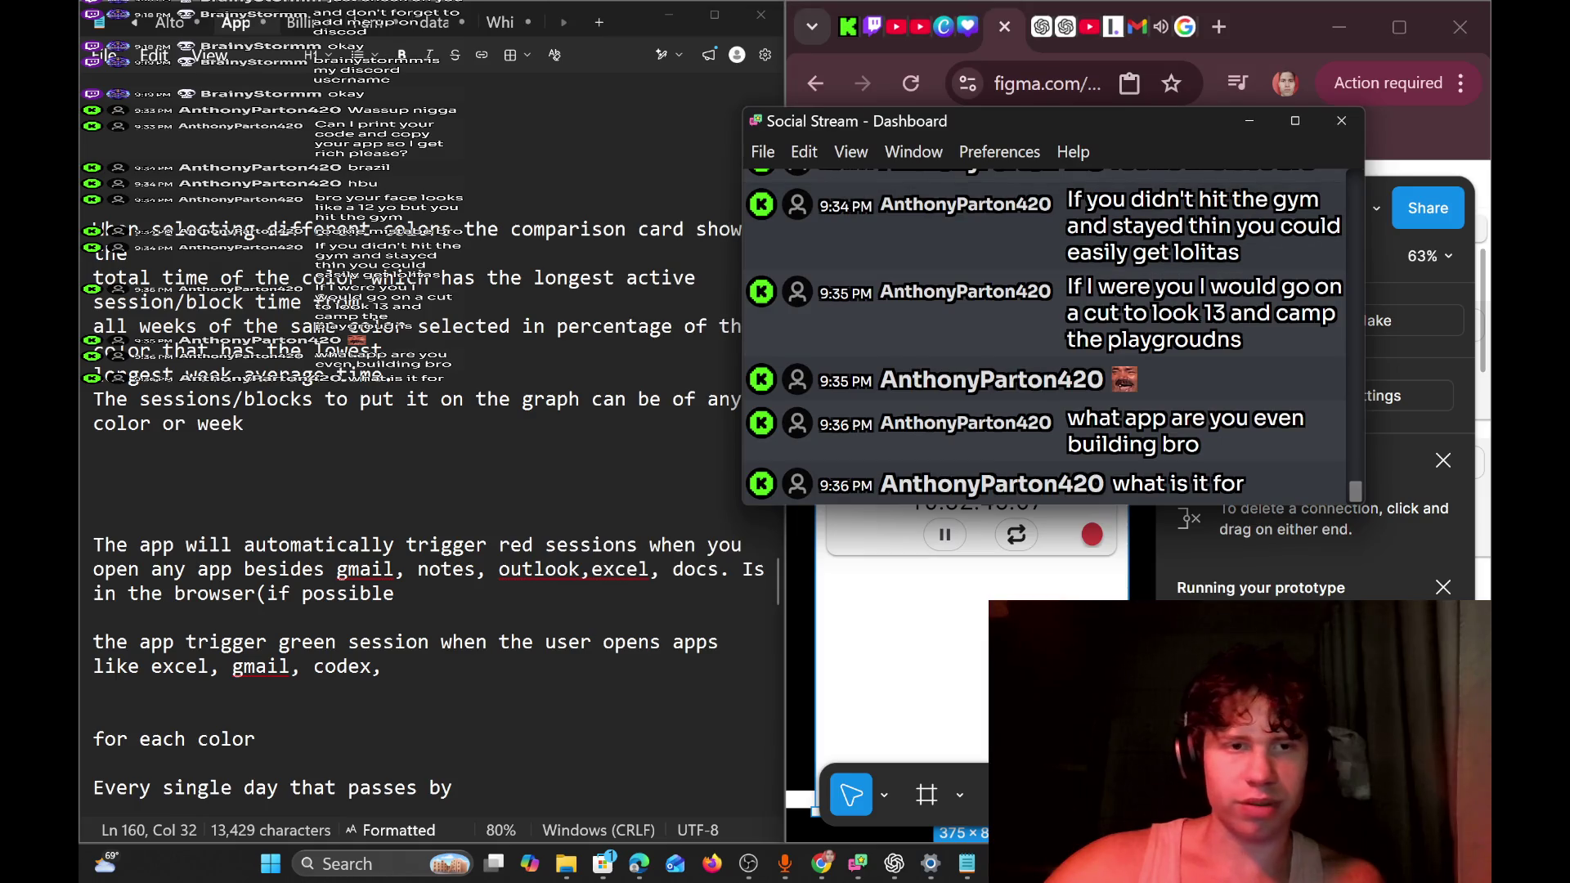
Minimize the Social Stream chat, glance at the Kick dashboard, return to Figma, and click after 'outlook,' in the spec
{"action": "scroll", "coordinate": [428, 446], "scroll_direction": "down", "scroll_amount": 1}
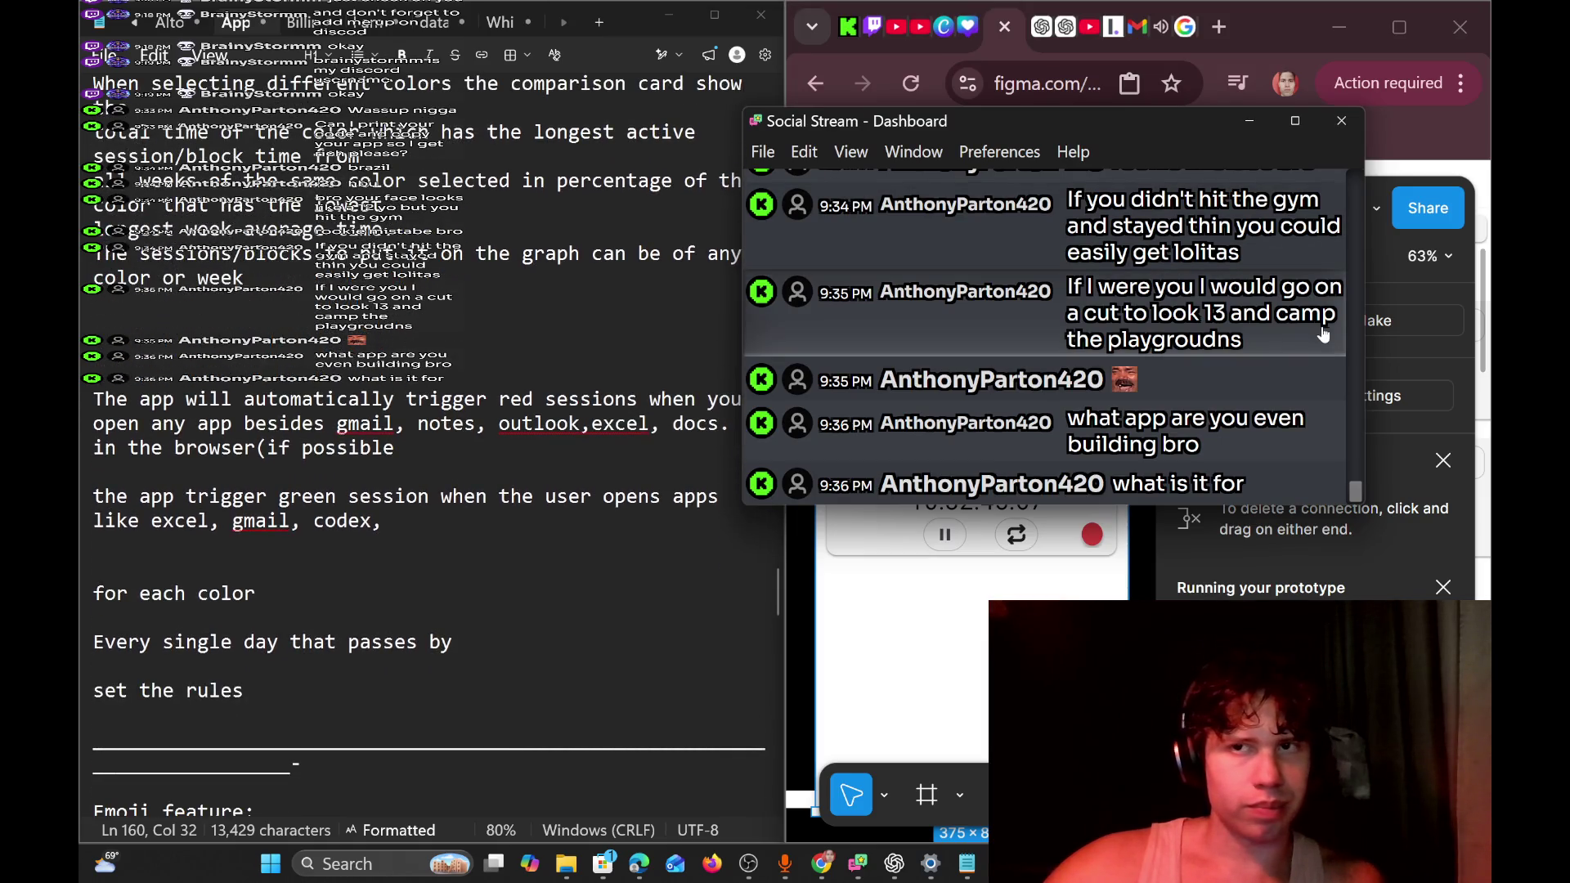
{"action": "left_click", "coordinate": [1252, 121]}
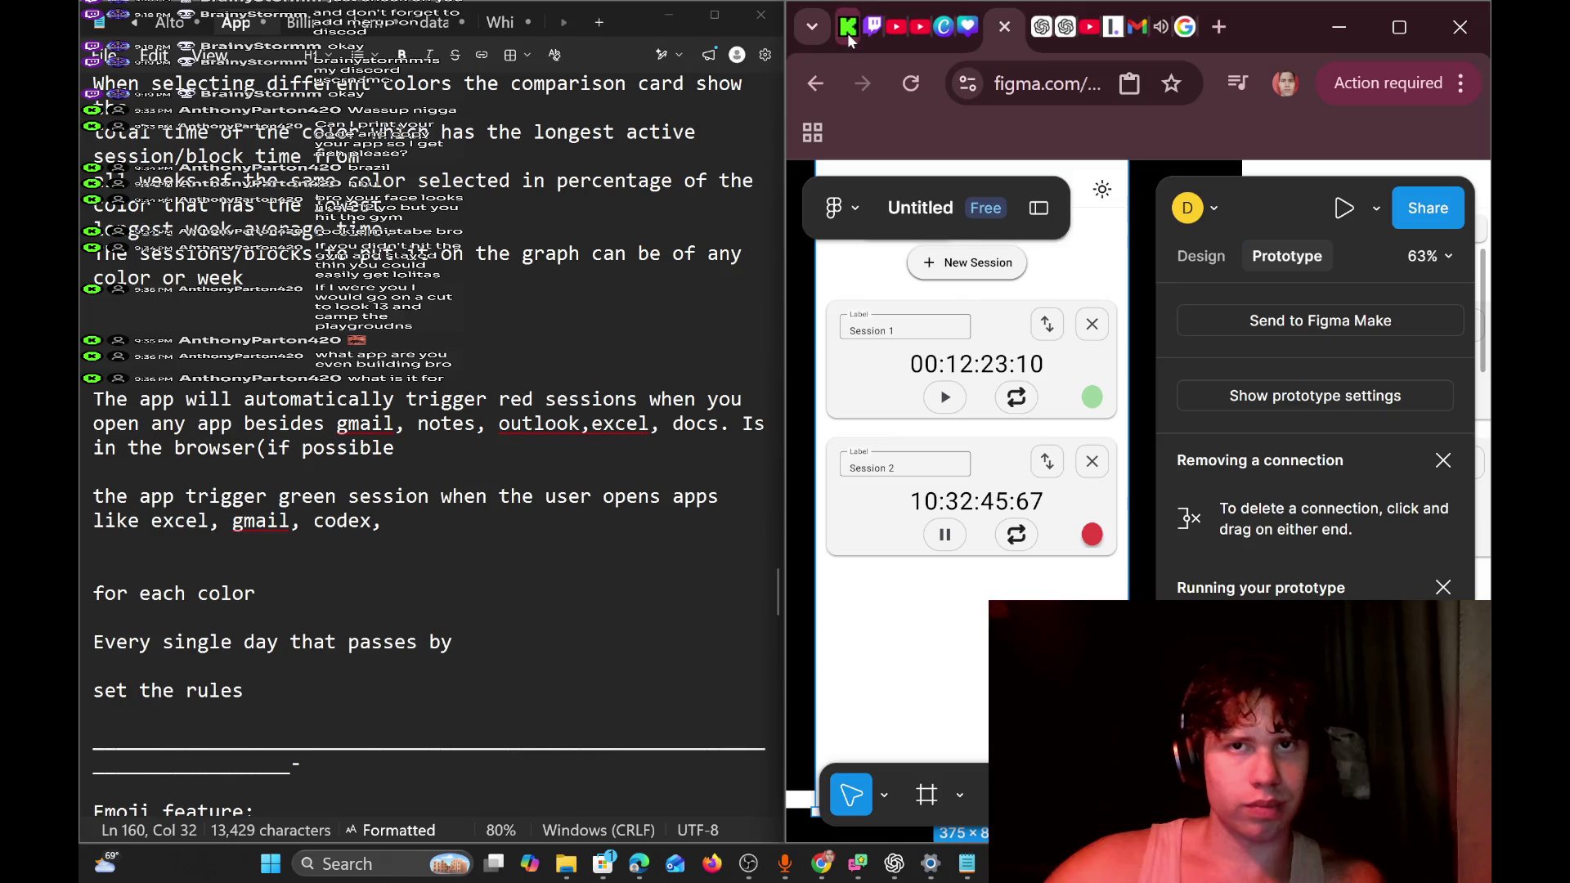
{"action": "left_click", "coordinate": [848, 31]}
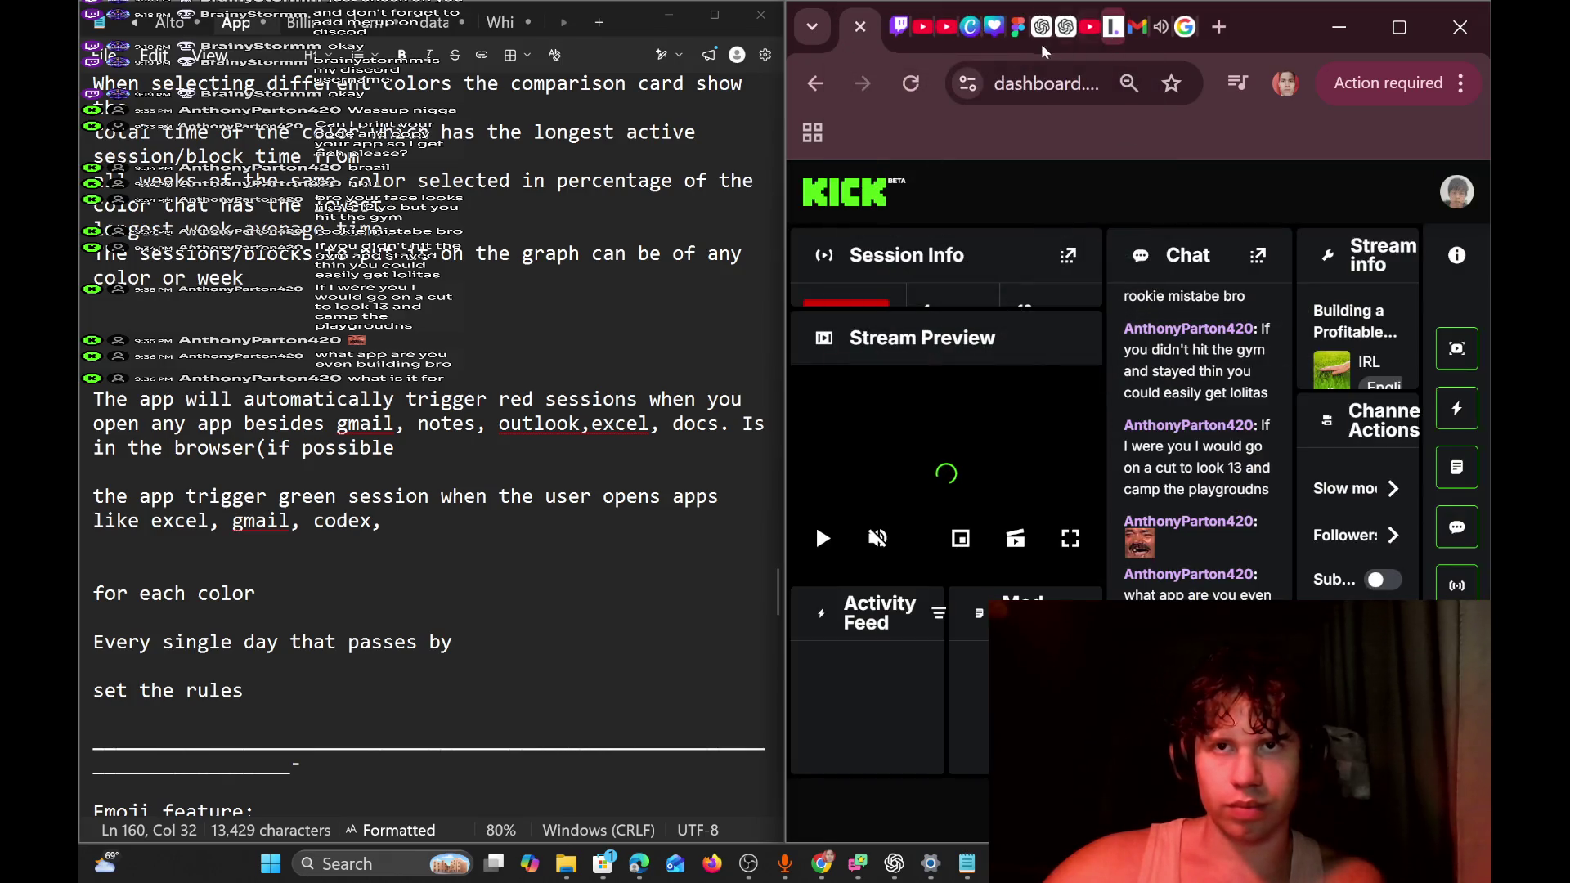
{"action": "left_click", "coordinate": [1017, 41]}
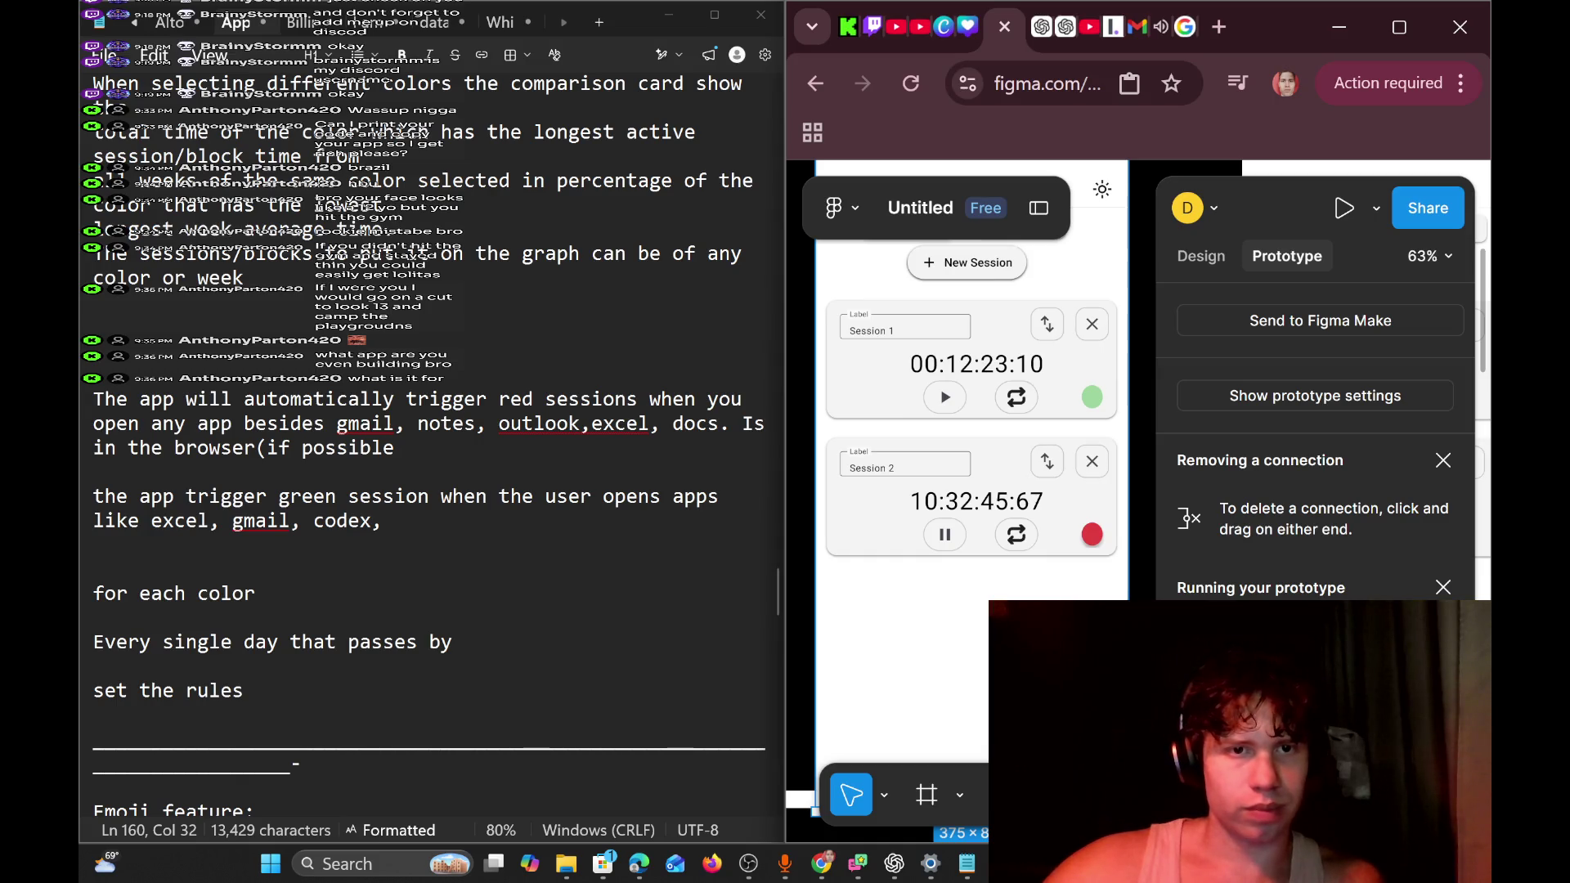
{"action": "left_click", "coordinate": [562, 423]}
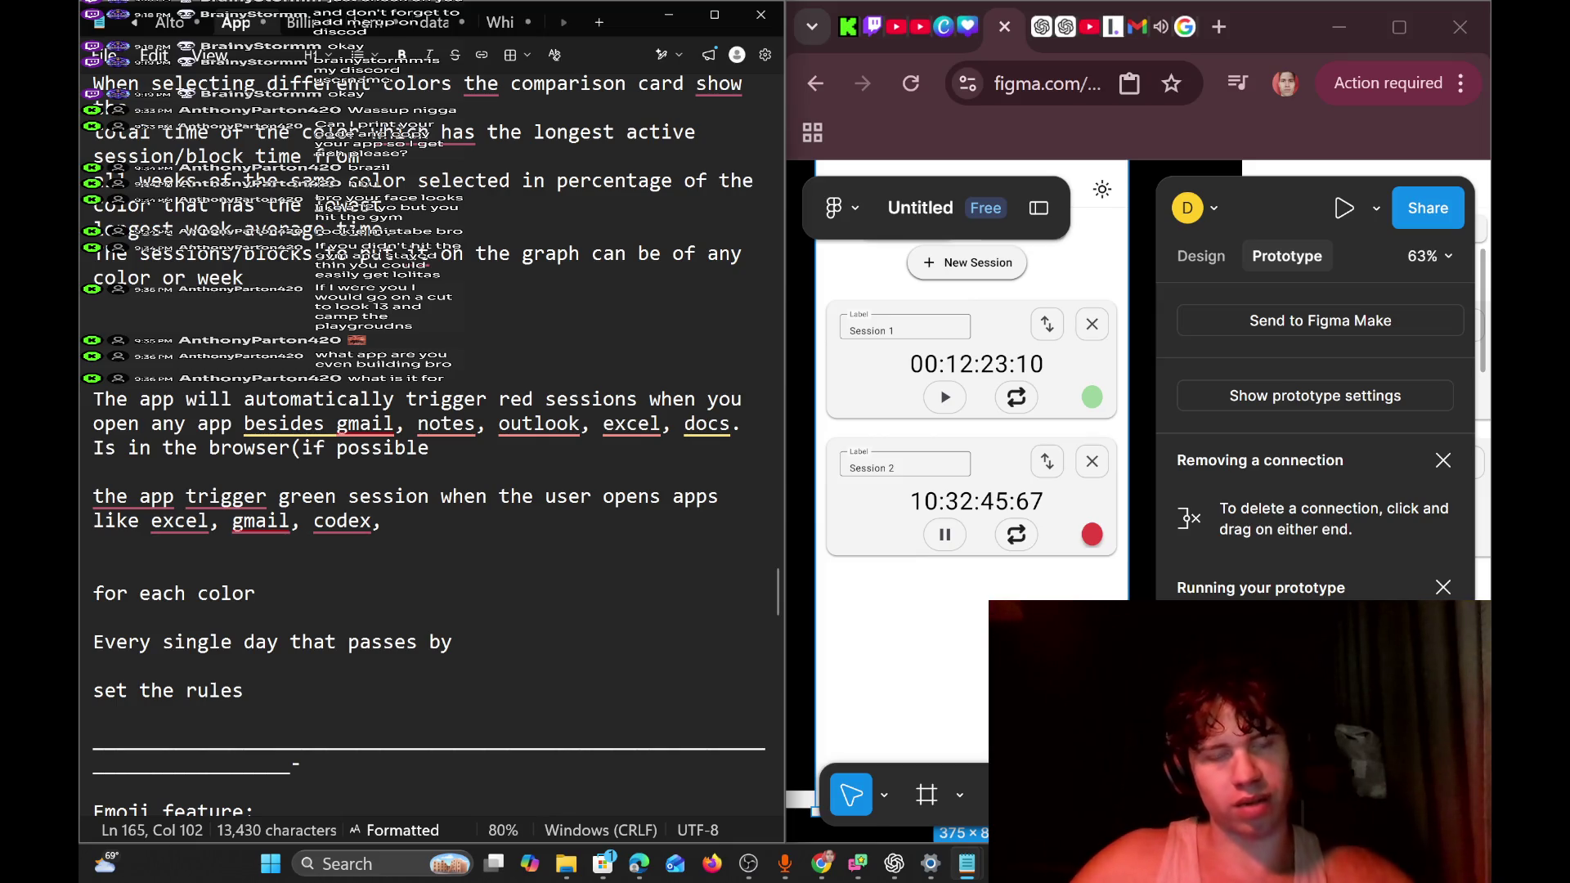
Delete the empty lines above the 'When selecting different colors' paragraph in the Notepad spec
{"action": "scroll", "coordinate": [430, 450], "scroll_direction": "up", "scroll_amount": 1}
{"action": "scroll", "coordinate": [429, 450], "scroll_direction": "up", "scroll_amount": 4}
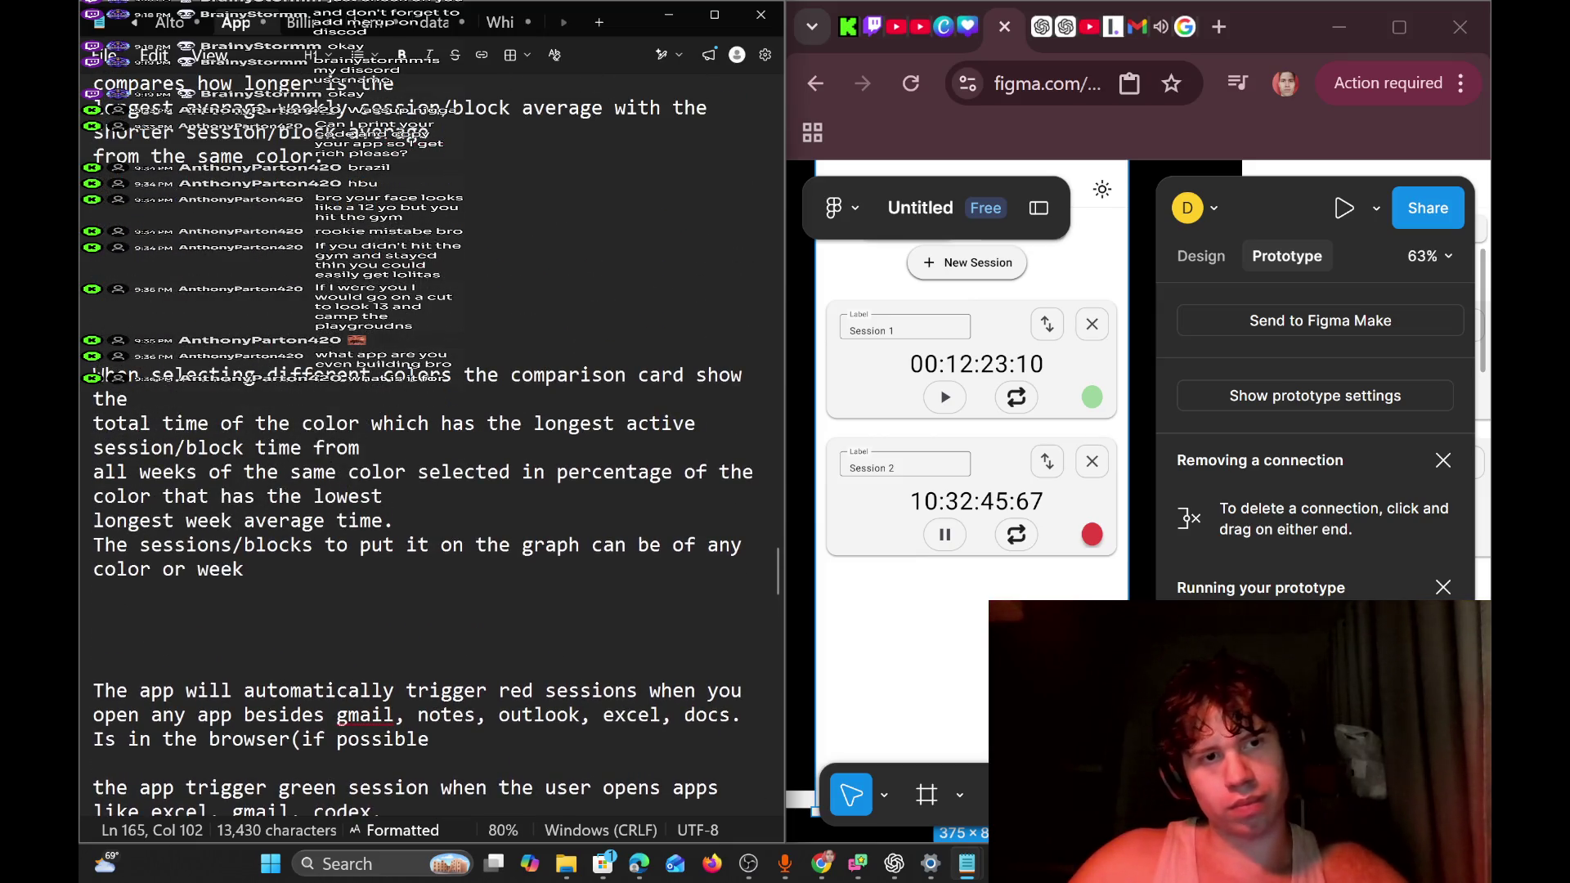
{"action": "mouse_move", "coordinate": [270, 570]}
{"action": "left_mouse_down"}
{"action": "mouse_move", "coordinate": [93, 399]}
{"action": "mouse_move", "coordinate": [80, 229]}
{"action": "left_mouse_up"}
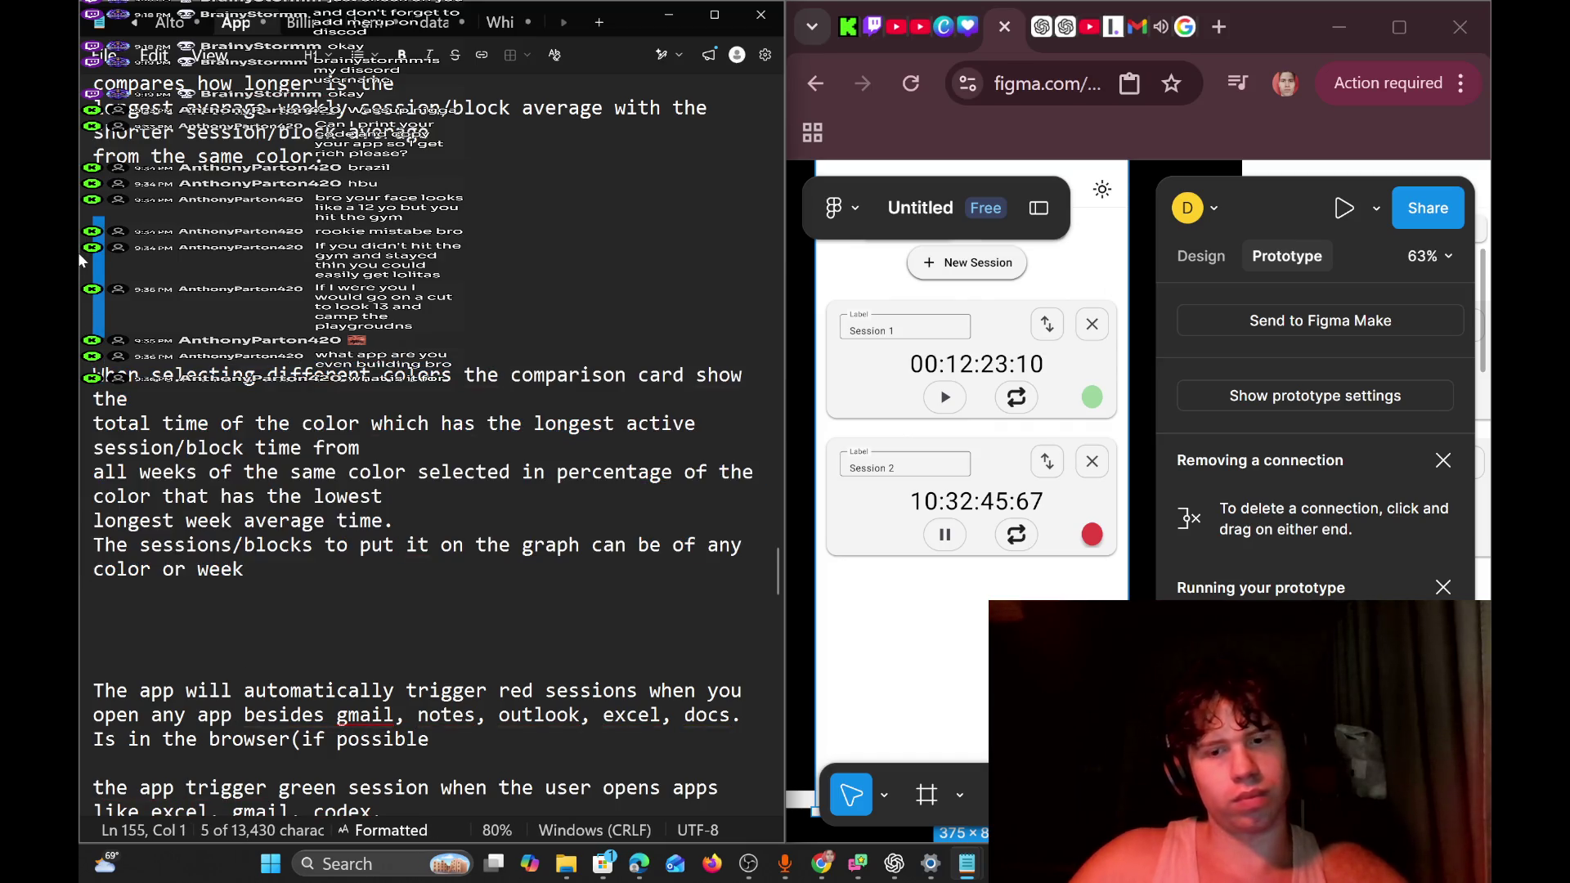
{"action": "key", "text": "BackSpace"}
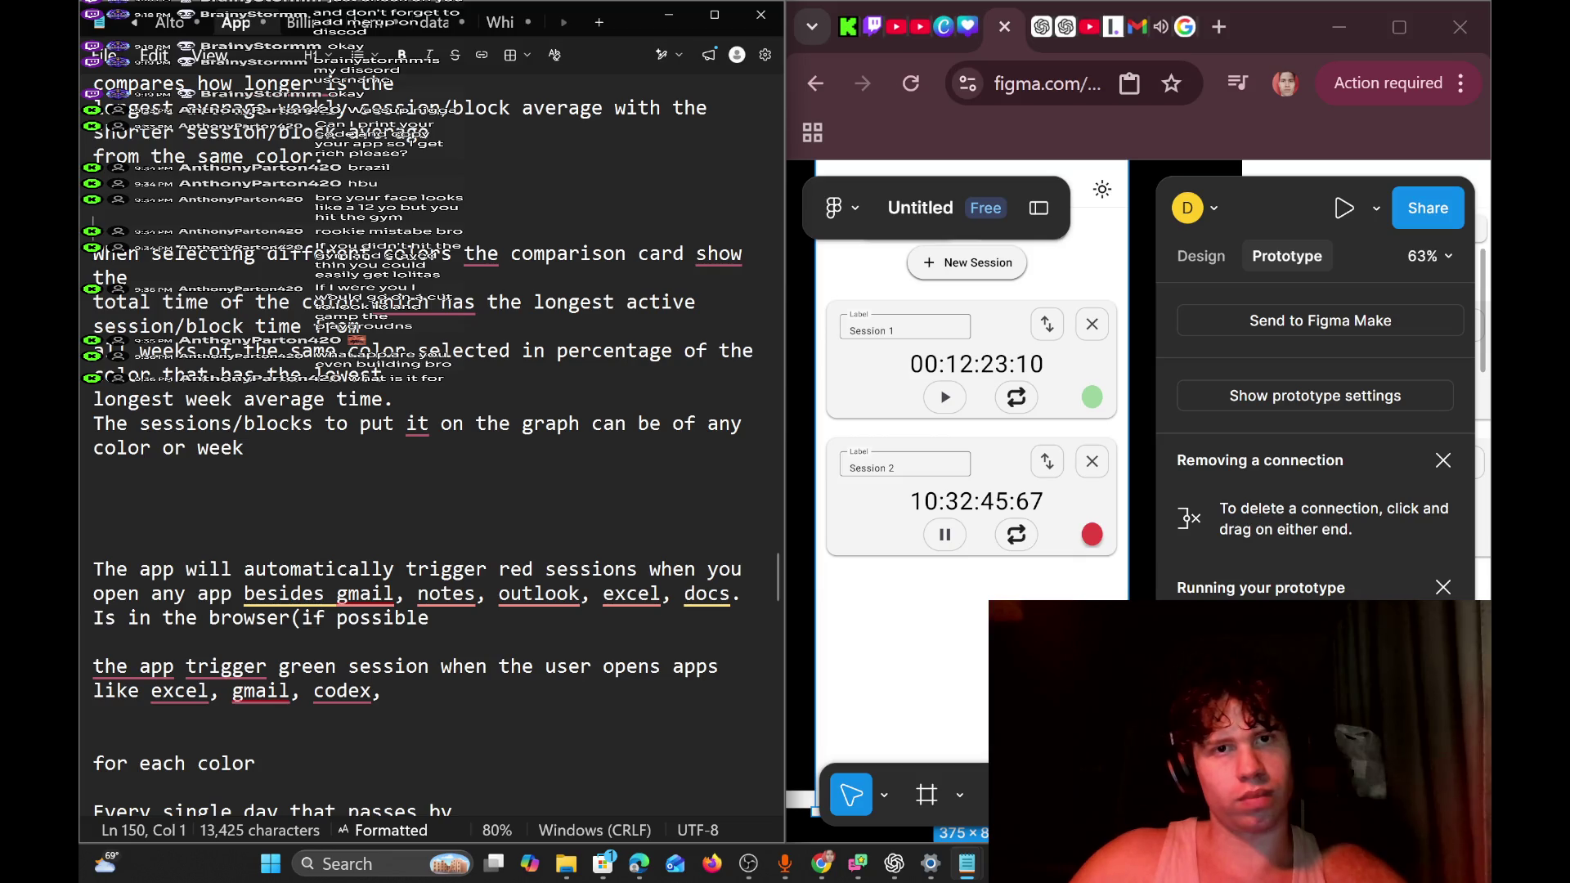
{"action": "scroll", "coordinate": [425, 426], "scroll_direction": "up", "scroll_amount": 3}
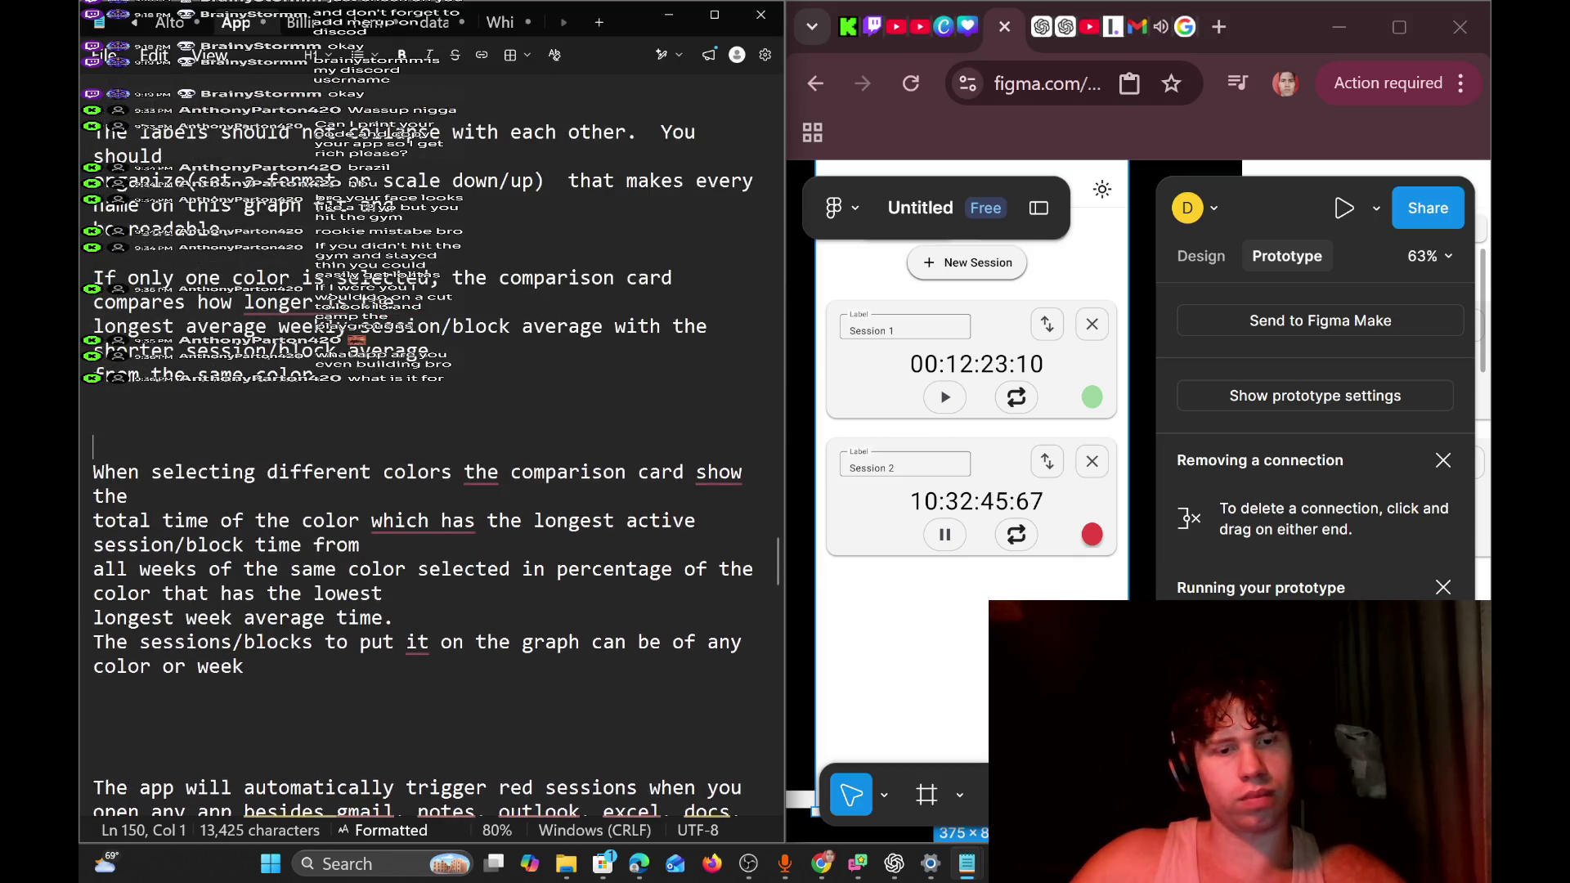
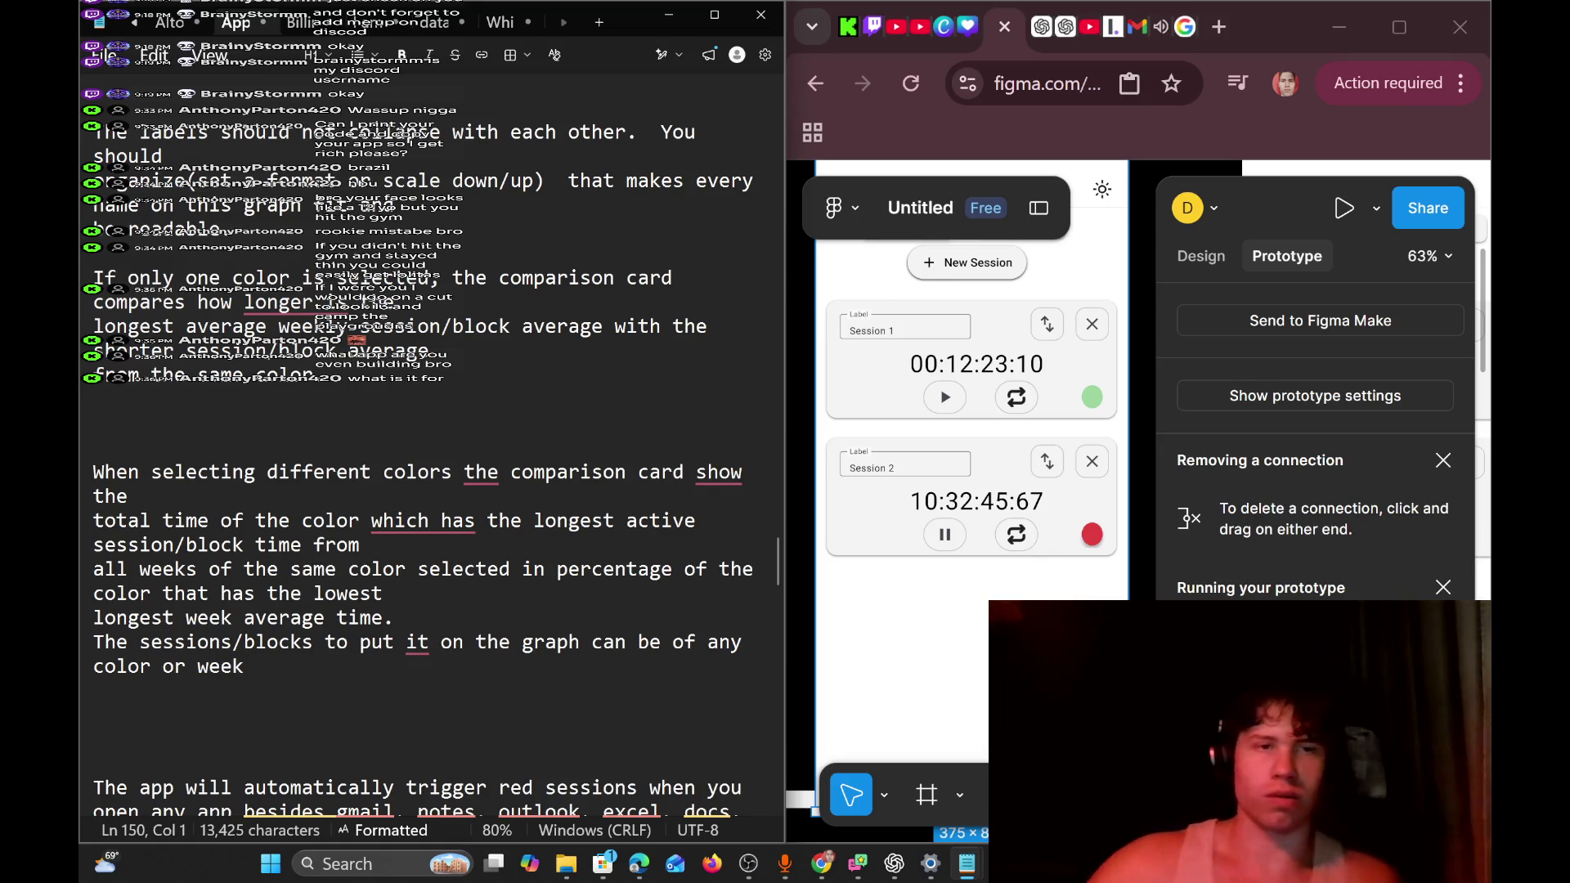
Bring the OBS Studio window forward, then minimize it to reveal the Notepad spec and Figma prototype
{"action": "scroll", "coordinate": [423, 446], "scroll_direction": "up", "scroll_amount": 3}
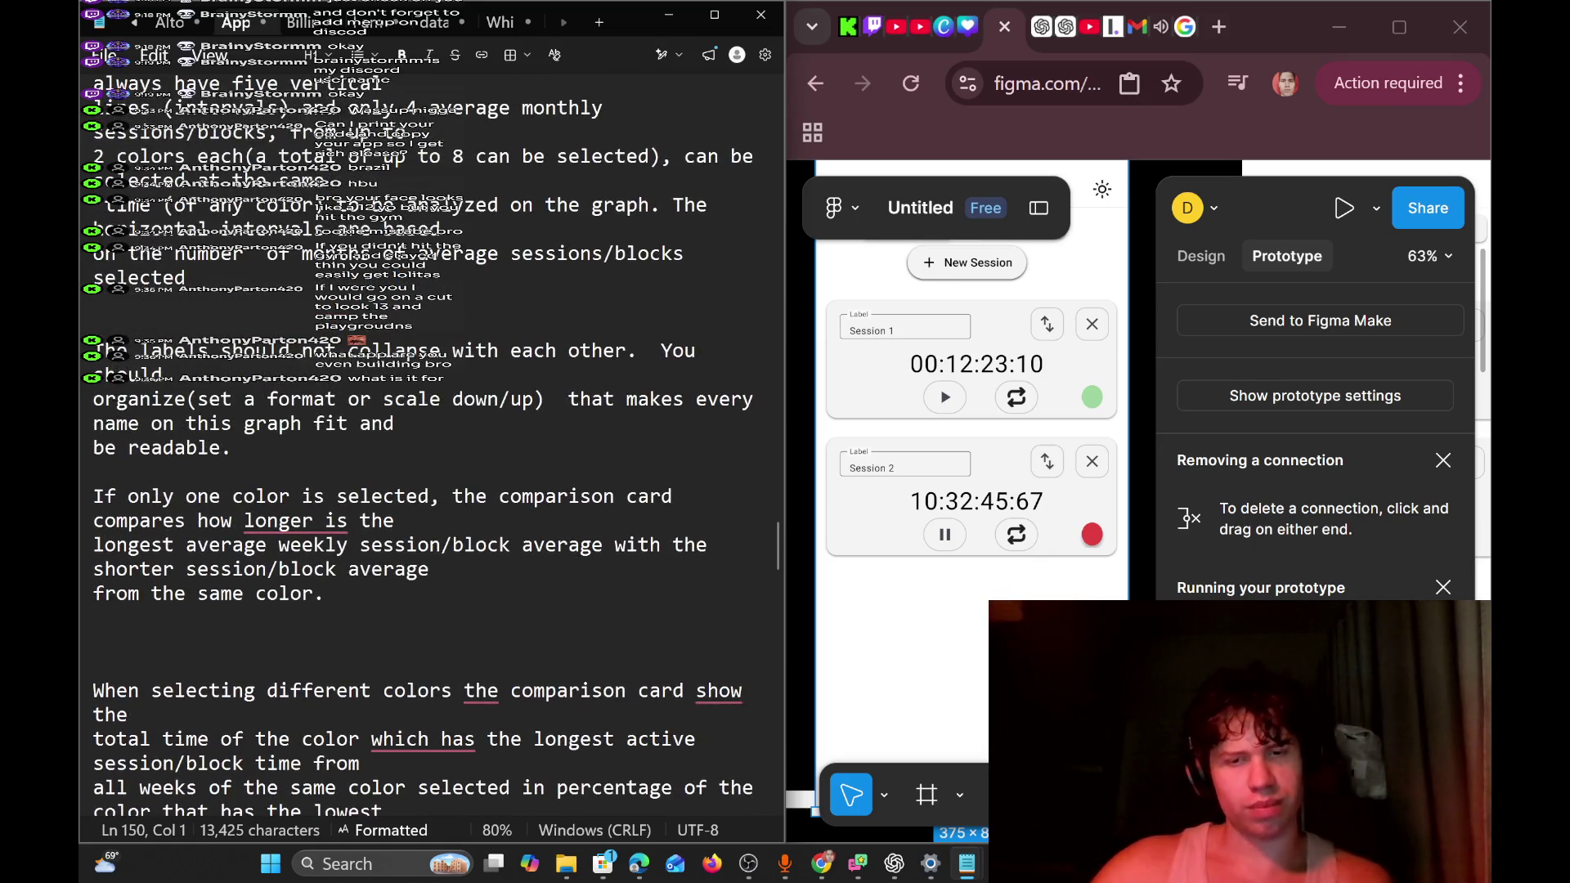
{"action": "scroll", "coordinate": [431, 447], "scroll_direction": "up", "scroll_amount": 1}
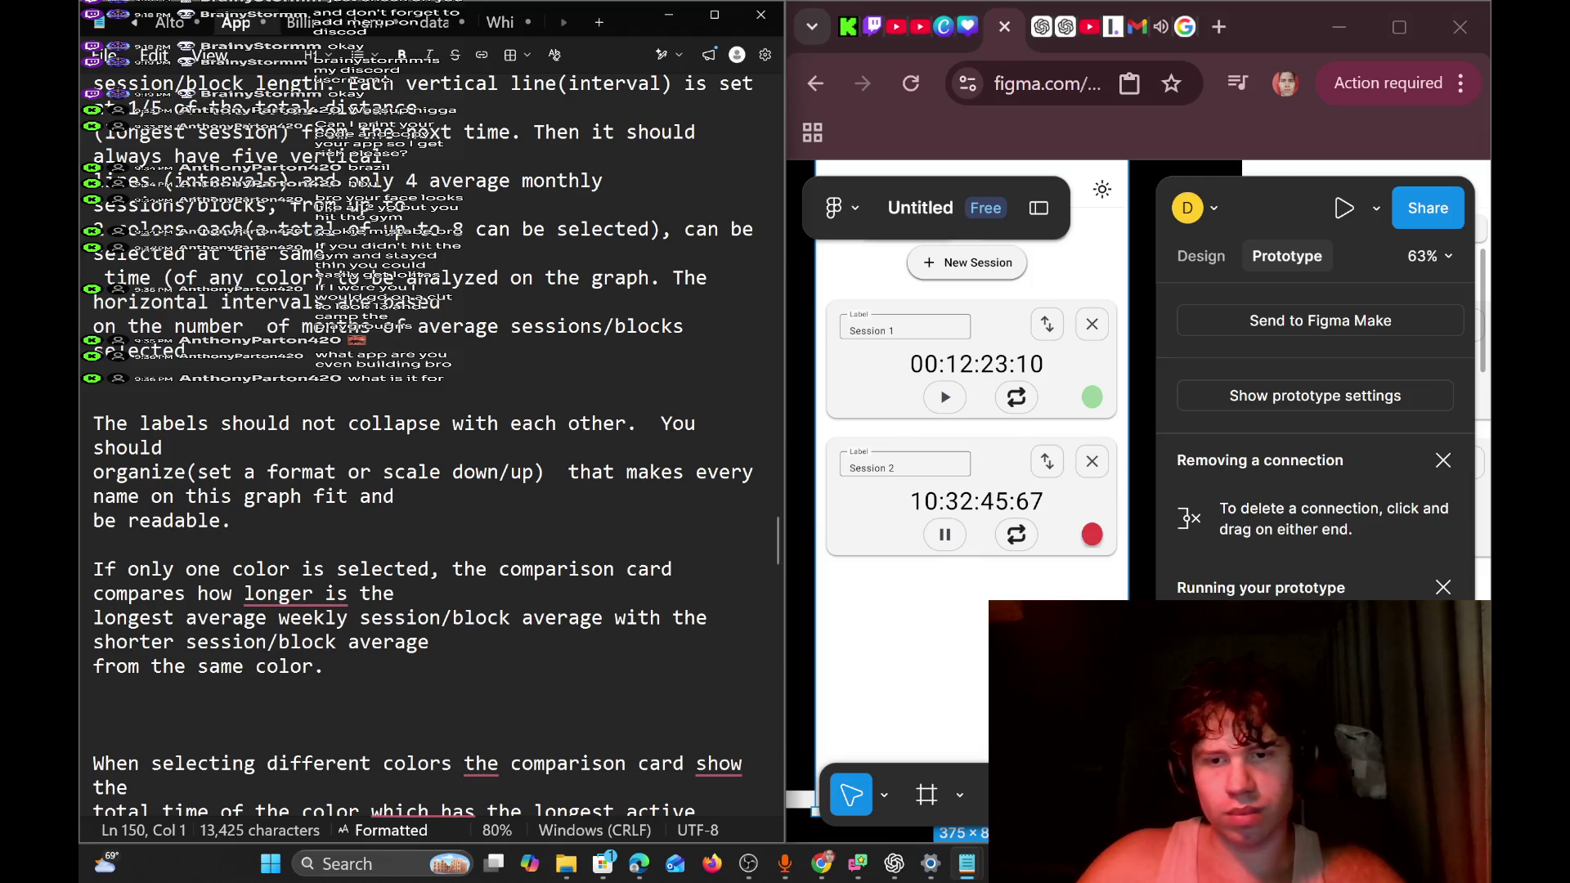
{"action": "mouse_move", "coordinate": [968, 863]}
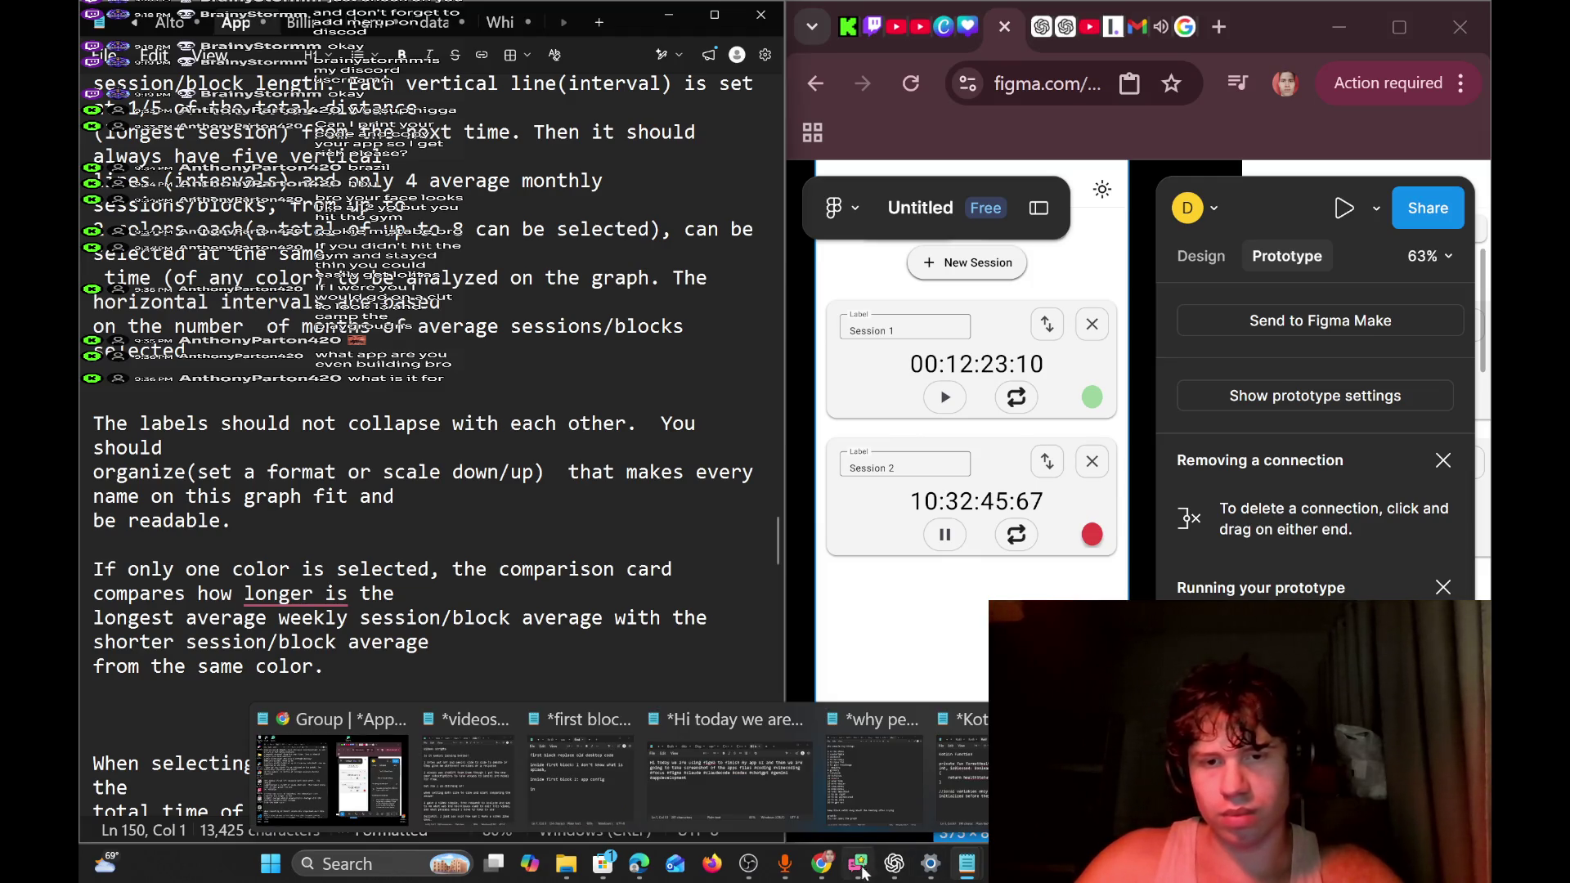
{"action": "mouse_move", "coordinate": [749, 863]}
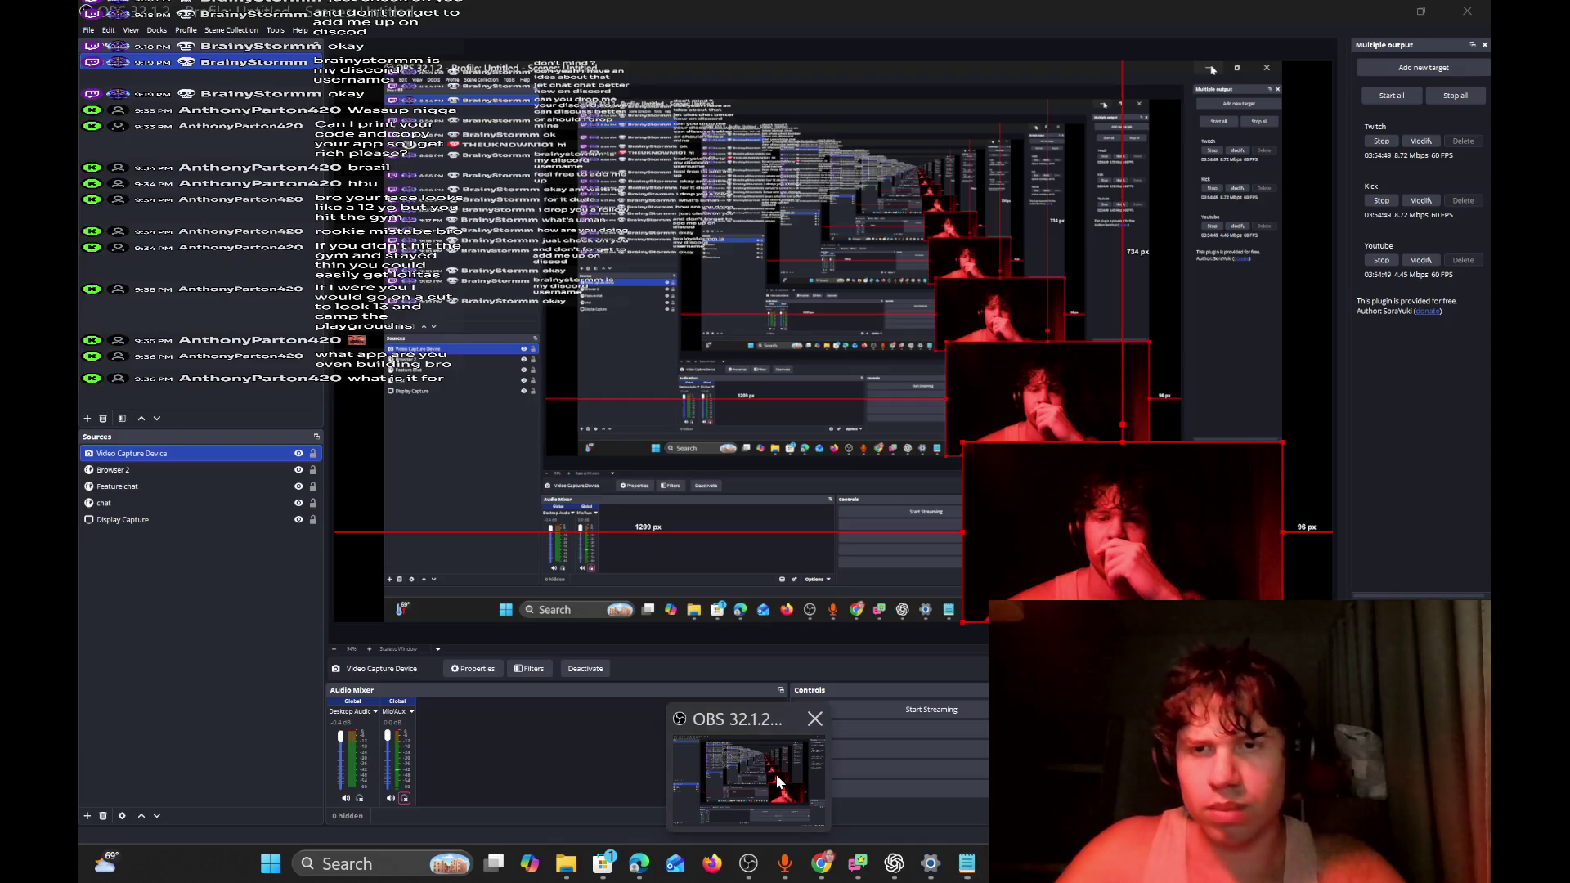
{"action": "left_click", "coordinate": [777, 781]}
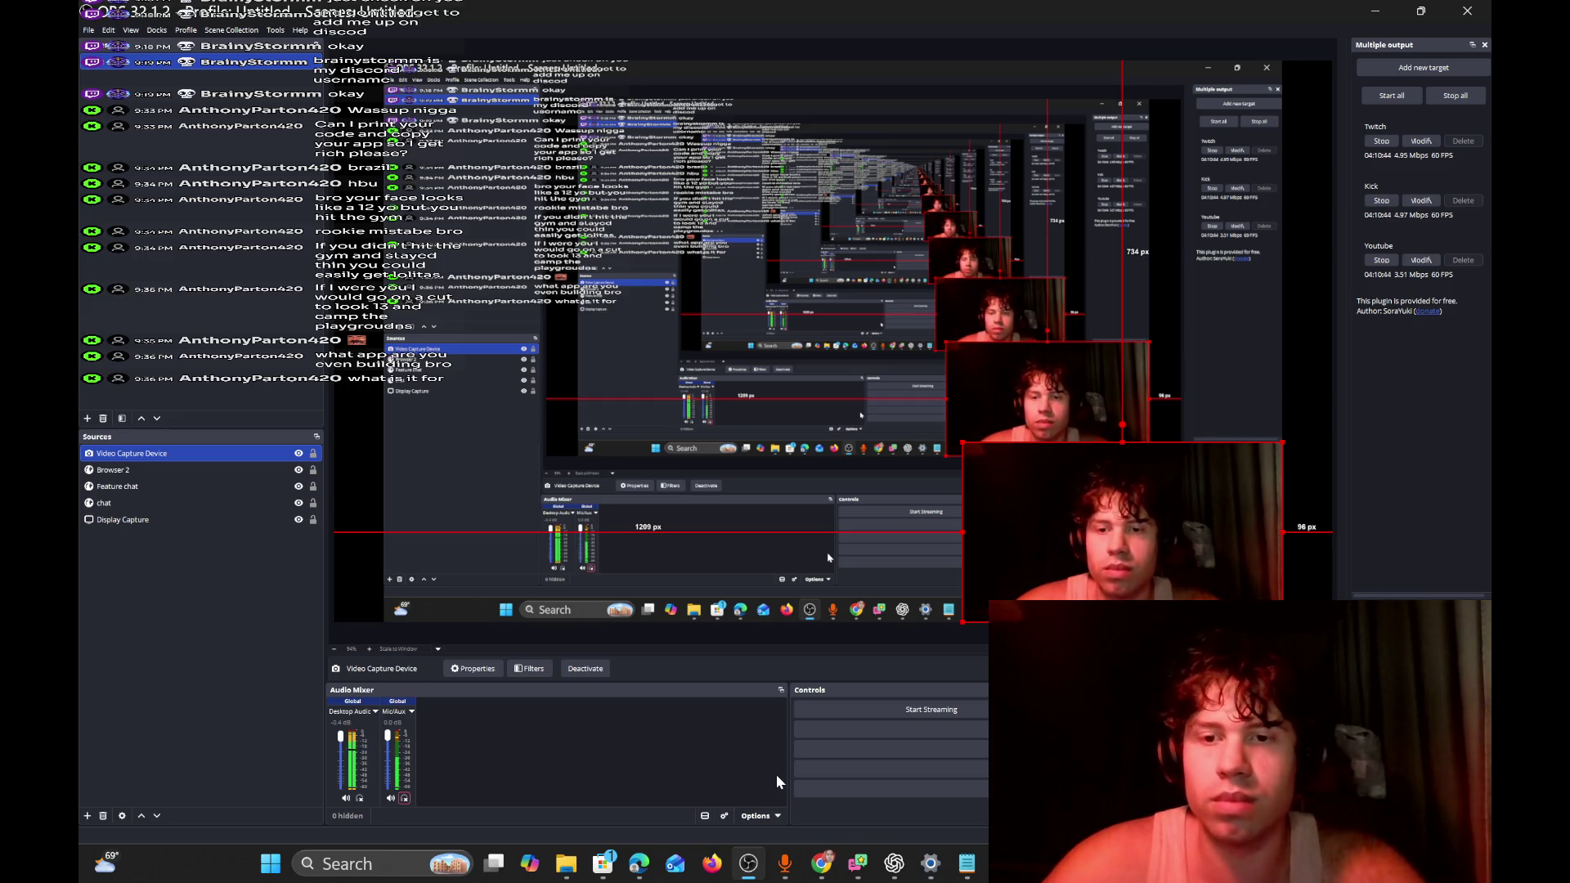
{"action": "left_click", "coordinate": [1371, 11]}
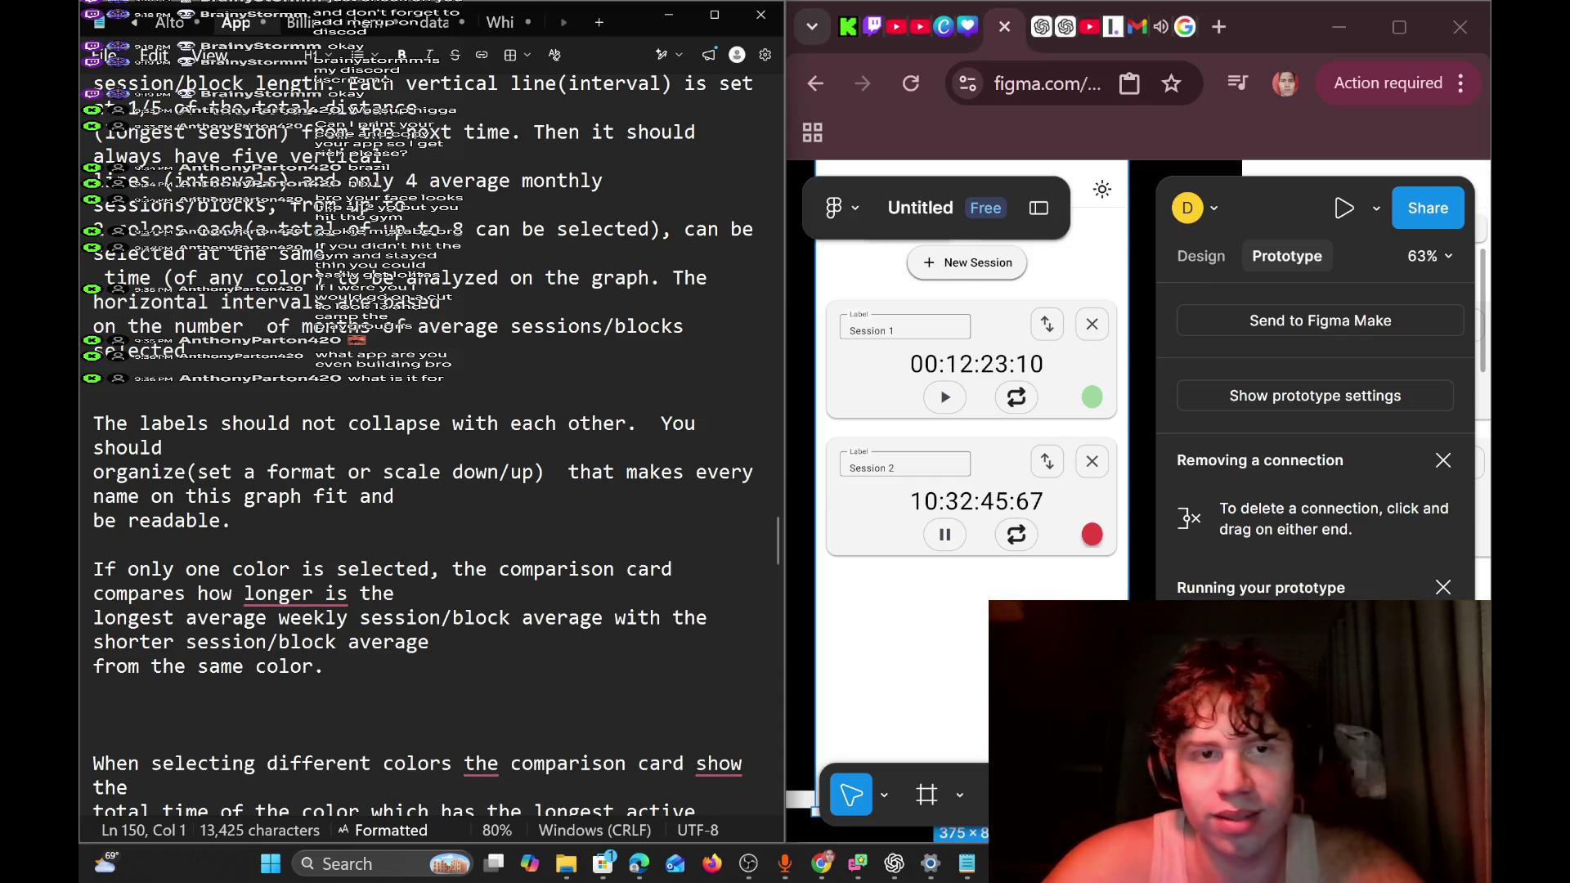
Delete the blank lines above the 'When selecting different colors' paragraph in the Notepad spec
{"action": "scroll", "coordinate": [423, 446], "scroll_direction": "up", "scroll_amount": 2}
{"action": "scroll", "coordinate": [423, 445], "scroll_direction": "up", "scroll_amount": 3}
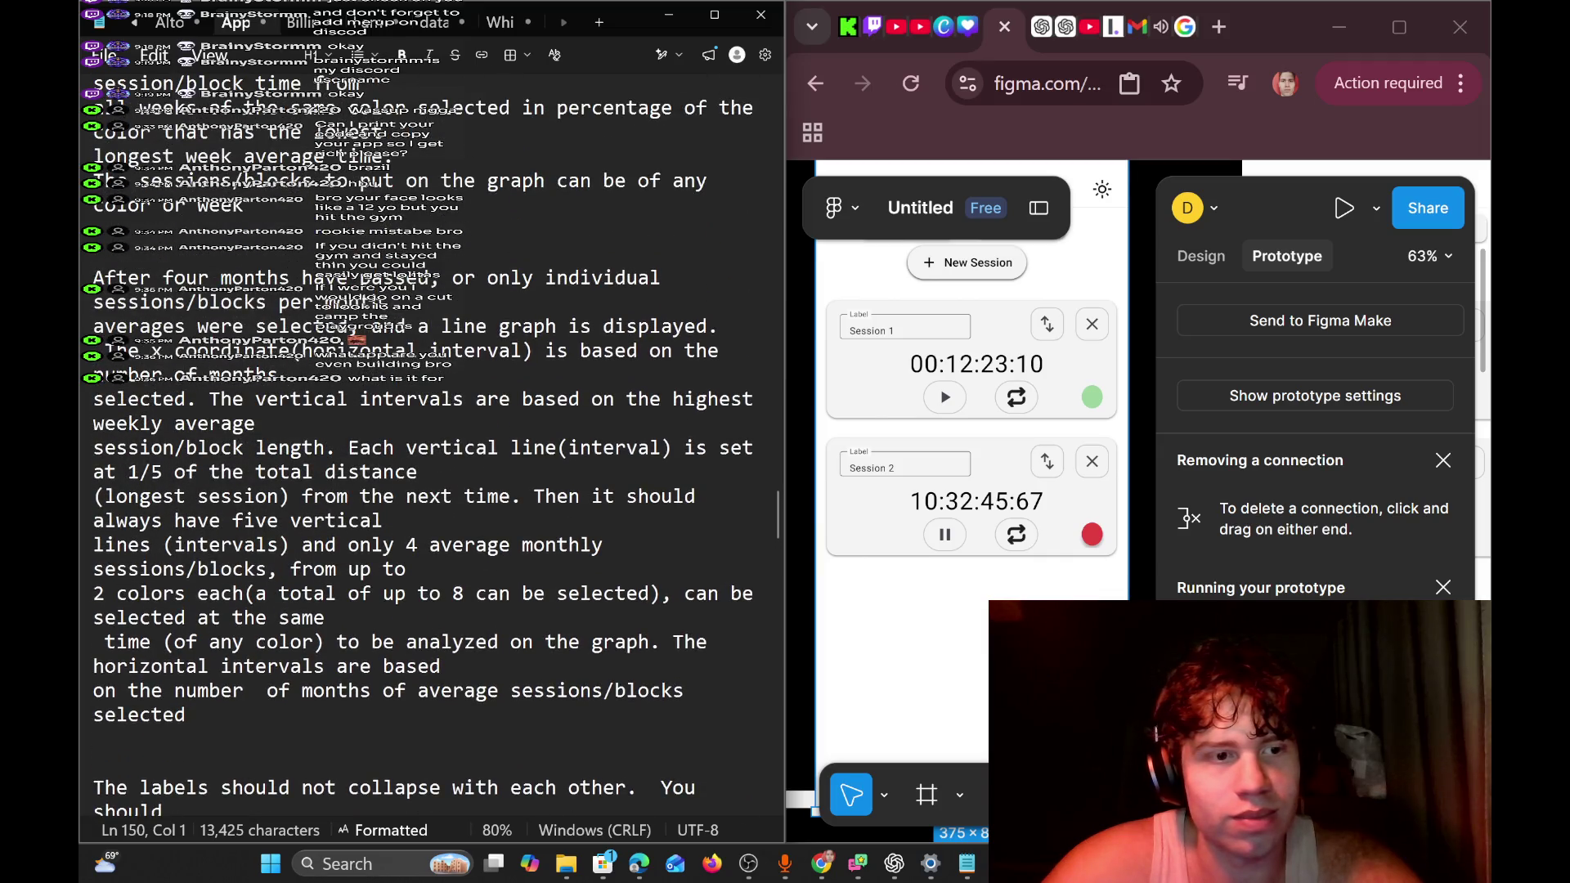
{"action": "key", "text": "shift+Up"}
{"action": "key", "text": "shift+Up"}
{"action": "key", "text": "shift+Up"}
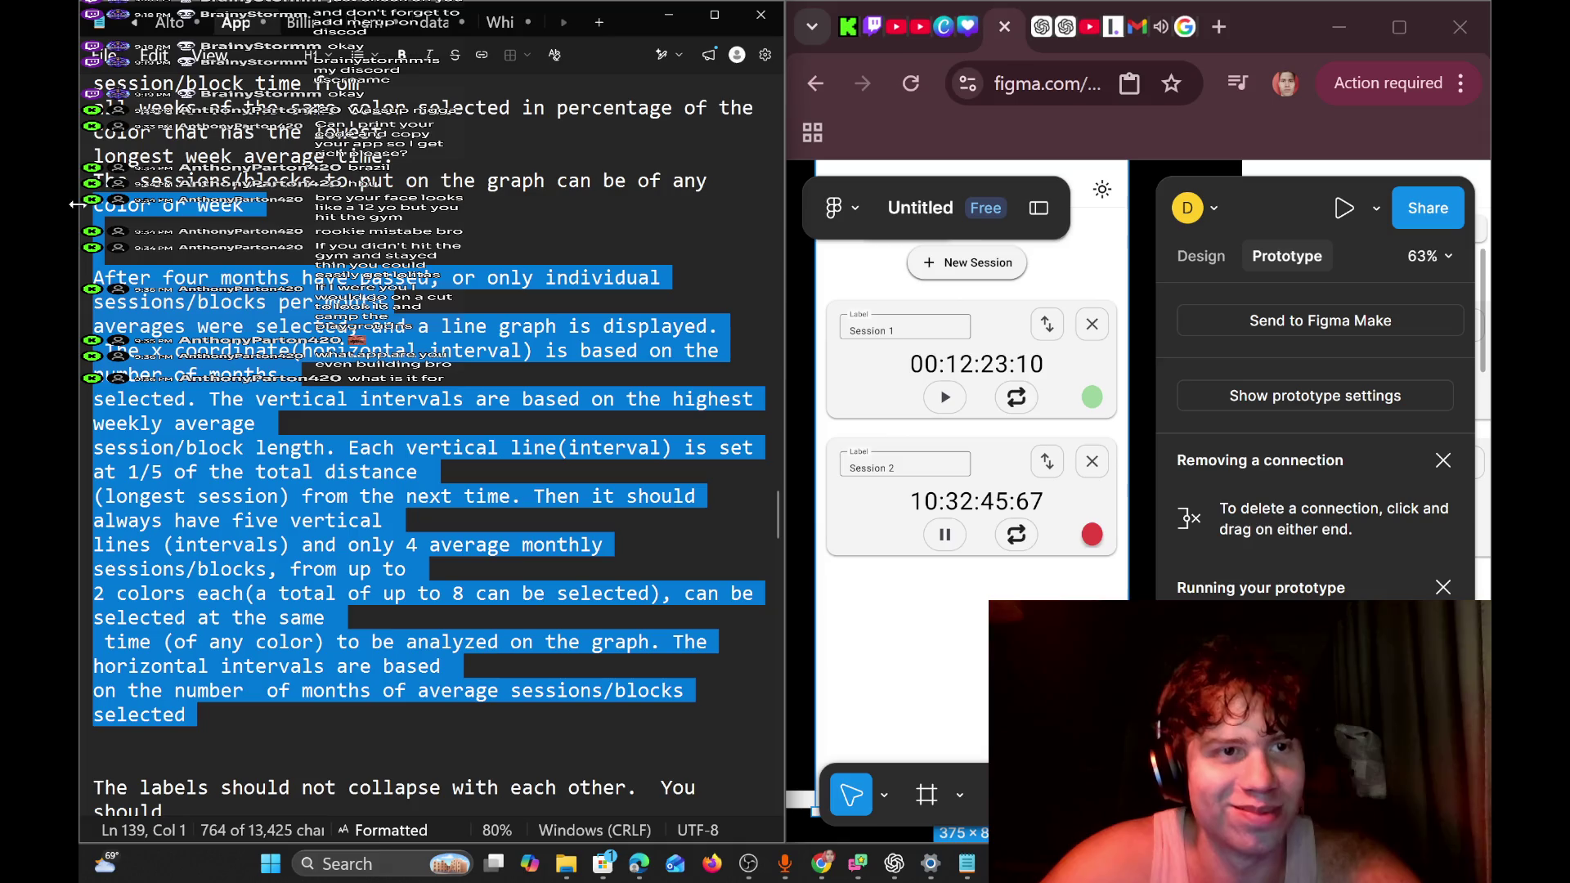
{"action": "key", "text": "Left"}
{"action": "scroll", "coordinate": [422, 446], "scroll_direction": "up", "scroll_amount": 3}
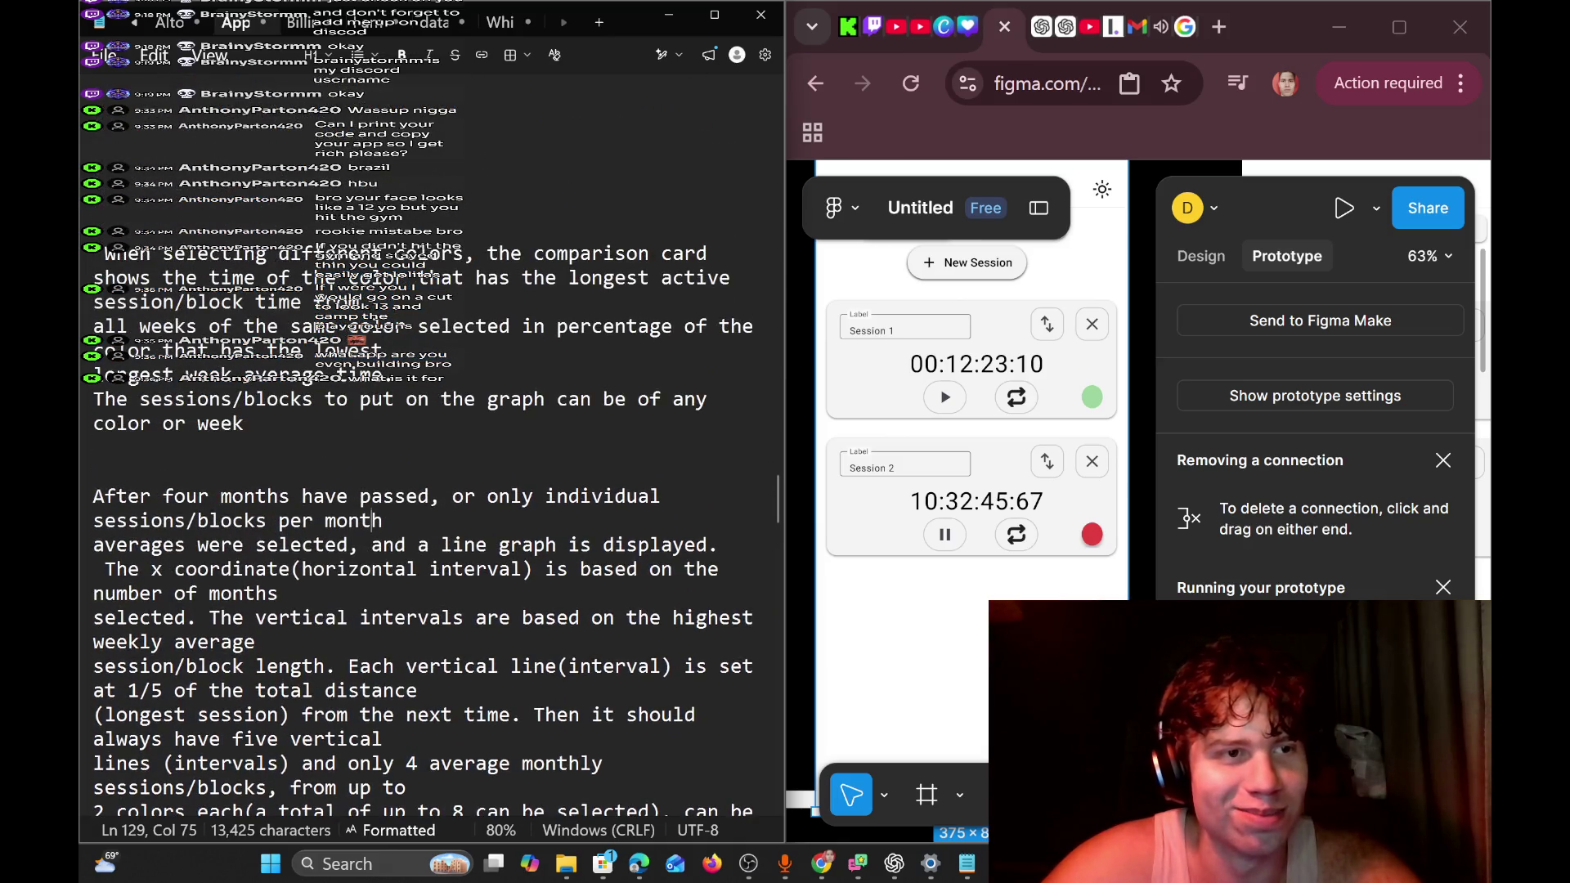
{"action": "key", "text": "shift+Up"}
{"action": "key", "text": "shift+Up"}
{"action": "key", "text": "shift+Up"}
{"action": "key", "text": "shift+Home"}
{"action": "scroll", "coordinate": [423, 446], "scroll_direction": "up", "scroll_amount": 3}
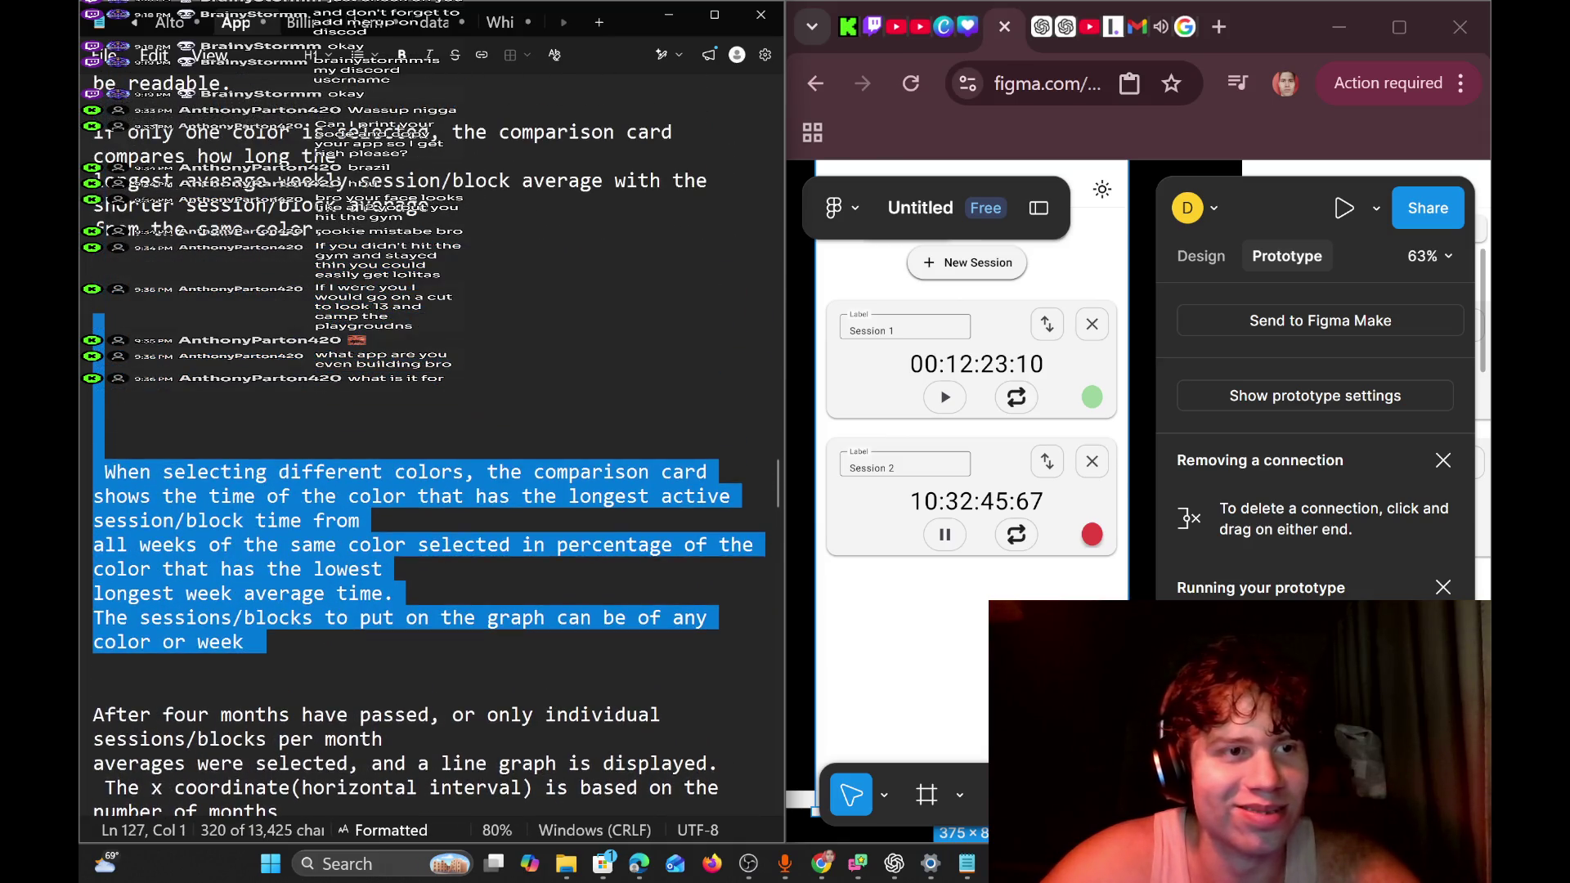
{"action": "key", "text": "Left"}
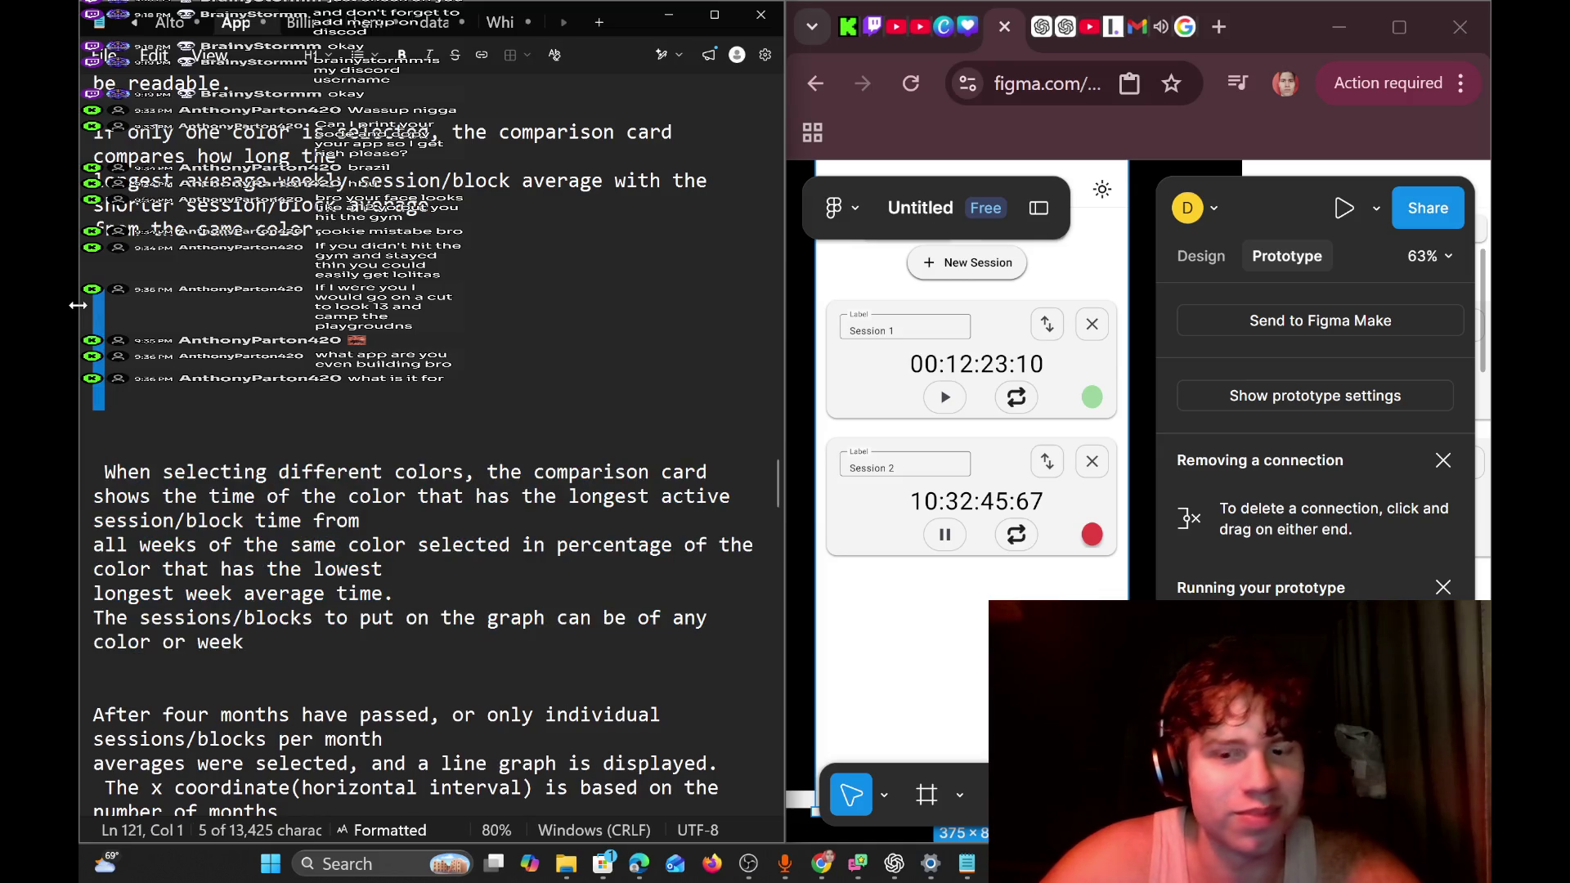
{"action": "key", "text": "BackSpace"}
{"action": "key", "text": "BackSpace"}
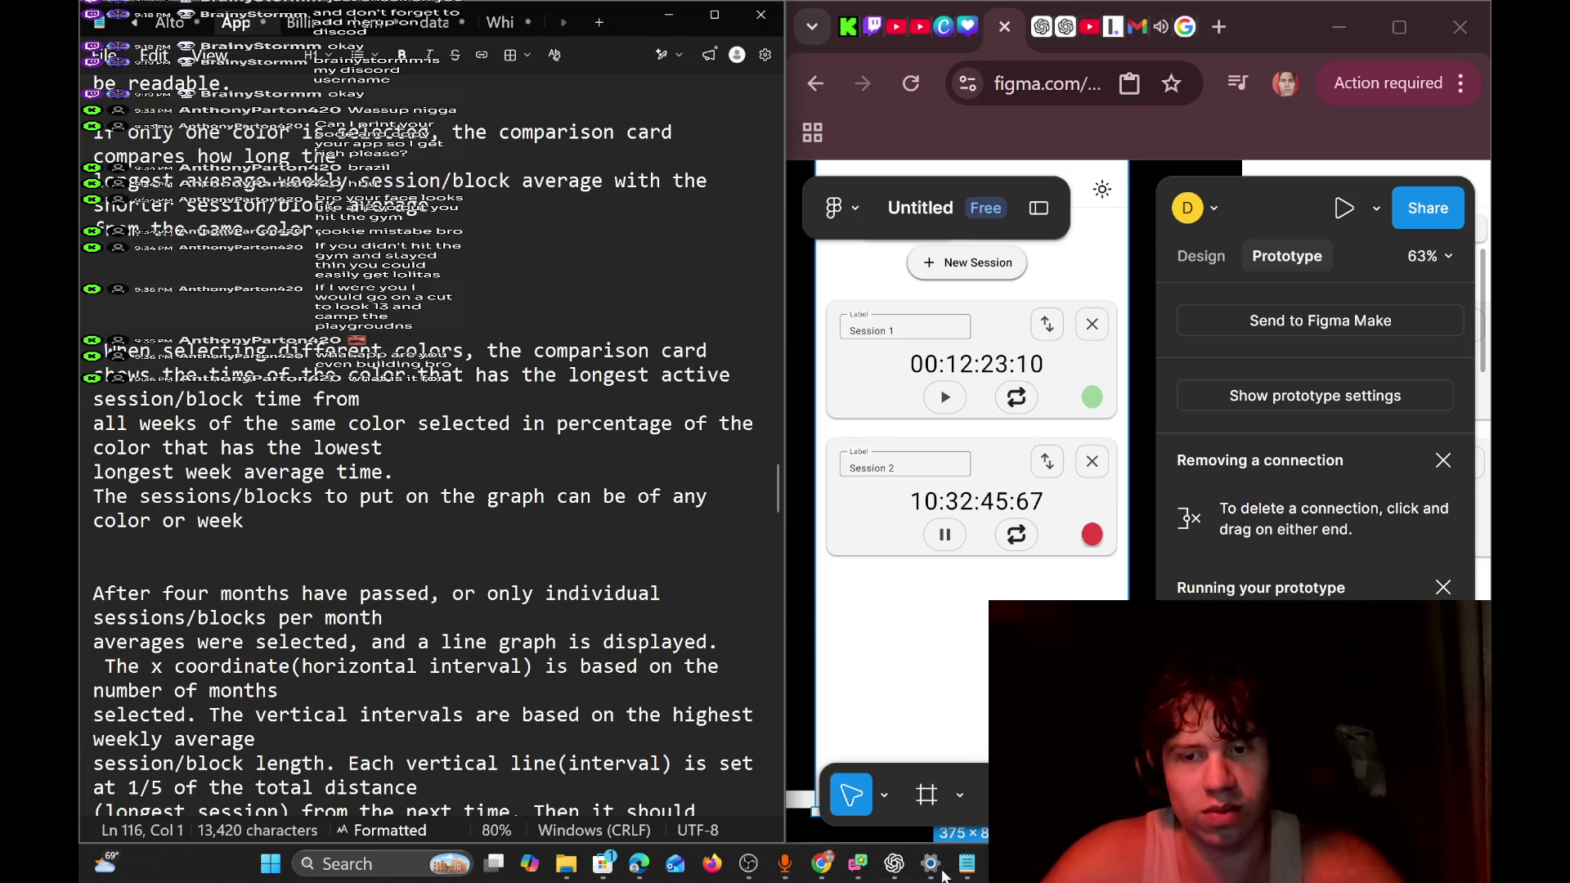
{"action": "mouse_move", "coordinate": [931, 865]}
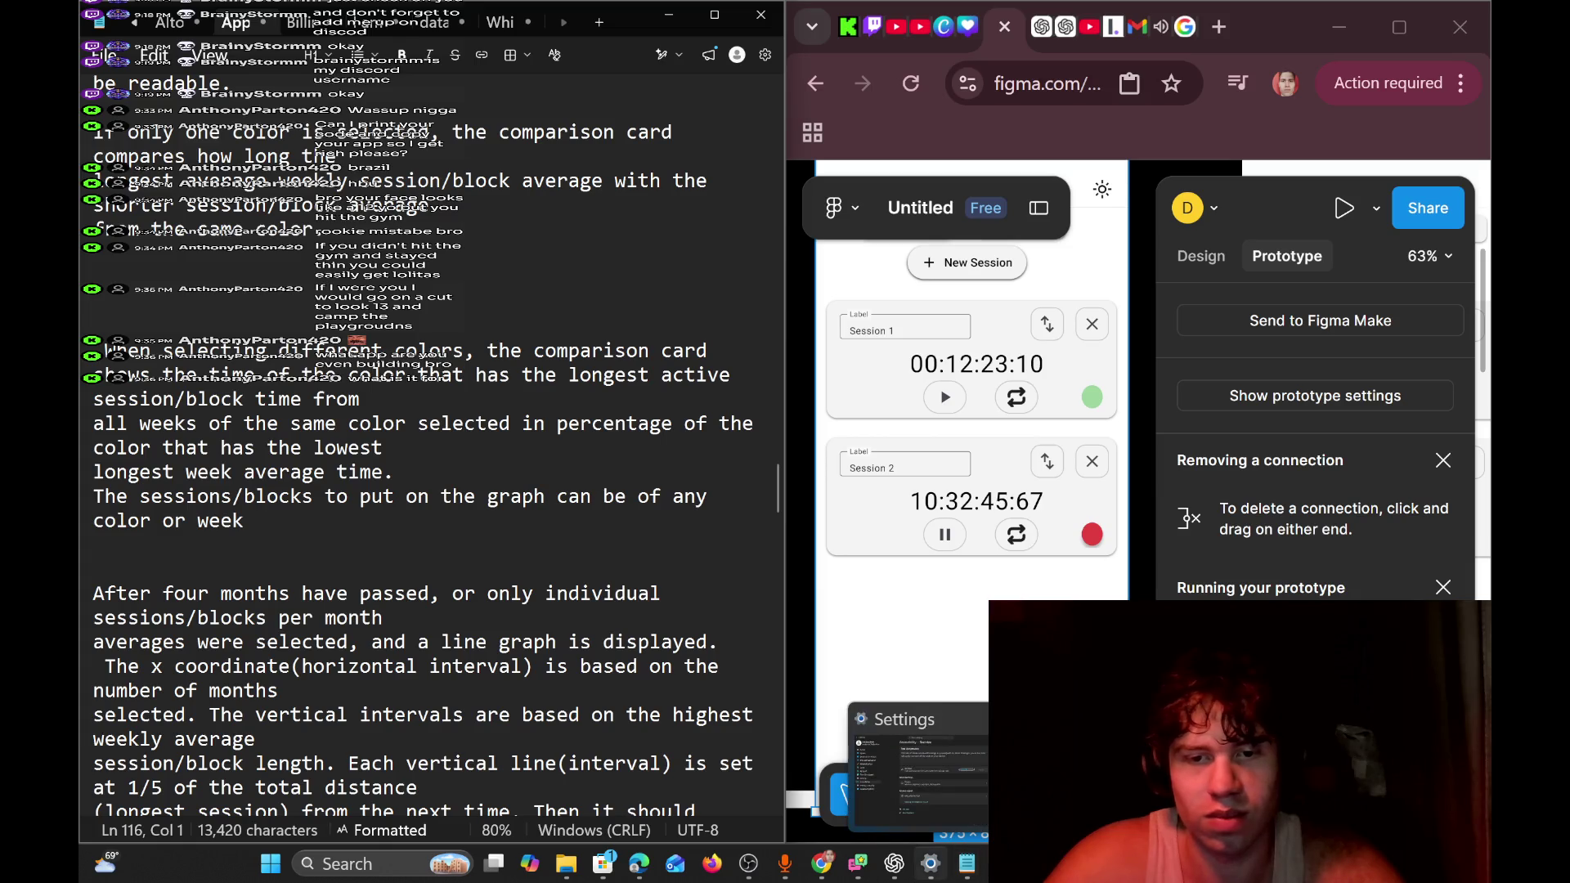
{"action": "scroll", "coordinate": [433, 458], "scroll_direction": "up", "scroll_amount": 4}
{"action": "scroll", "coordinate": [429, 446], "scroll_direction": "up", "scroll_amount": 7}
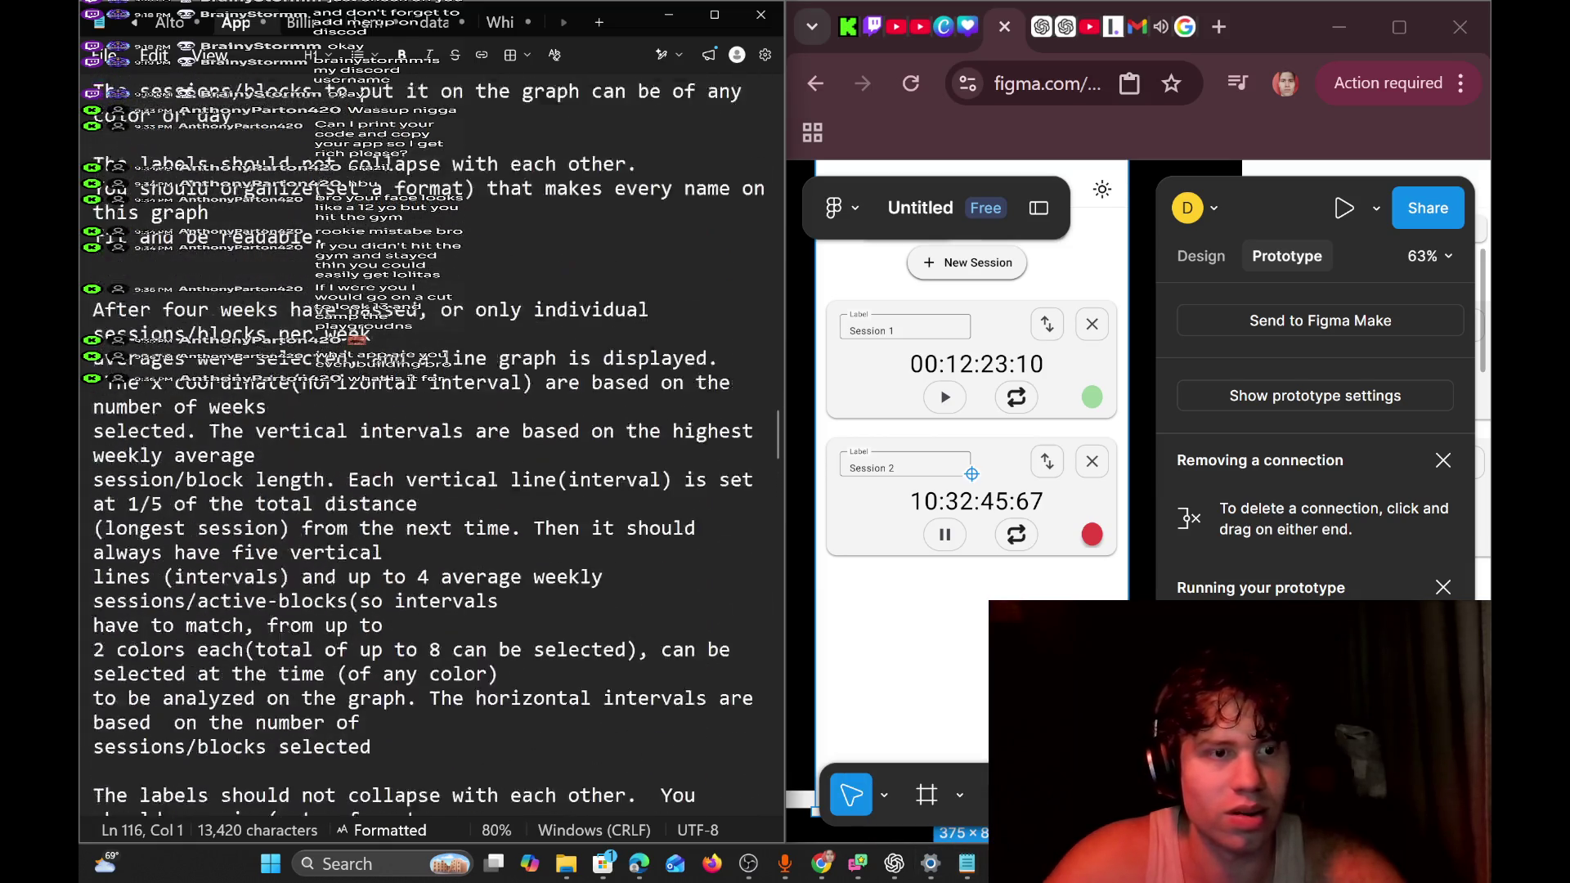
{"action": "scroll", "coordinate": [430, 446], "scroll_direction": "up", "scroll_amount": 15}
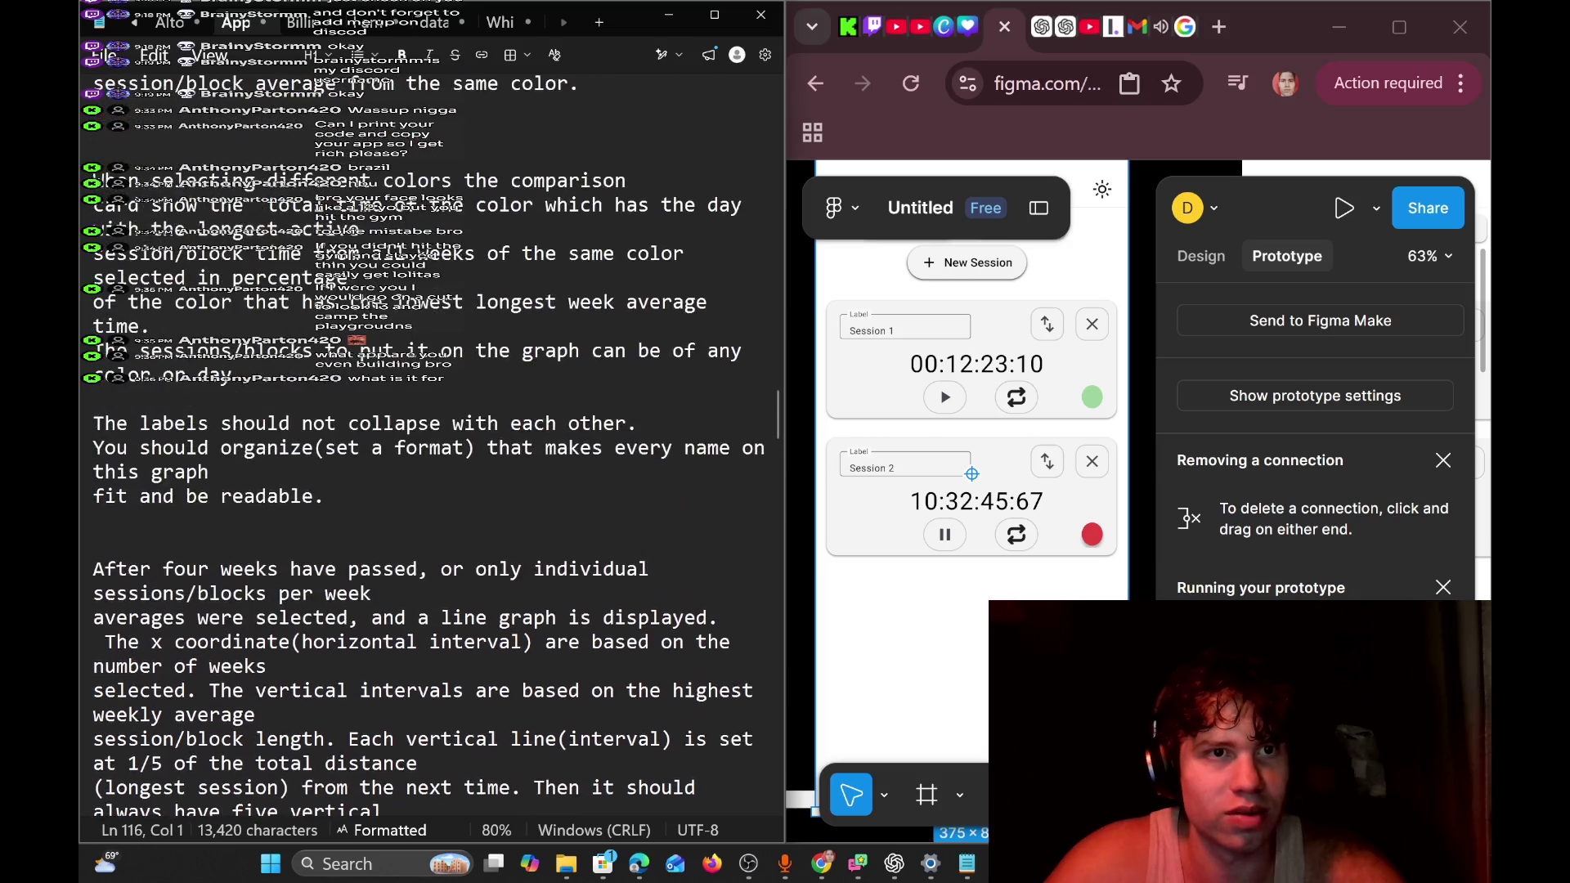
{"action": "scroll", "coordinate": [422, 447], "scroll_direction": "up", "scroll_amount": 15}
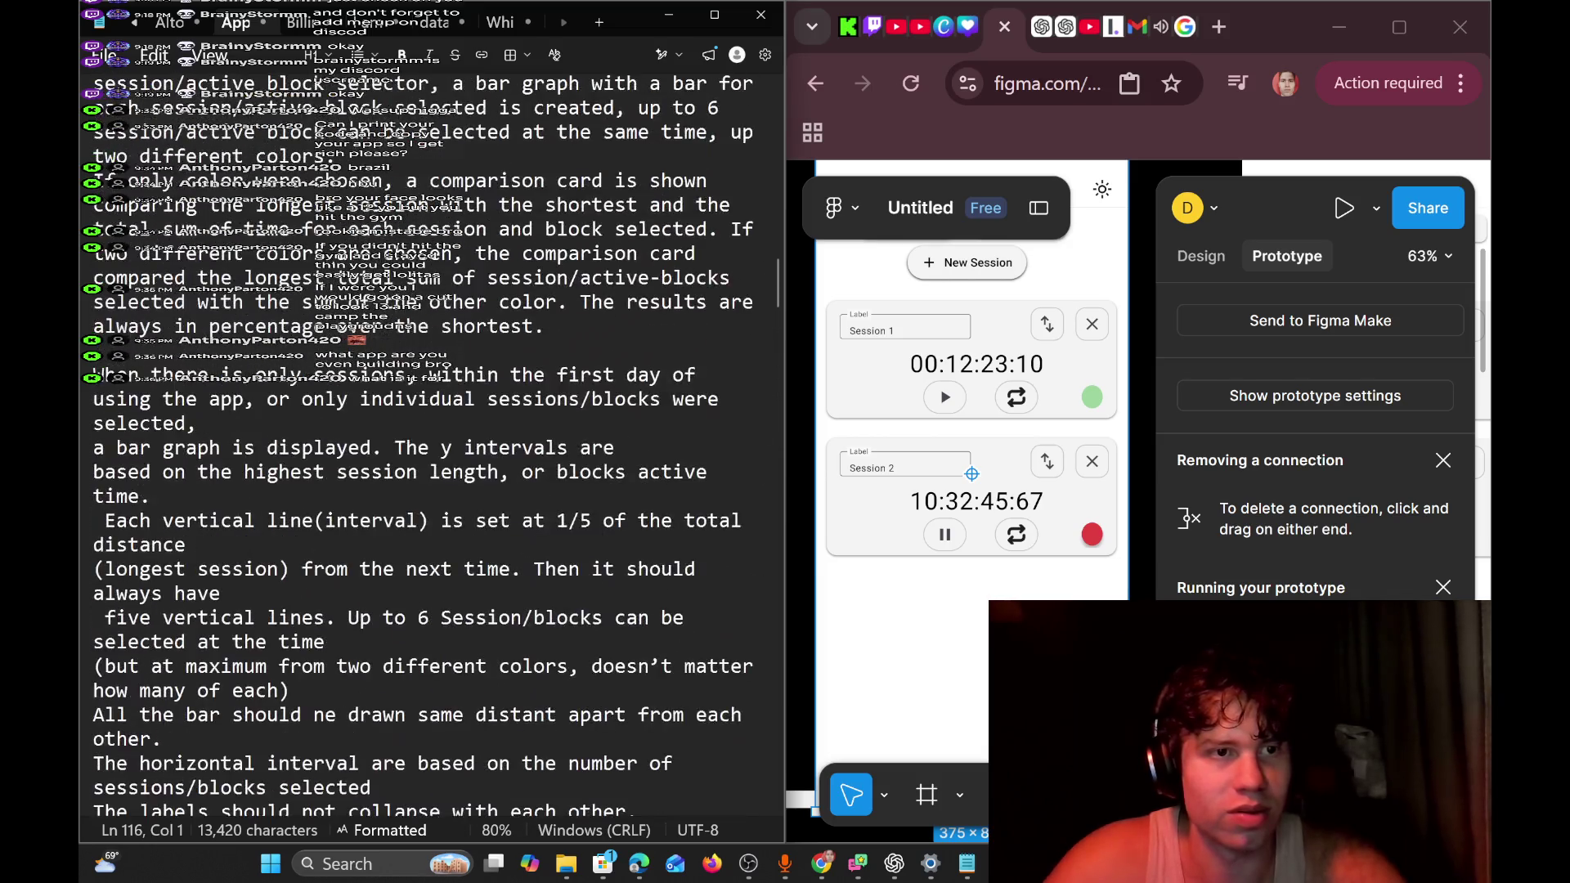
{"action": "left_click", "coordinate": [93, 399]}
{"action": "key", "text": "ctrl+shift+Up"}
{"action": "key", "text": "ctrl+shift+Up"}
{"action": "key", "text": "ctrl+shift+Up"}
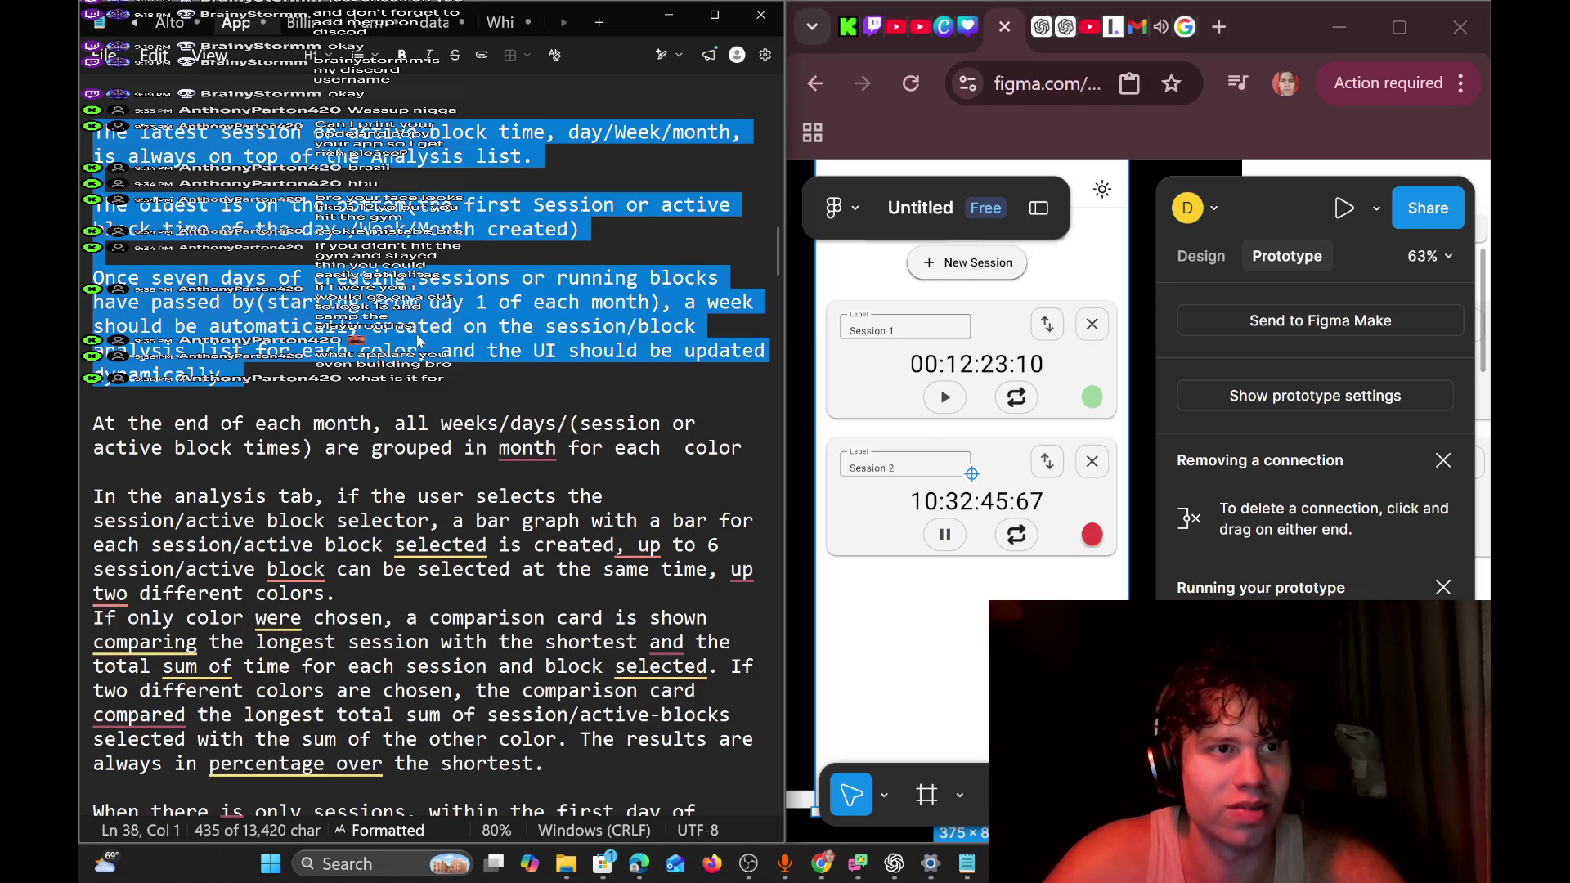
{"action": "left_click", "coordinate": [417, 337]}
{"action": "scroll", "coordinate": [419, 409], "scroll_direction": "up", "scroll_amount": 2}
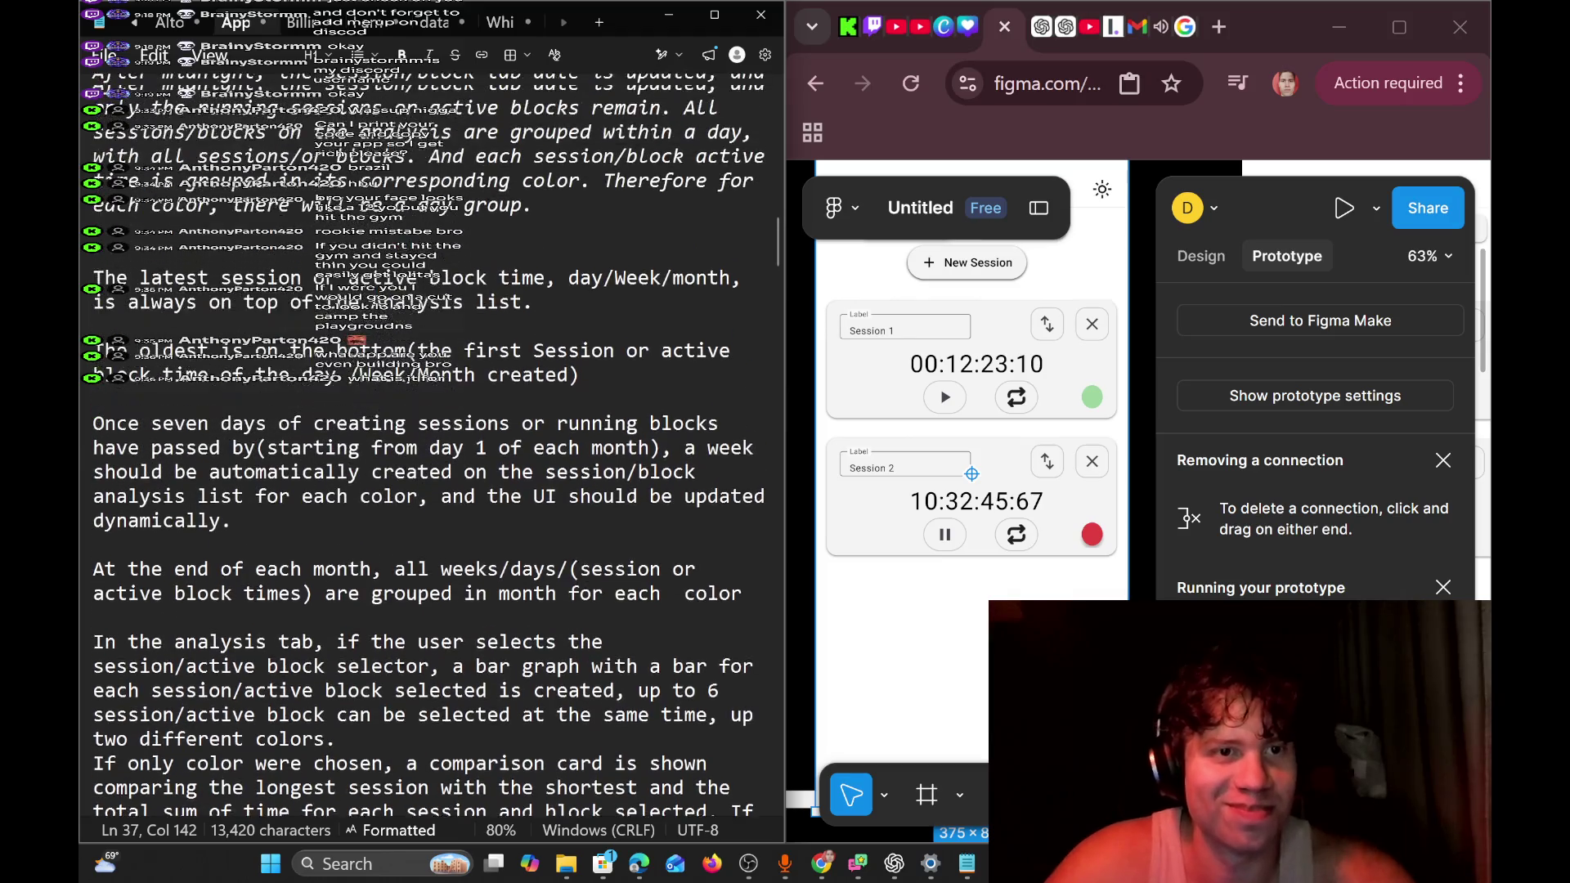
{"action": "key", "text": "ctrl+shift+Up"}
{"action": "key", "text": "ctrl+shift+Up"}
{"action": "key", "text": "ctrl+shift+Up"}
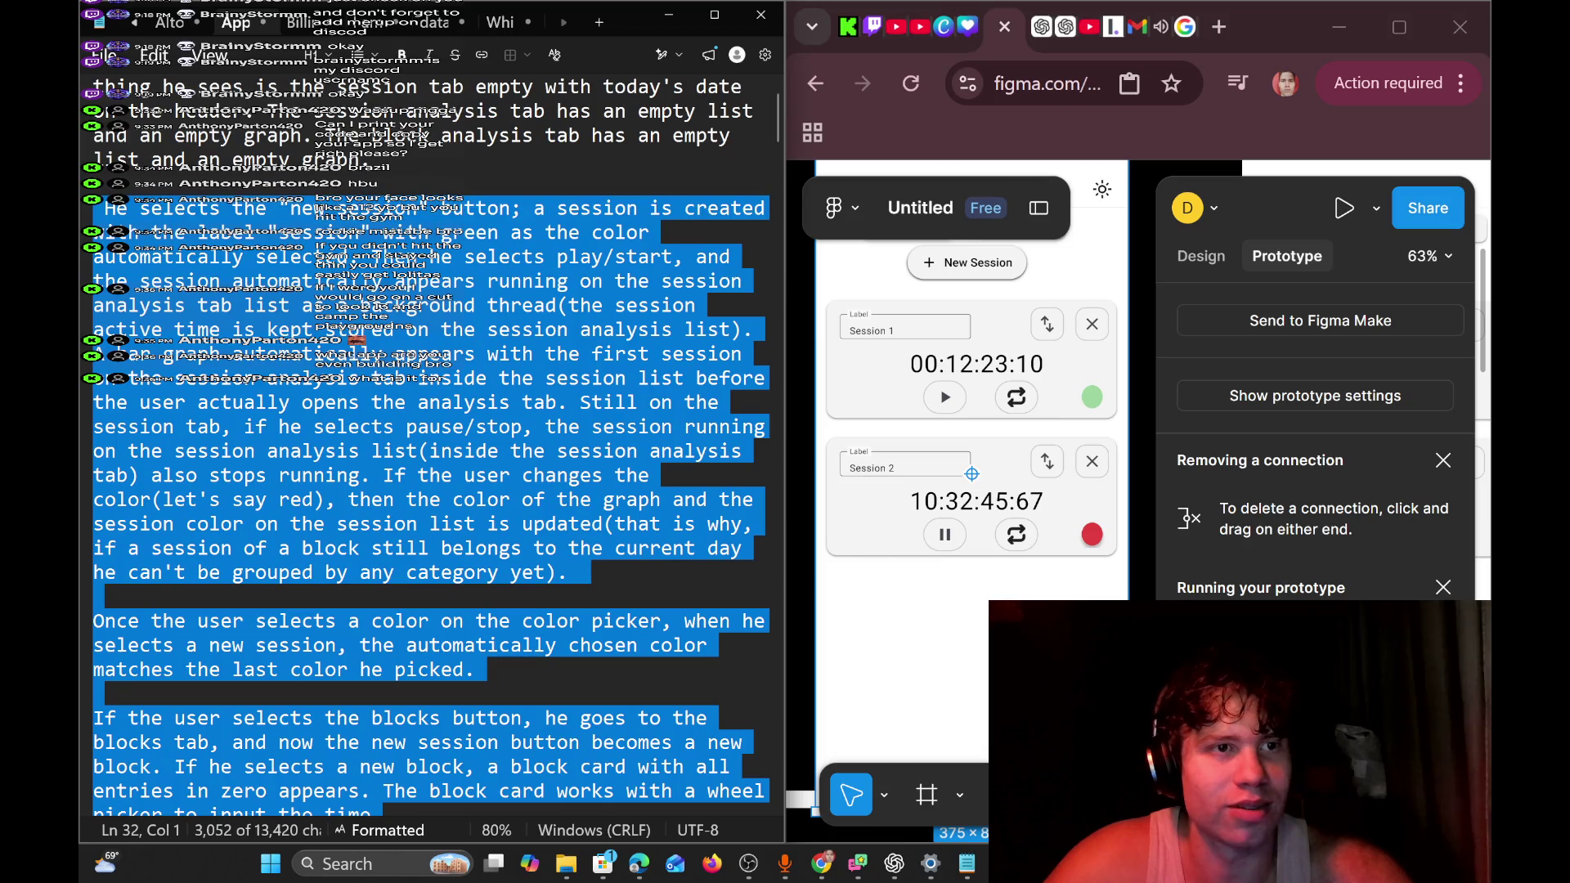
{"action": "key", "text": "Left"}
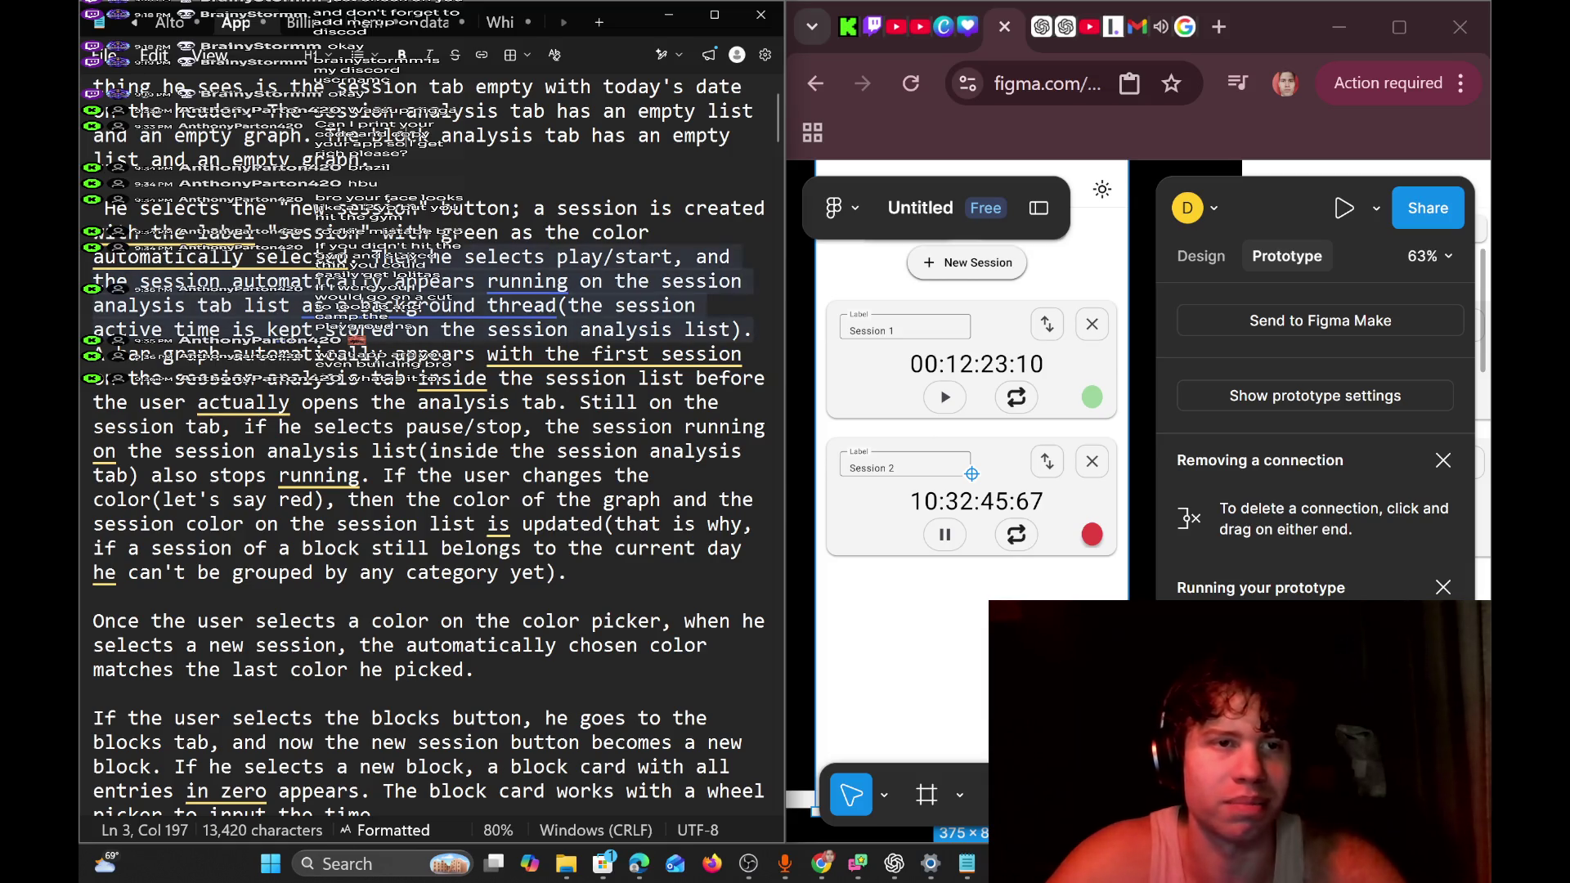
{"action": "left_click", "coordinate": [557, 646]}
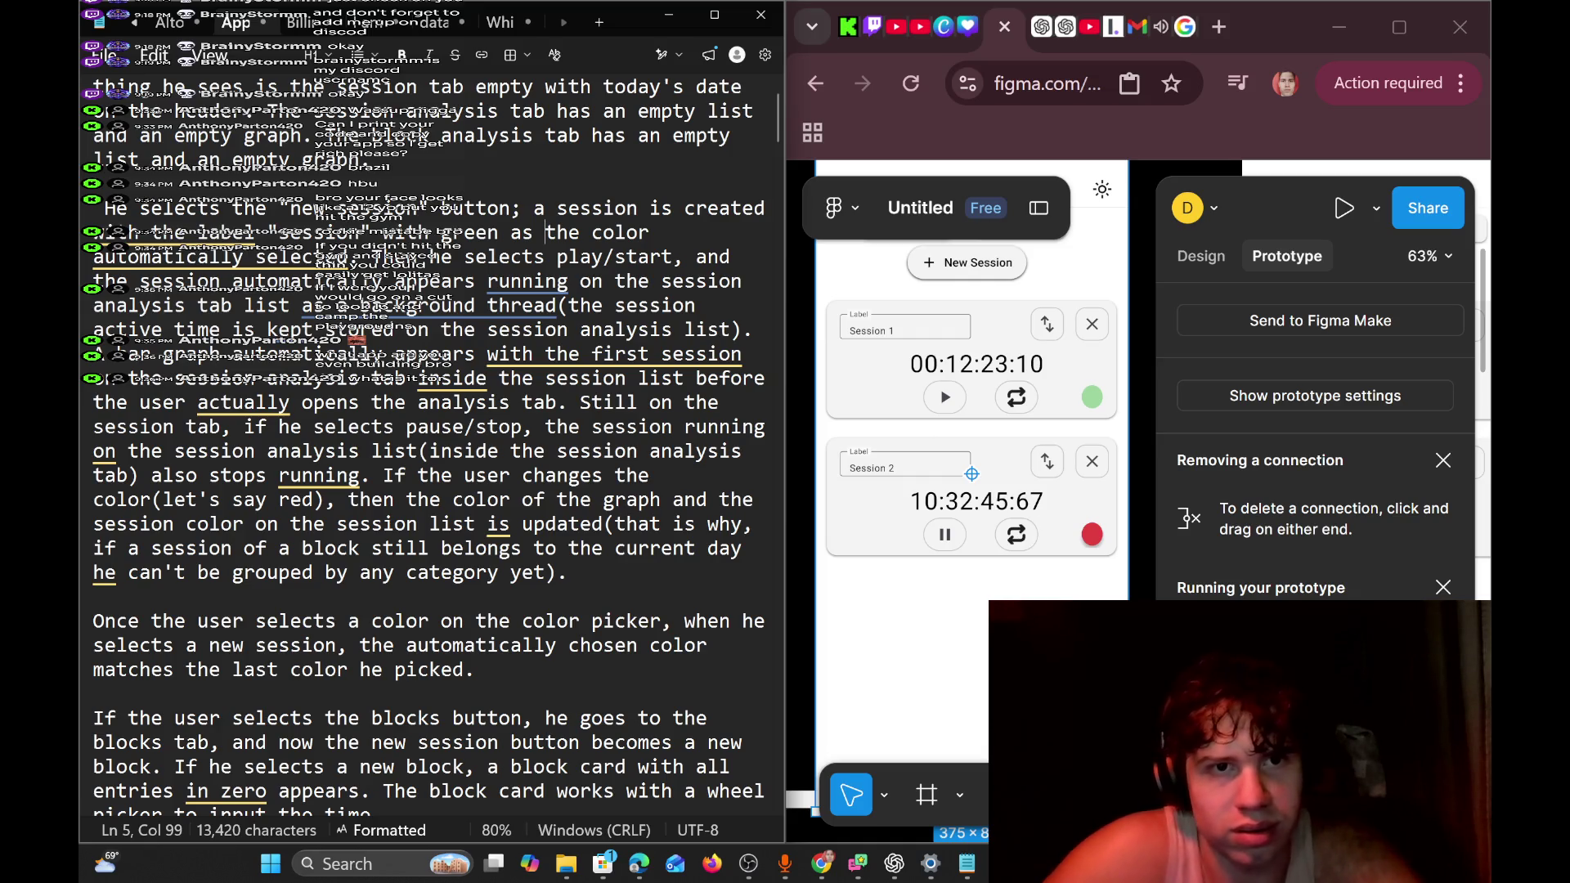
{"action": "scroll", "coordinate": [1066, 595], "scroll_direction": "down", "scroll_amount": 5}
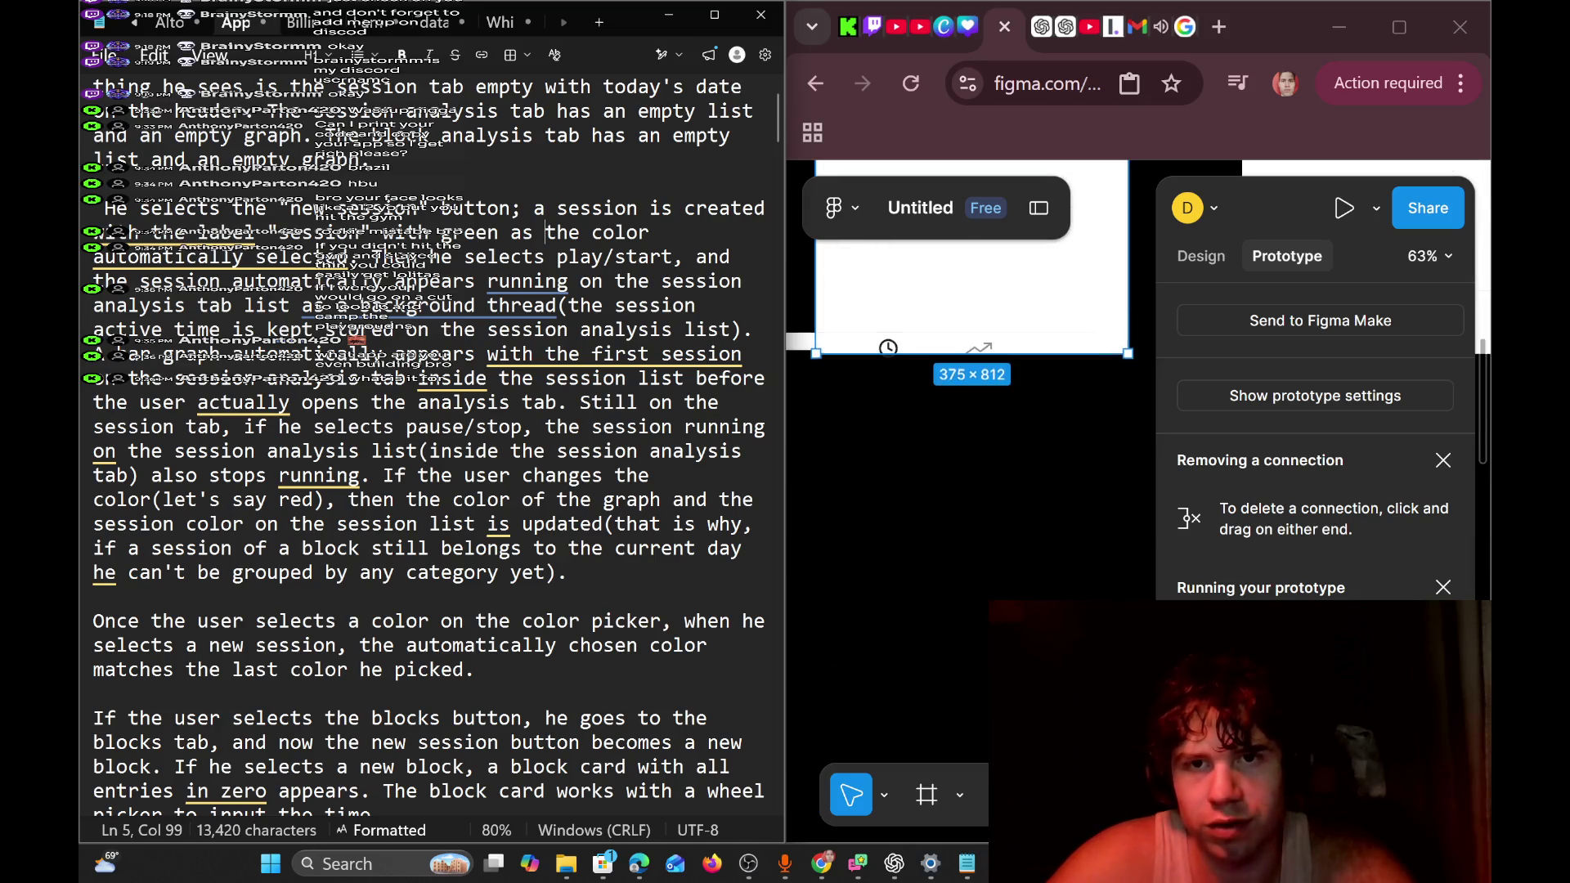
{"action": "scroll", "coordinate": [1065, 595], "scroll_direction": "up", "scroll_amount": 4}
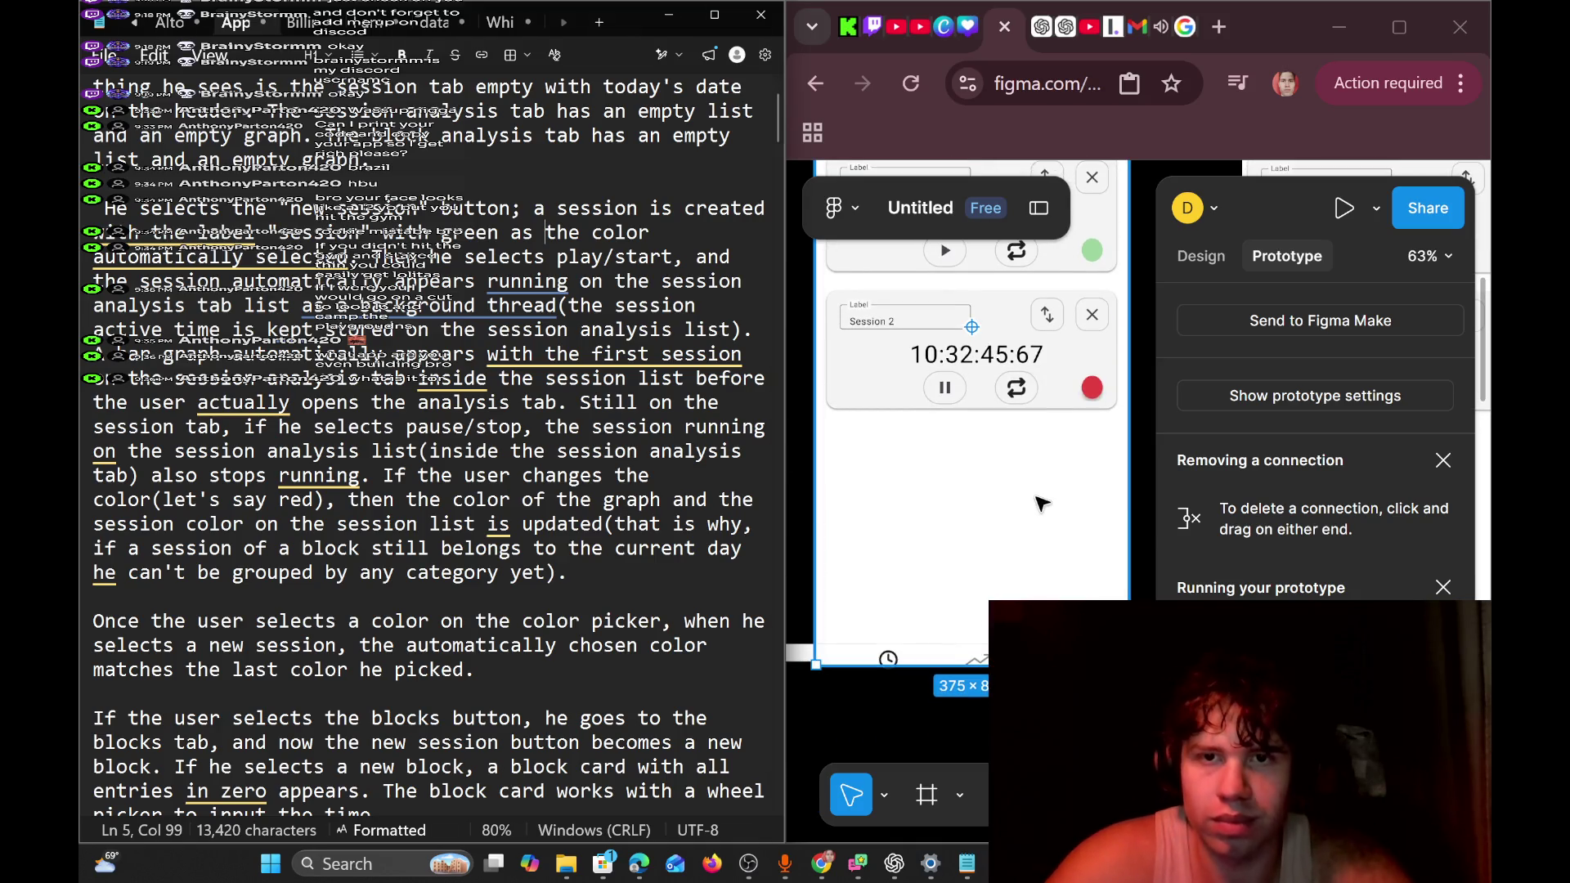
{"action": "left_click", "coordinate": [1041, 502]}
{"action": "scroll", "coordinate": [1042, 502], "scroll_direction": "down", "scroll_amount": 5}
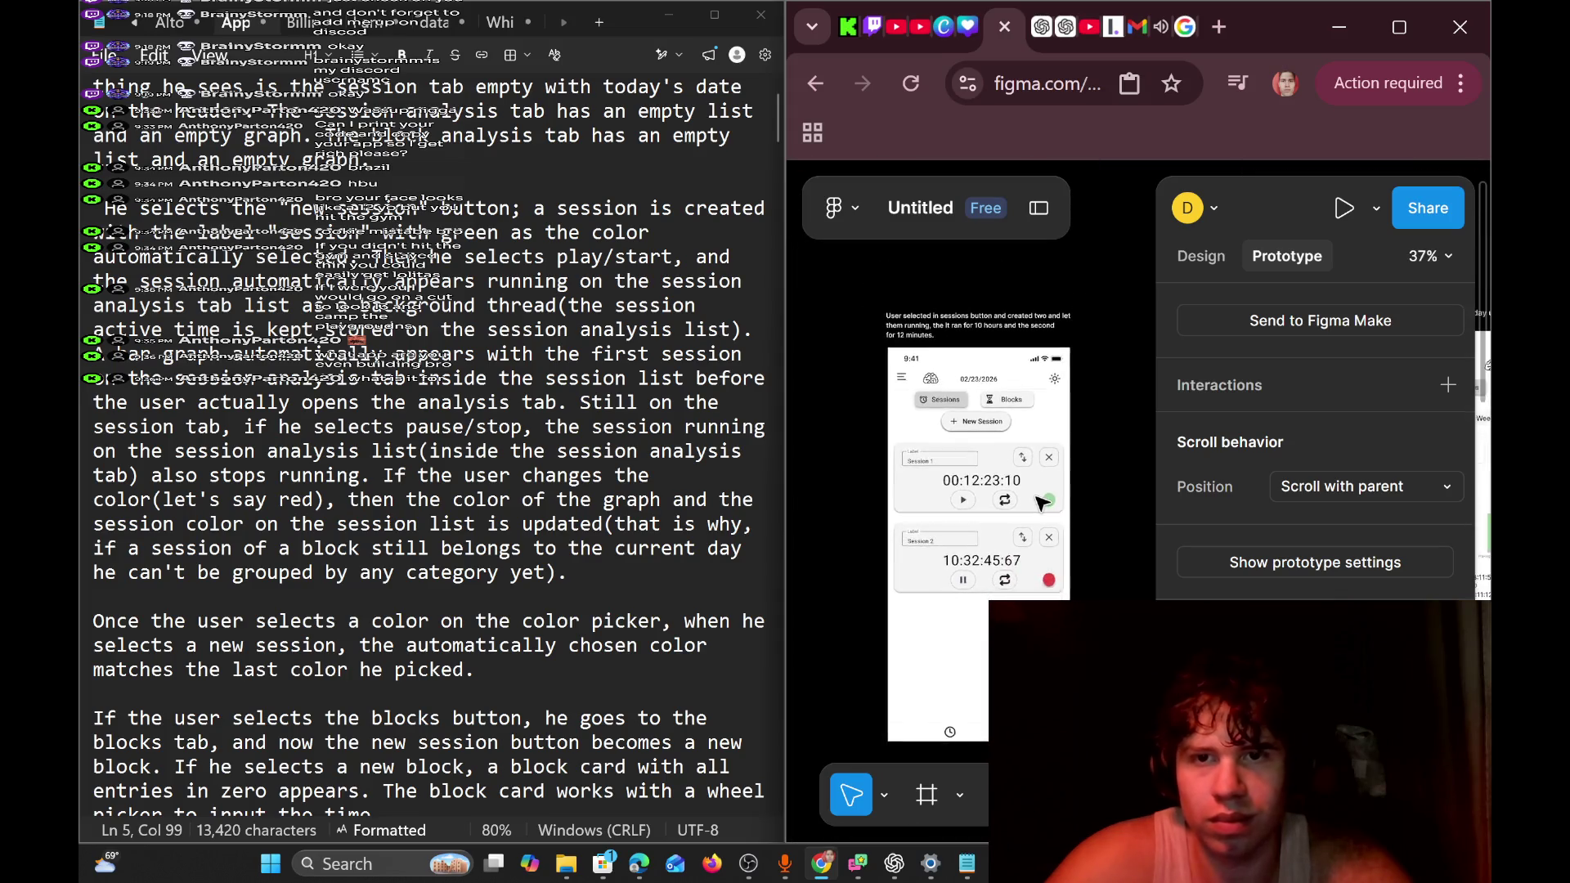
{"action": "scroll", "coordinate": [1041, 502], "scroll_direction": "down", "scroll_amount": 3}
{"action": "scroll", "coordinate": [1041, 502], "scroll_direction": "up", "scroll_amount": 5}
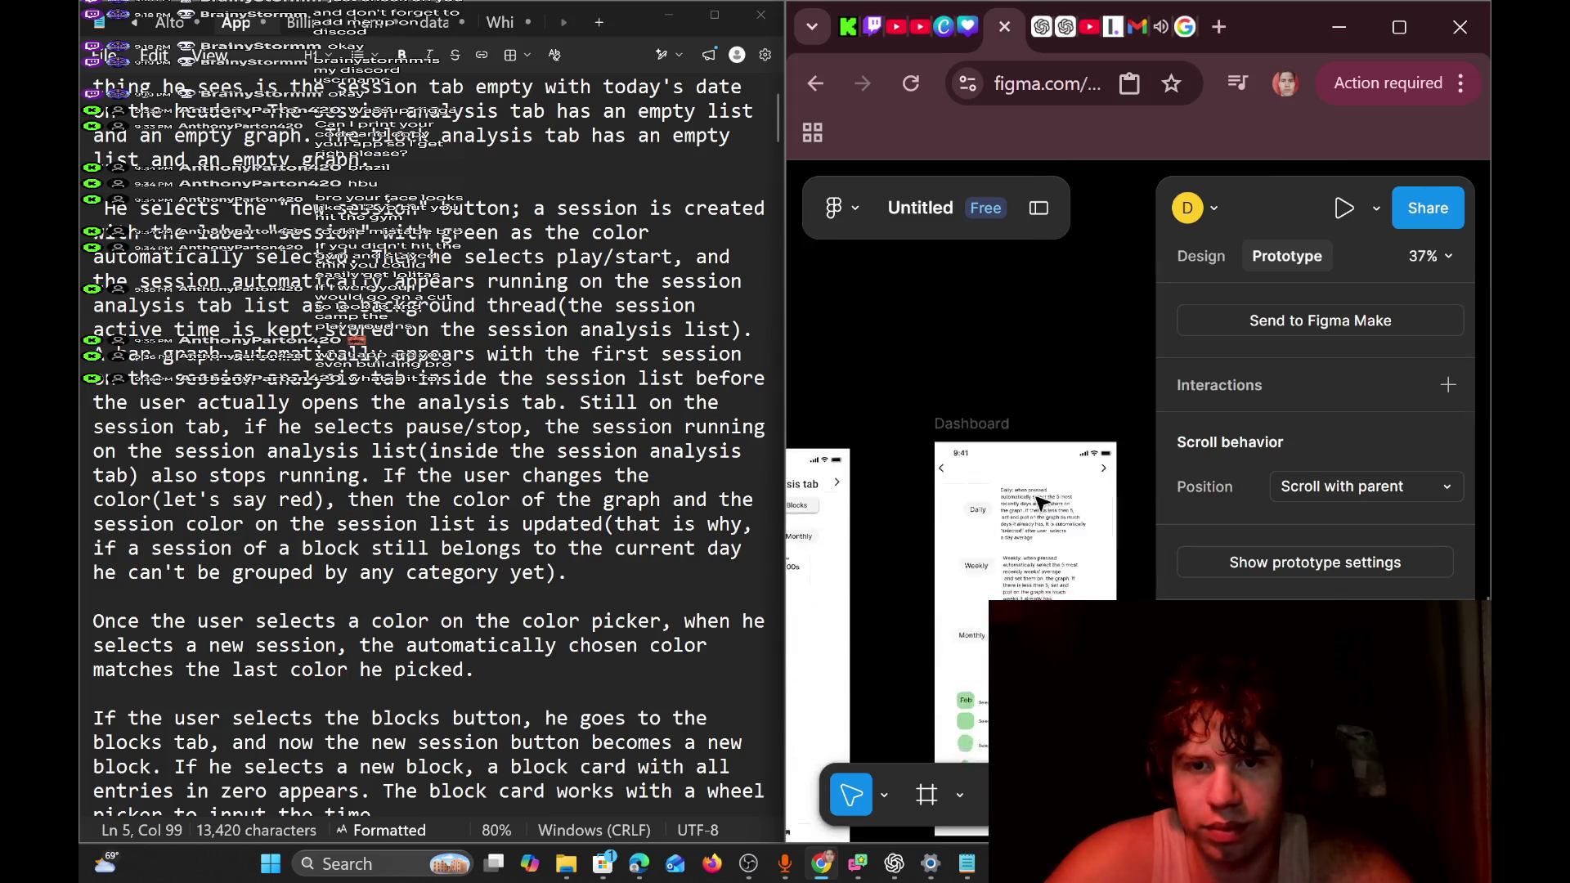
{"action": "scroll", "coordinate": [1041, 503], "scroll_direction": "up", "scroll_amount": 5}
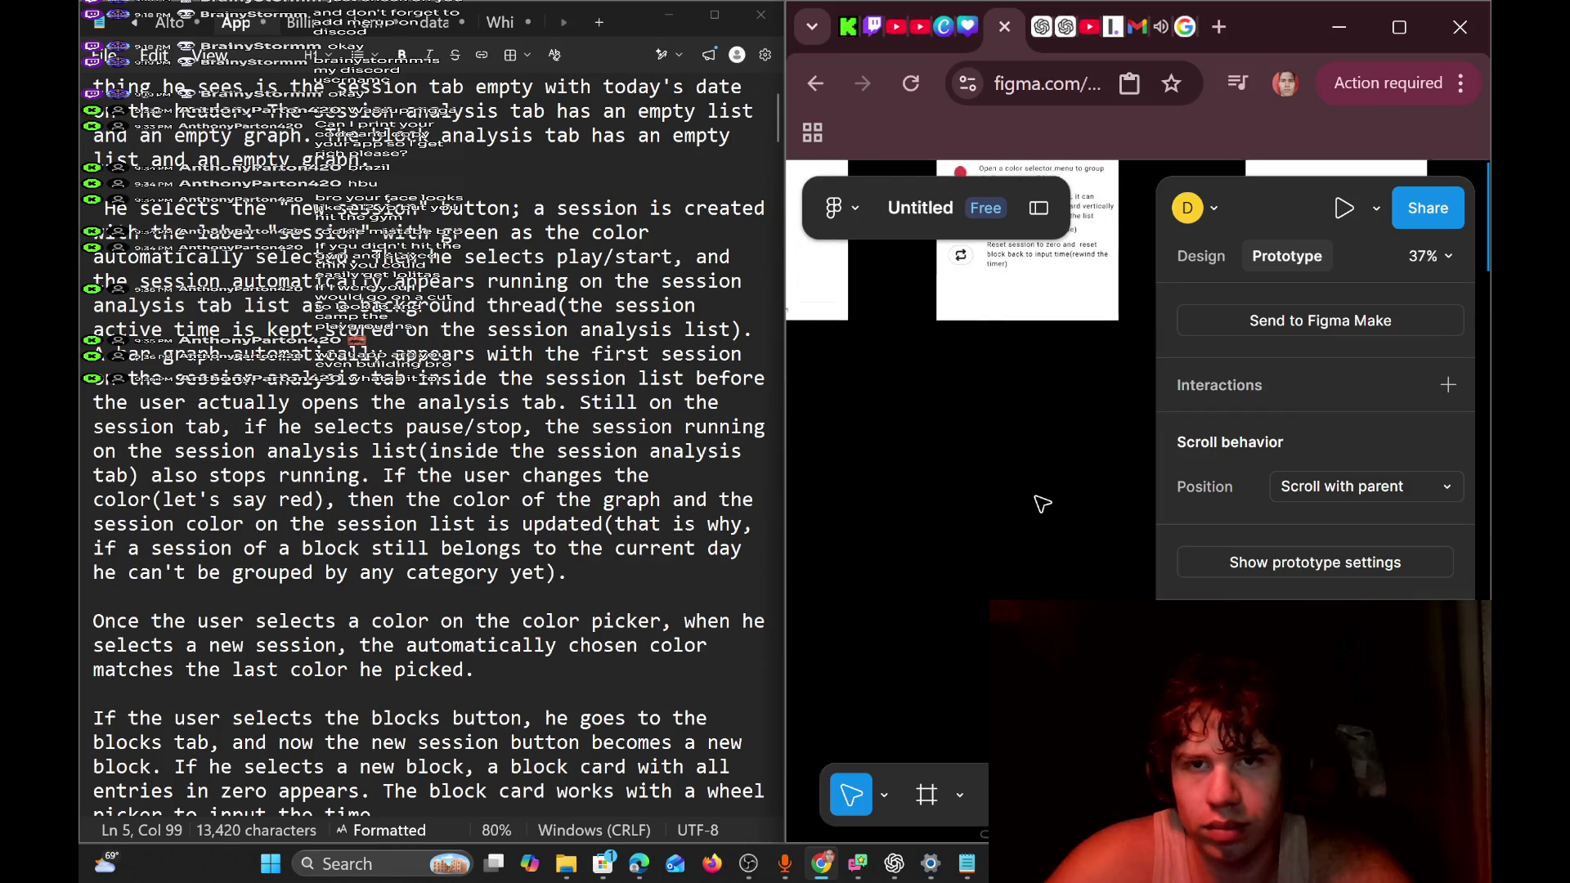
{"action": "scroll", "coordinate": [1041, 502], "scroll_direction": "up", "scroll_amount": 5}
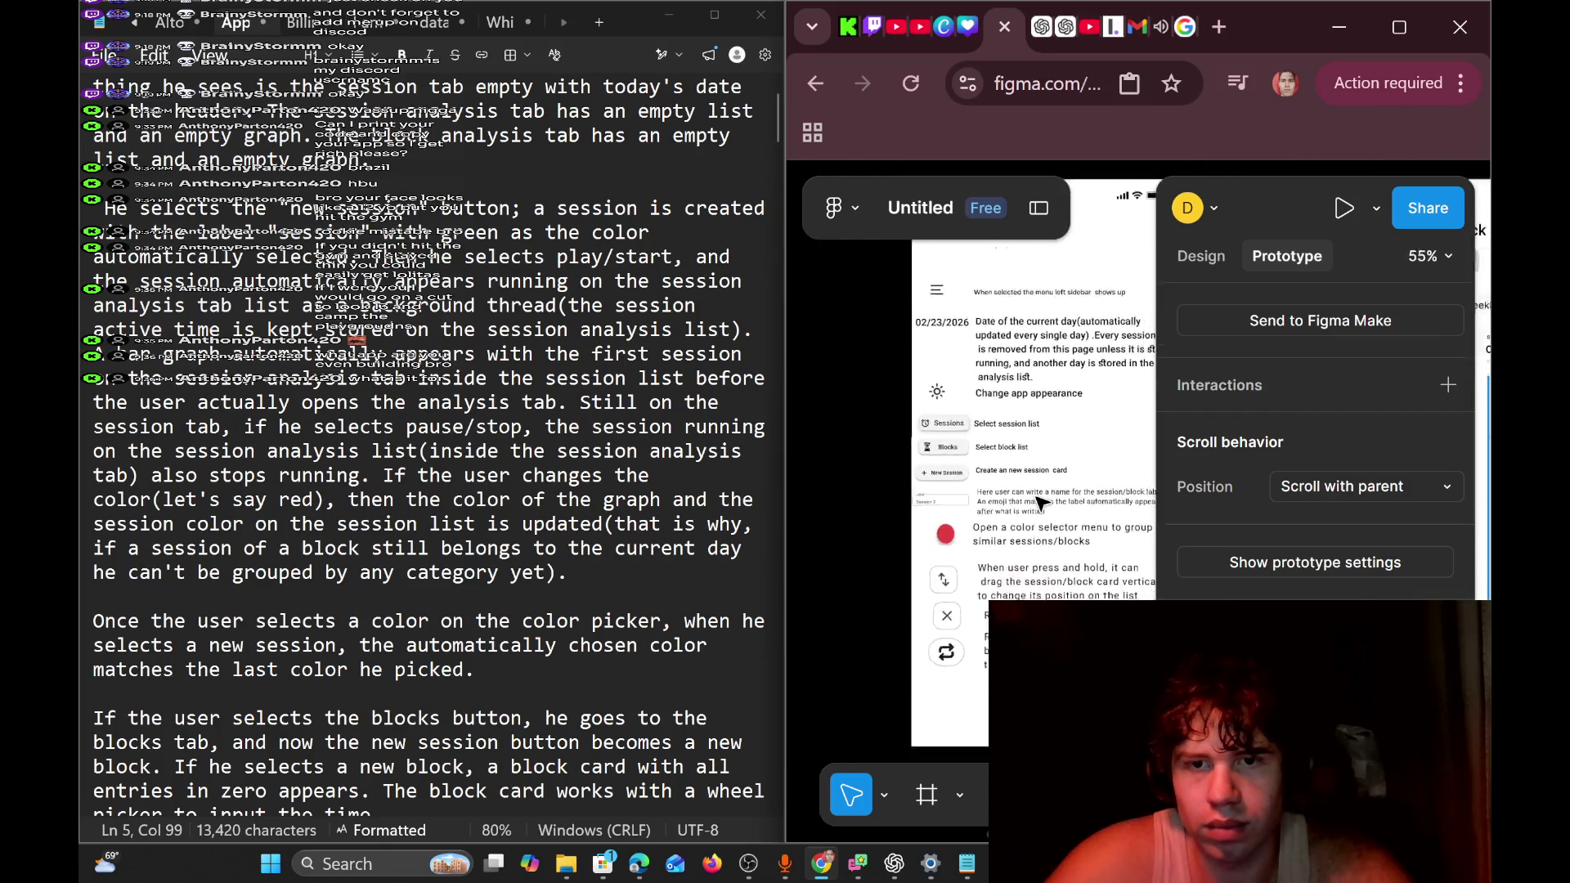
{"action": "scroll", "coordinate": [1042, 502], "scroll_direction": "down", "scroll_amount": 4}
{"action": "scroll", "coordinate": [1041, 502], "scroll_direction": "up", "scroll_amount": 3}
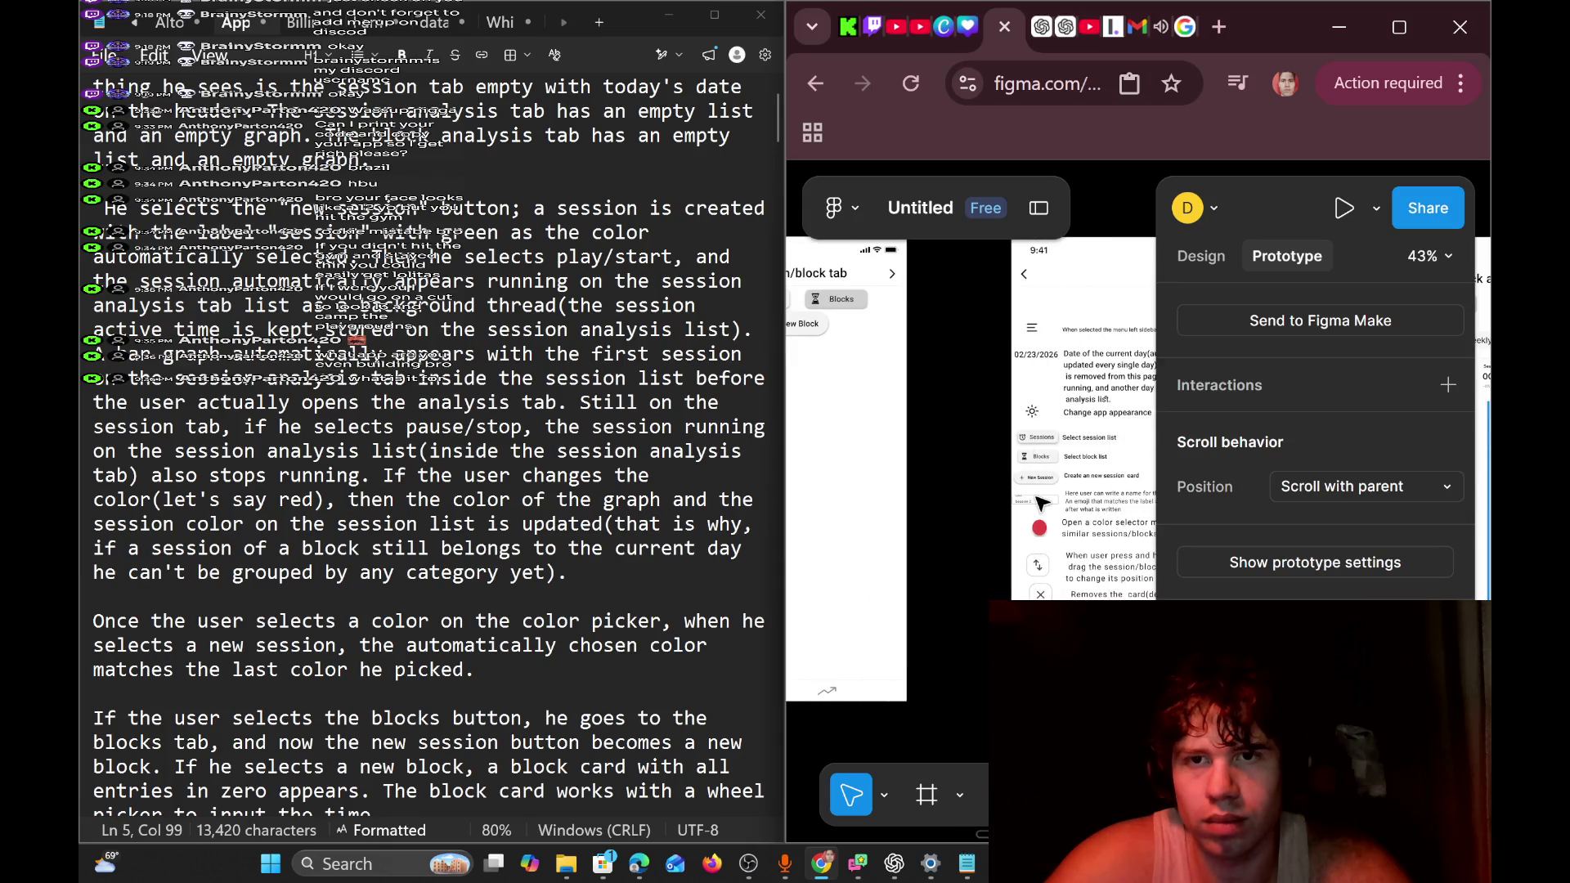
{"action": "scroll", "coordinate": [1041, 502], "scroll_direction": "down", "scroll_amount": 3}
{"action": "scroll", "coordinate": [1041, 502], "scroll_direction": "right", "scroll_amount": 3}
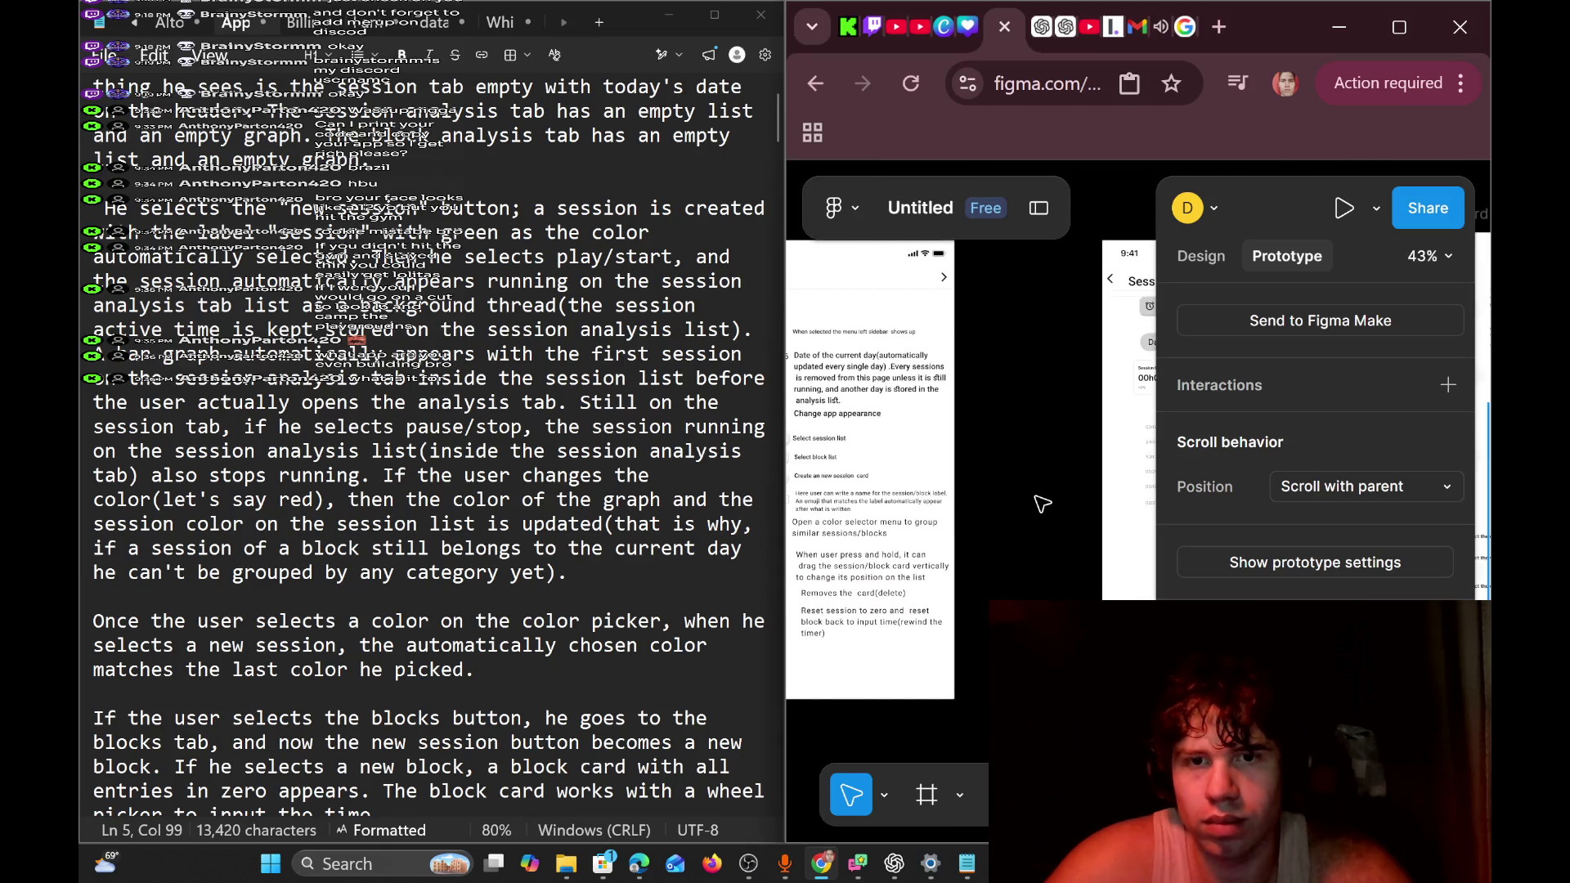
{"action": "scroll", "coordinate": [1041, 502], "scroll_direction": "right", "scroll_amount": 5}
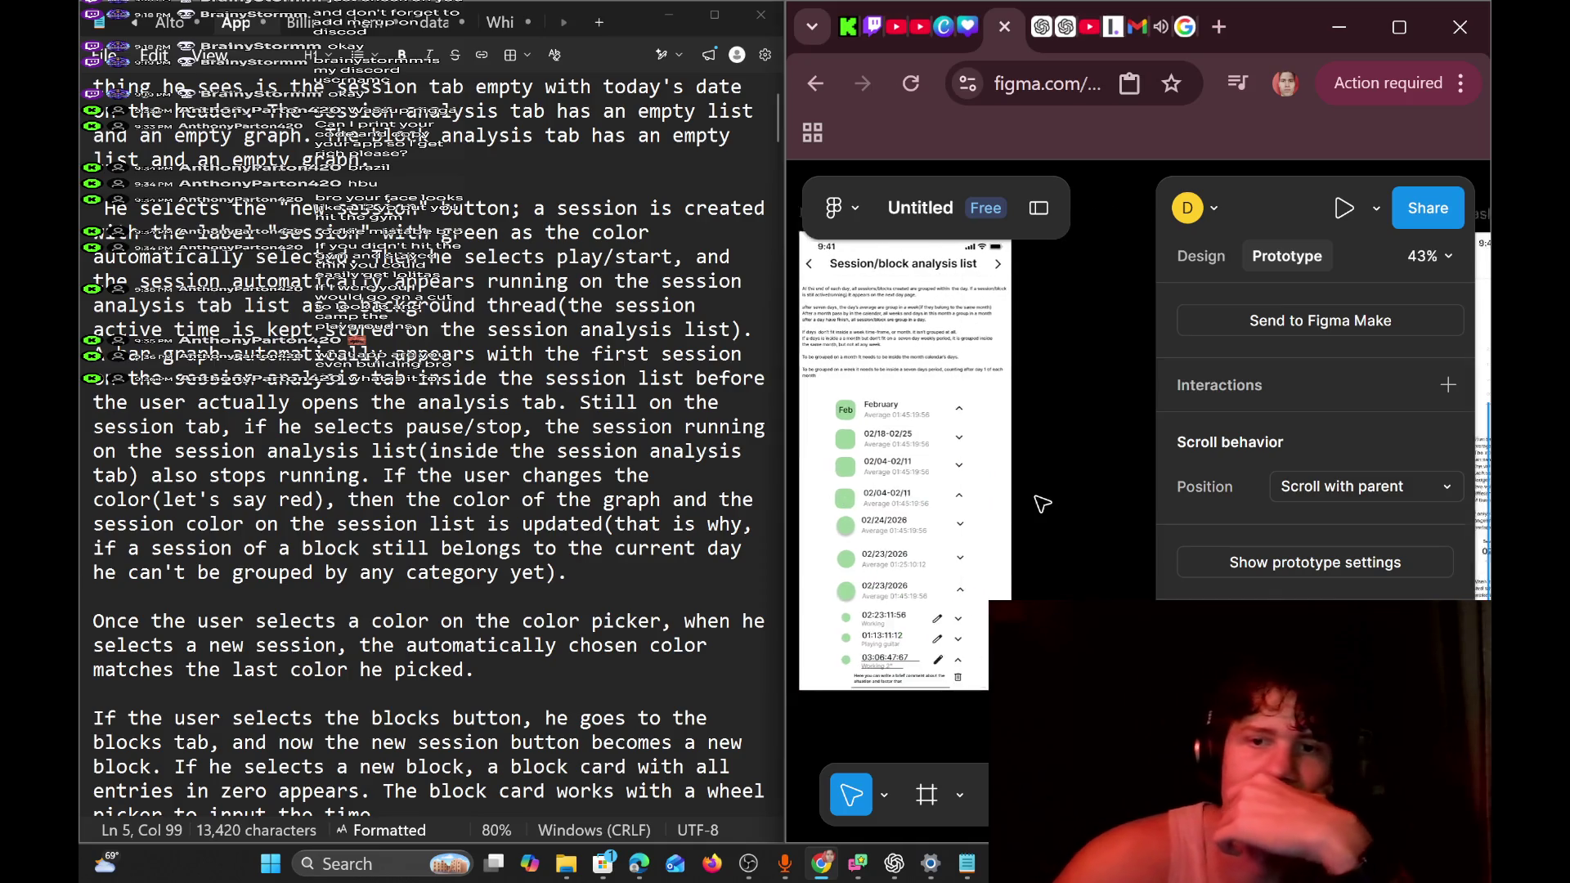
{"action": "scroll", "coordinate": [1041, 503], "scroll_direction": "right", "scroll_amount": 10}
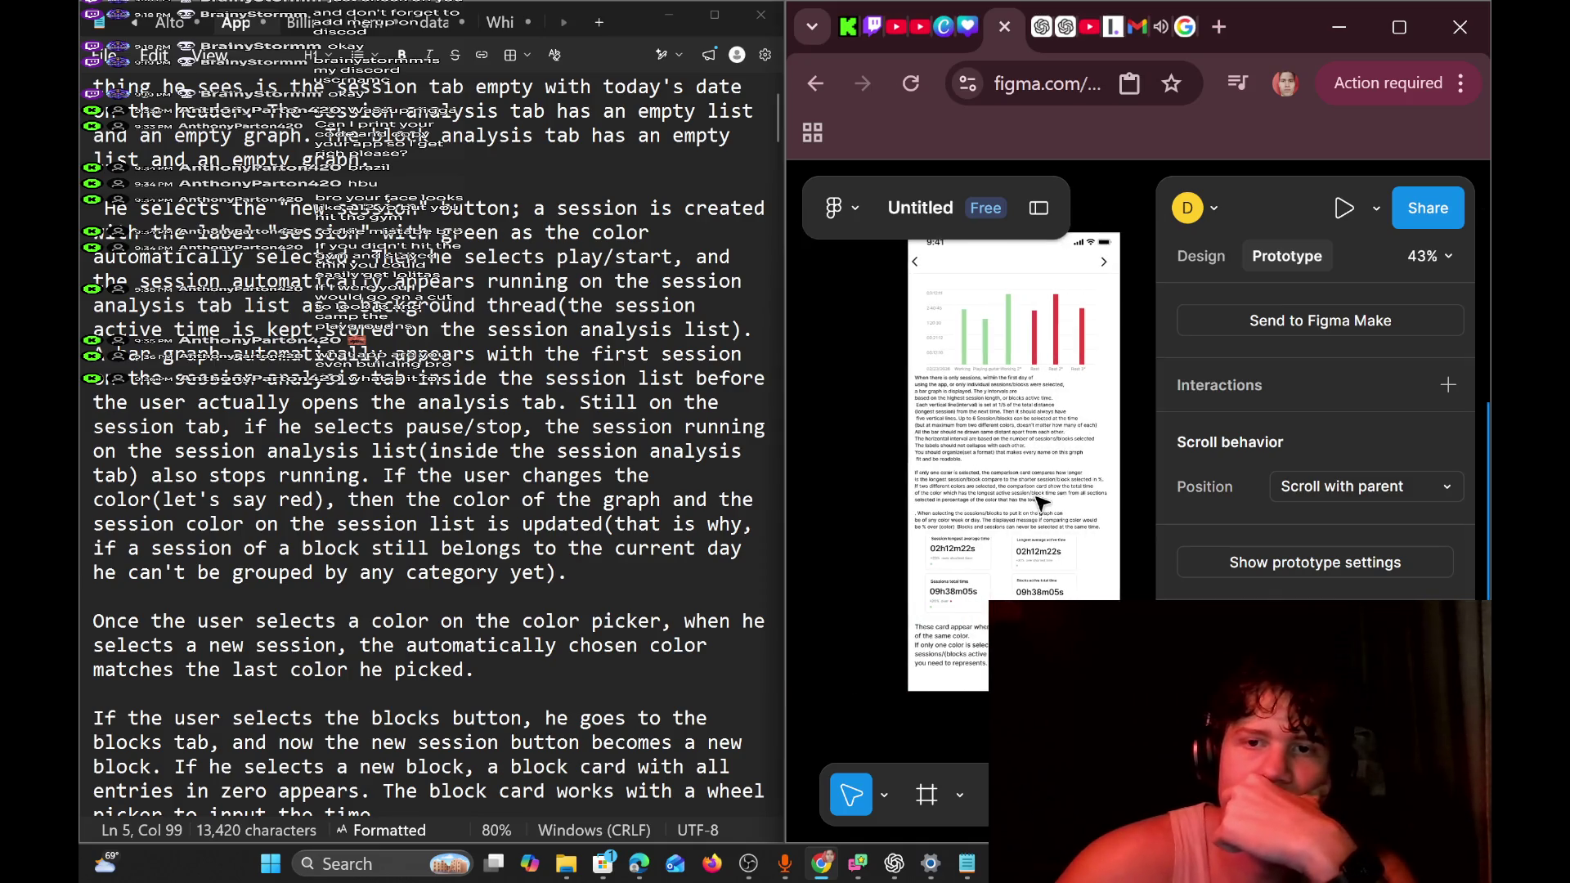
{"action": "scroll", "coordinate": [1041, 502], "scroll_direction": "up", "scroll_amount": 5}
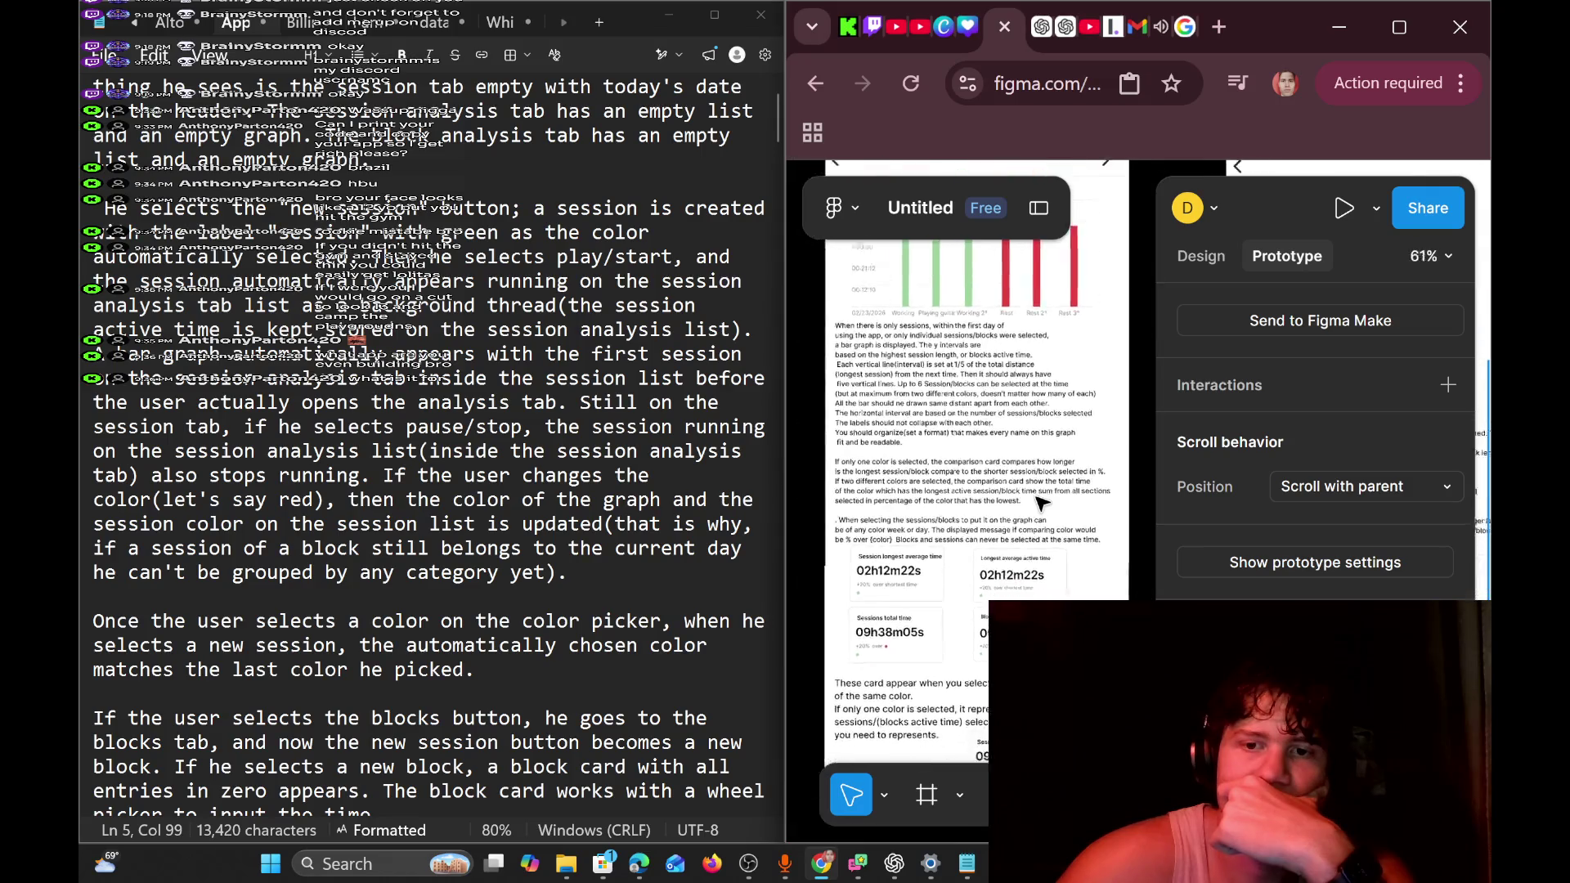
{"action": "scroll", "coordinate": [1041, 502], "scroll_direction": "down", "scroll_amount": 2}
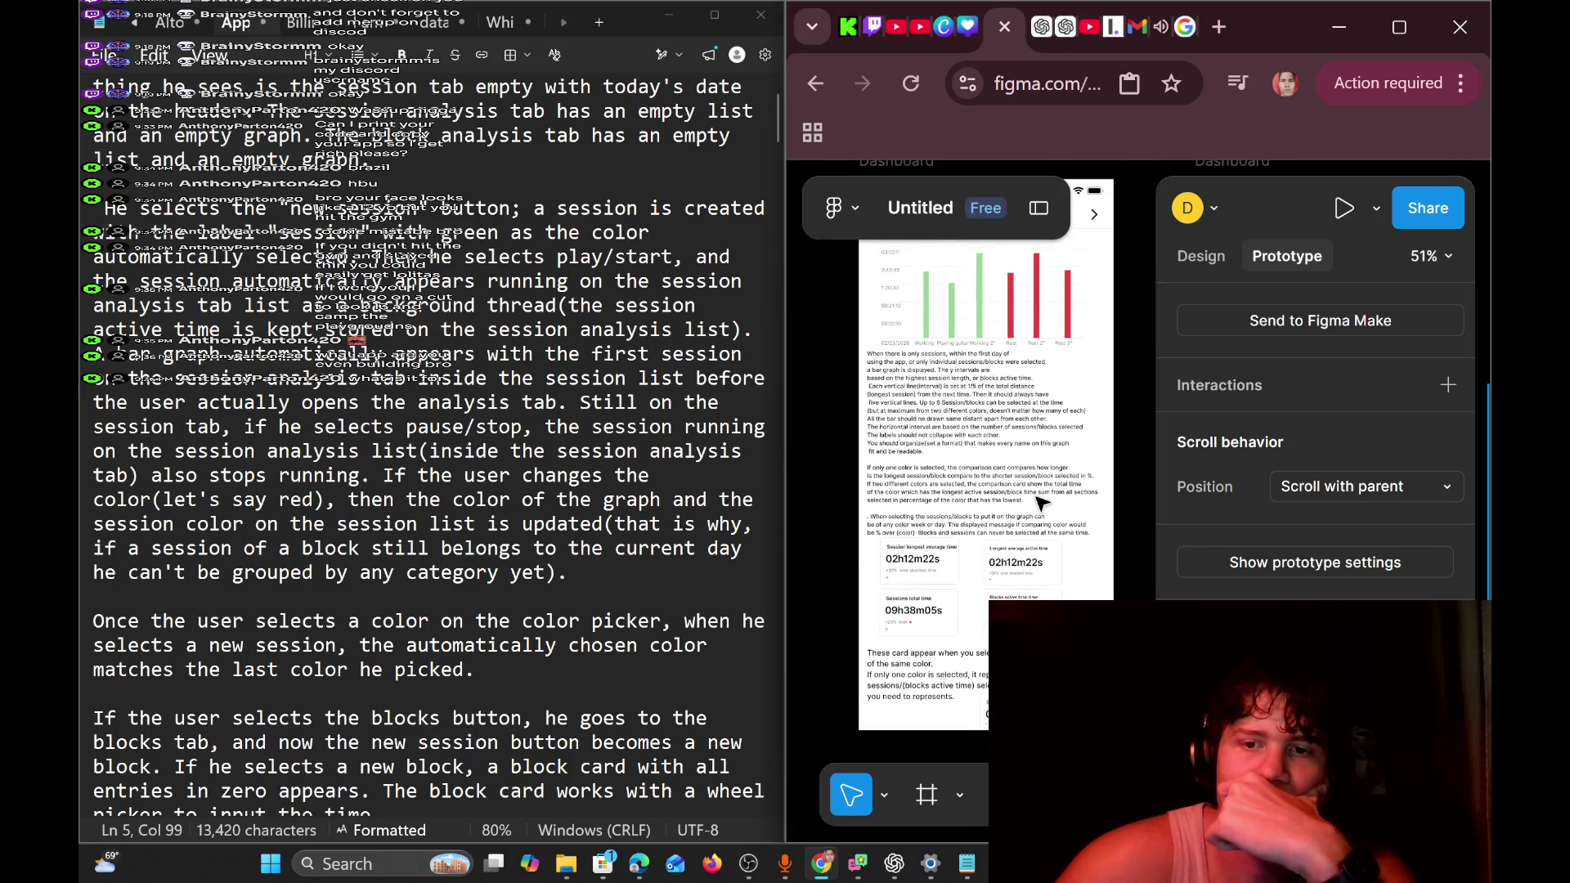
{"action": "scroll", "coordinate": [1041, 502], "scroll_direction": "down", "scroll_amount": 3}
{"action": "scroll", "coordinate": [1090, 492], "scroll_direction": "up", "scroll_amount": 5}
{"action": "scroll", "coordinate": [1090, 492], "scroll_direction": "down", "scroll_amount": 4}
{"action": "scroll", "coordinate": [1090, 492], "scroll_direction": "up", "scroll_amount": 5}
{"action": "scroll", "coordinate": [1090, 491], "scroll_direction": "down", "scroll_amount": 3}
{"action": "scroll", "coordinate": [1090, 492], "scroll_direction": "up", "scroll_amount": 4}
{"action": "scroll", "coordinate": [1090, 491], "scroll_direction": "down", "scroll_amount": 4}
{"action": "scroll", "coordinate": [1090, 491], "scroll_direction": "up", "scroll_amount": 4}
{"action": "scroll", "coordinate": [1090, 491], "scroll_direction": "down", "scroll_amount": 5}
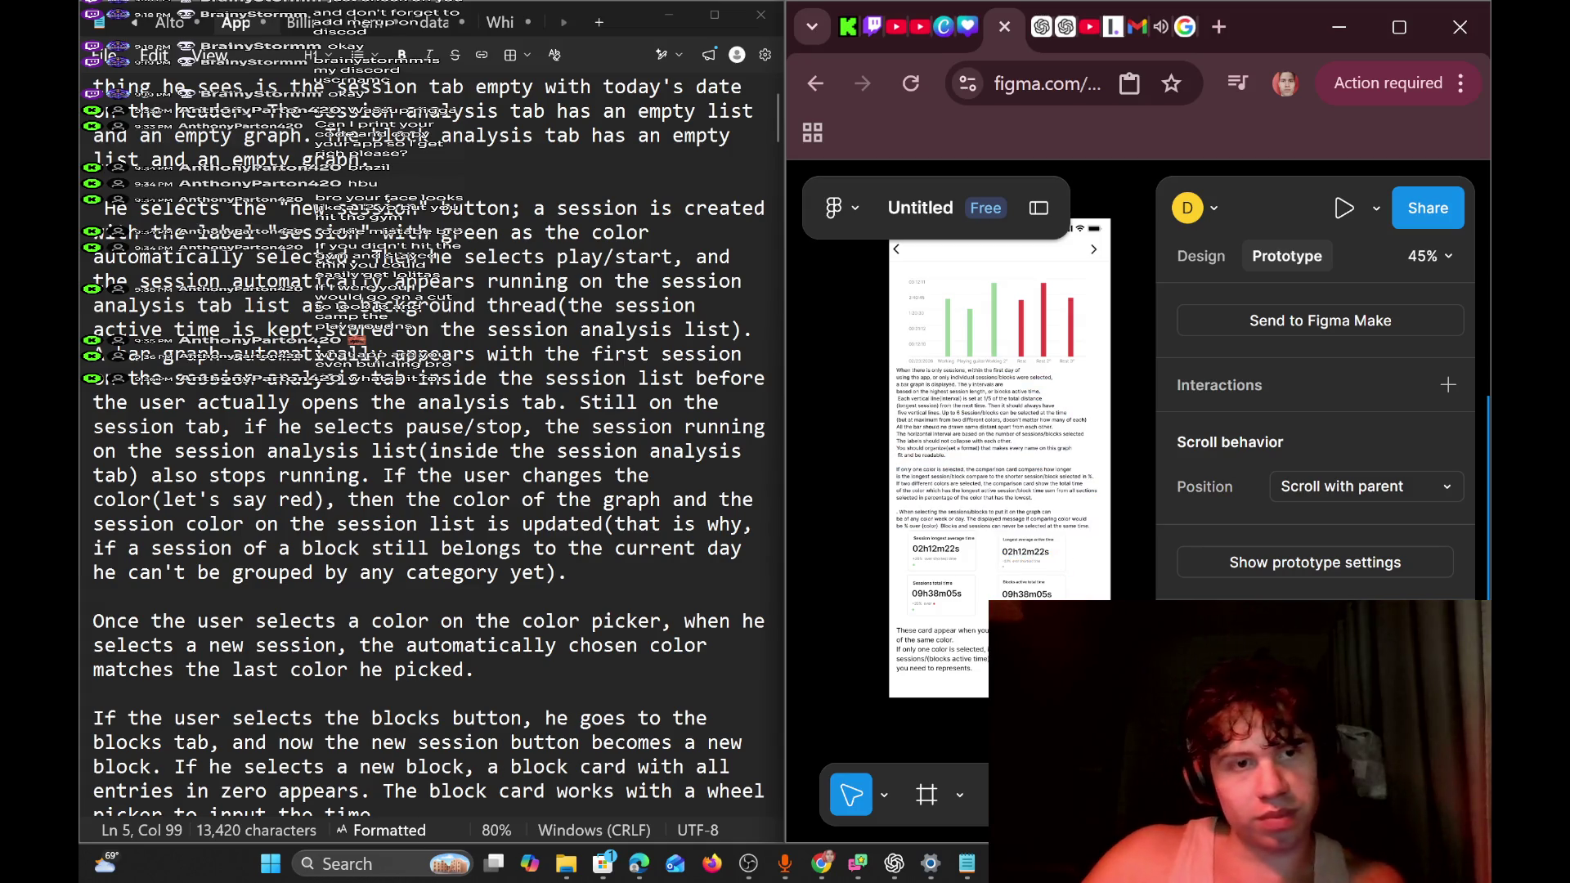
{"action": "mouse_move", "coordinate": [313, 402]}
{"action": "left_mouse_down"}
{"action": "mouse_move", "coordinate": [573, 572]}
{"action": "mouse_move", "coordinate": [270, 305]}
{"action": "mouse_move", "coordinate": [105, 208]}
{"action": "left_mouse_up"}
{"action": "left_click", "coordinate": [475, 426]}
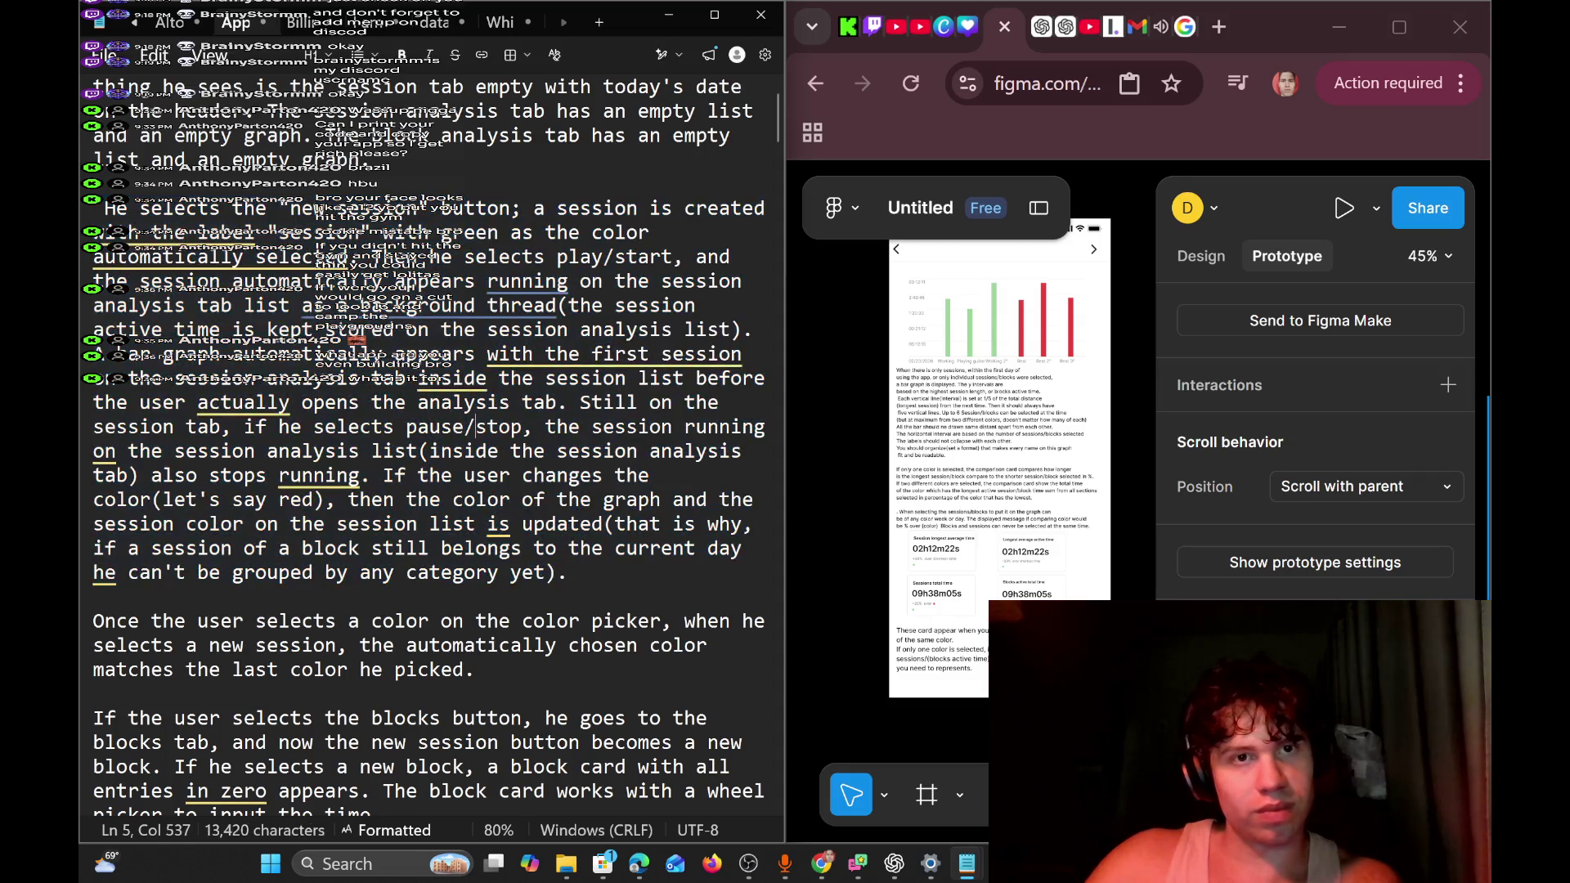
{"action": "scroll", "coordinate": [475, 426], "scroll_direction": "up", "scroll_amount": 1}
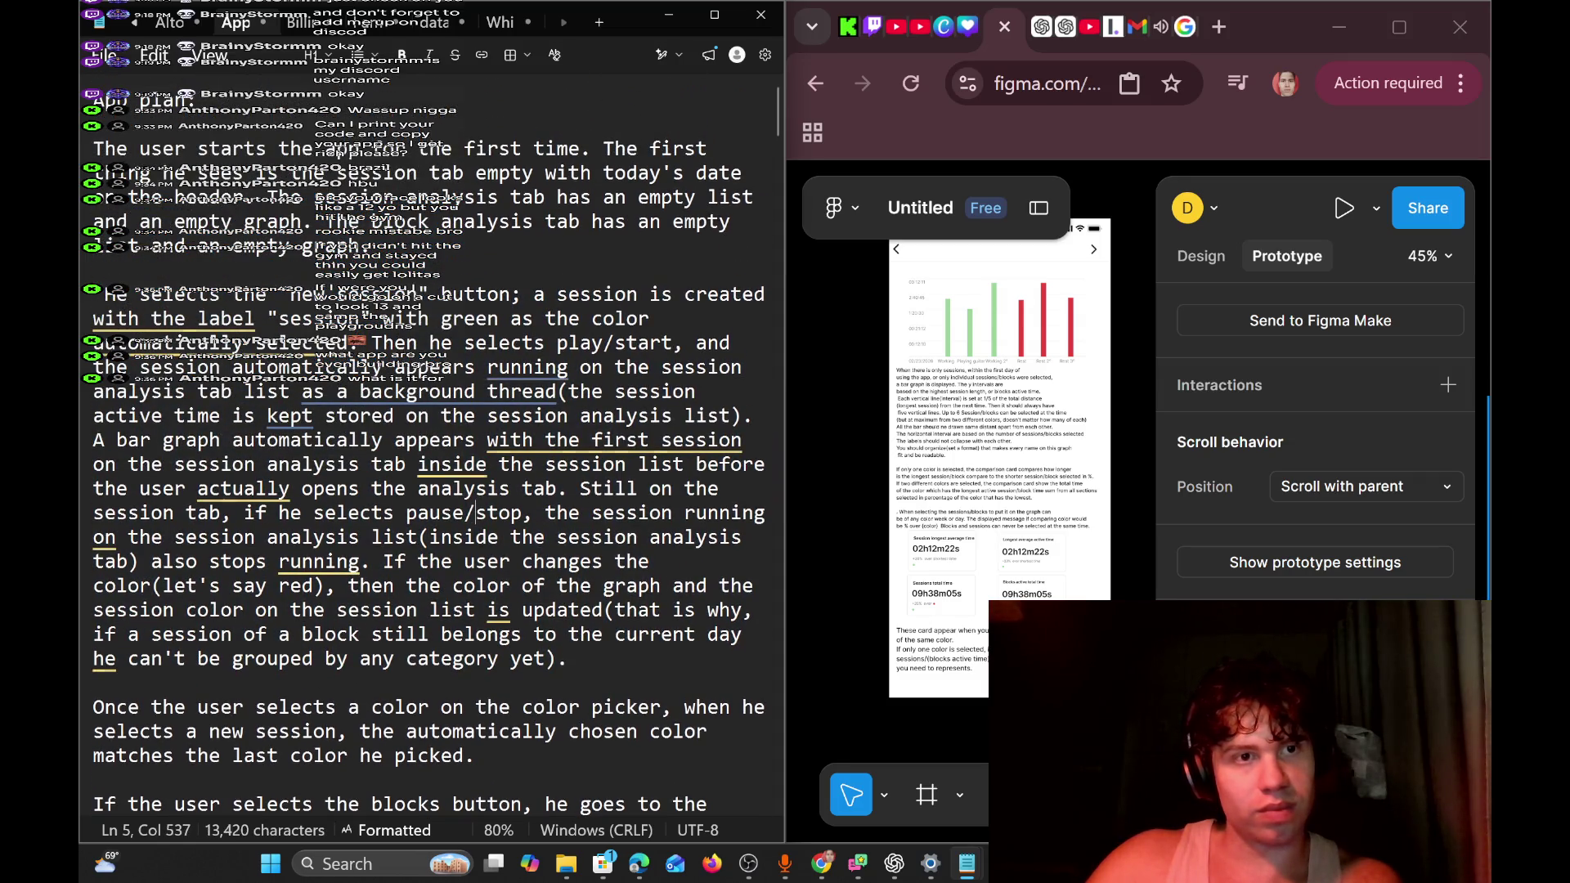
{"action": "left_click_drag", "start_coordinate": [149, 148], "coordinate": [253, 250]}
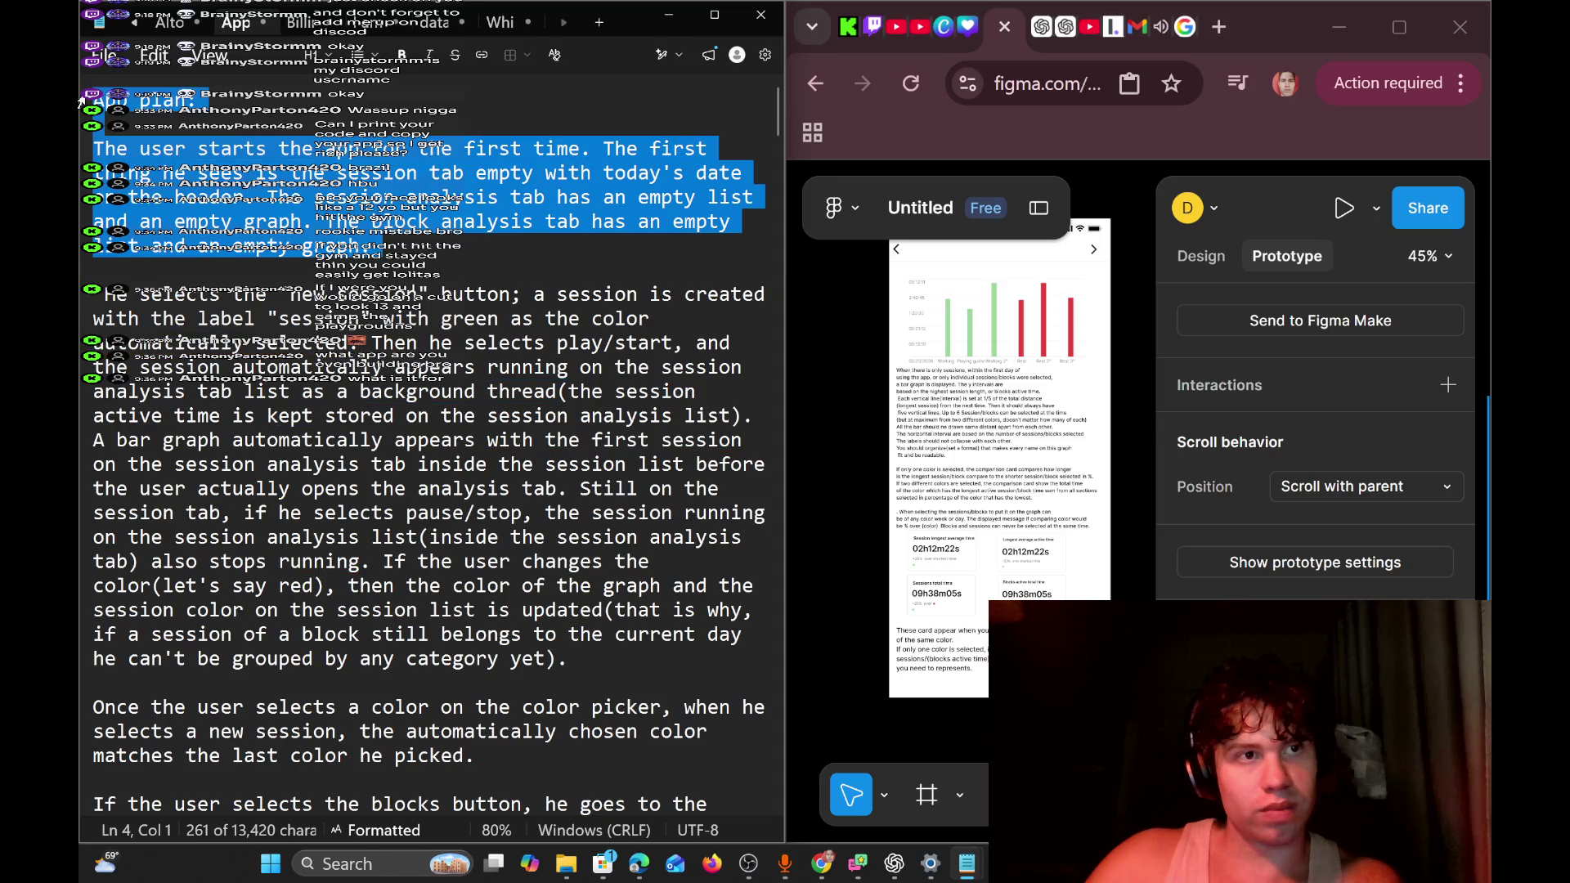
{"action": "left_click", "coordinate": [455, 252]}
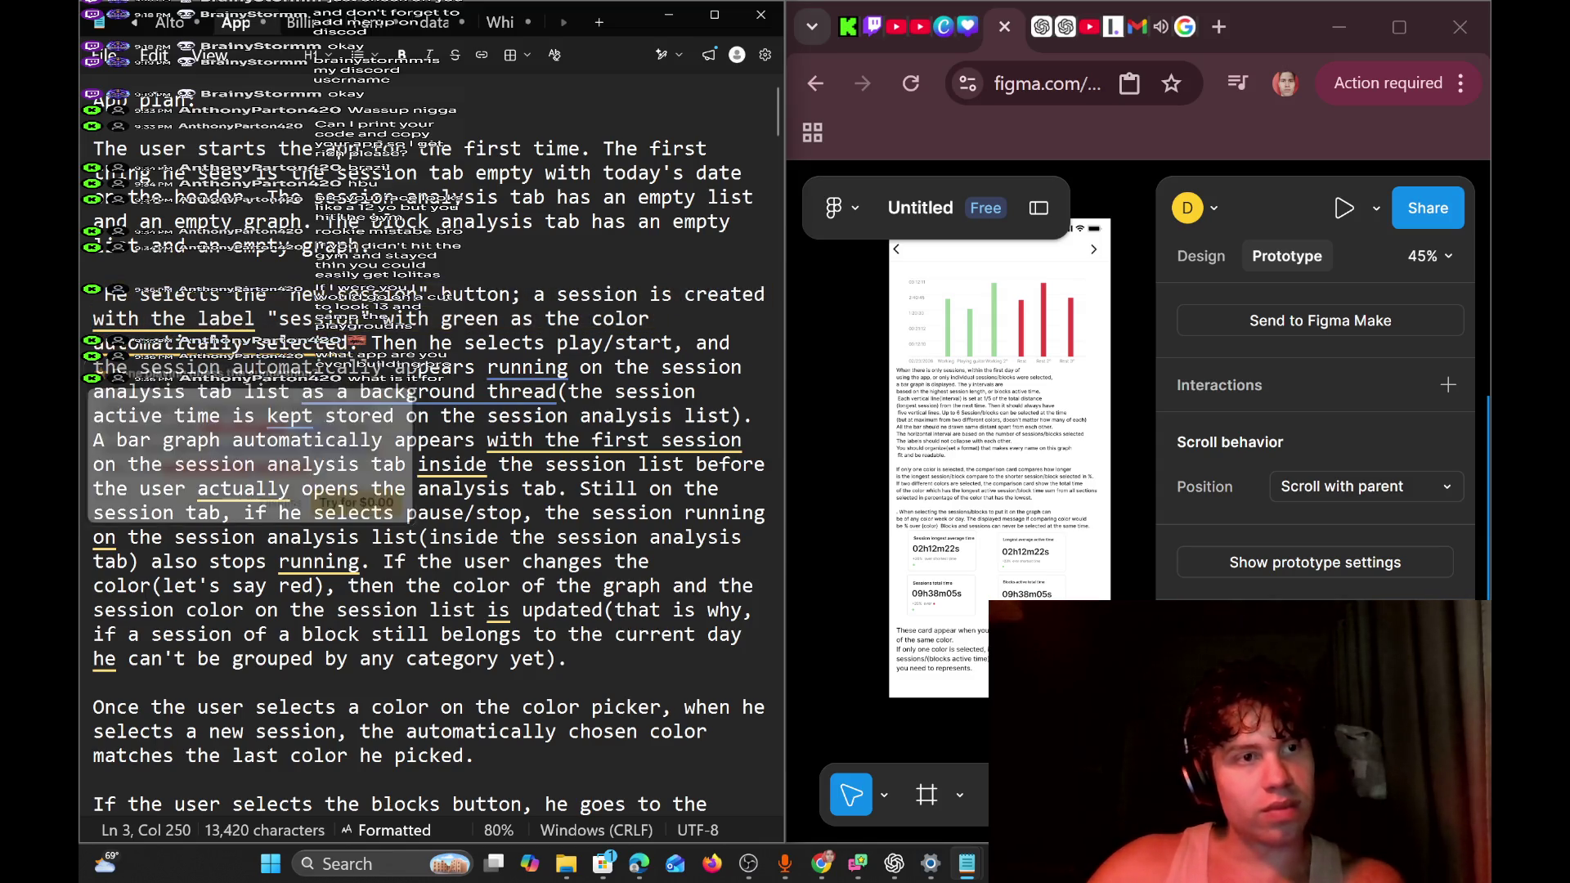
{"action": "mouse_move", "coordinate": [92, 294]}
{"action": "left_mouse_down"}
{"action": "mouse_move", "coordinate": [627, 586]}
{"action": "mouse_move", "coordinate": [573, 663]}
{"action": "mouse_move", "coordinate": [96, 705]}
{"action": "left_mouse_up"}
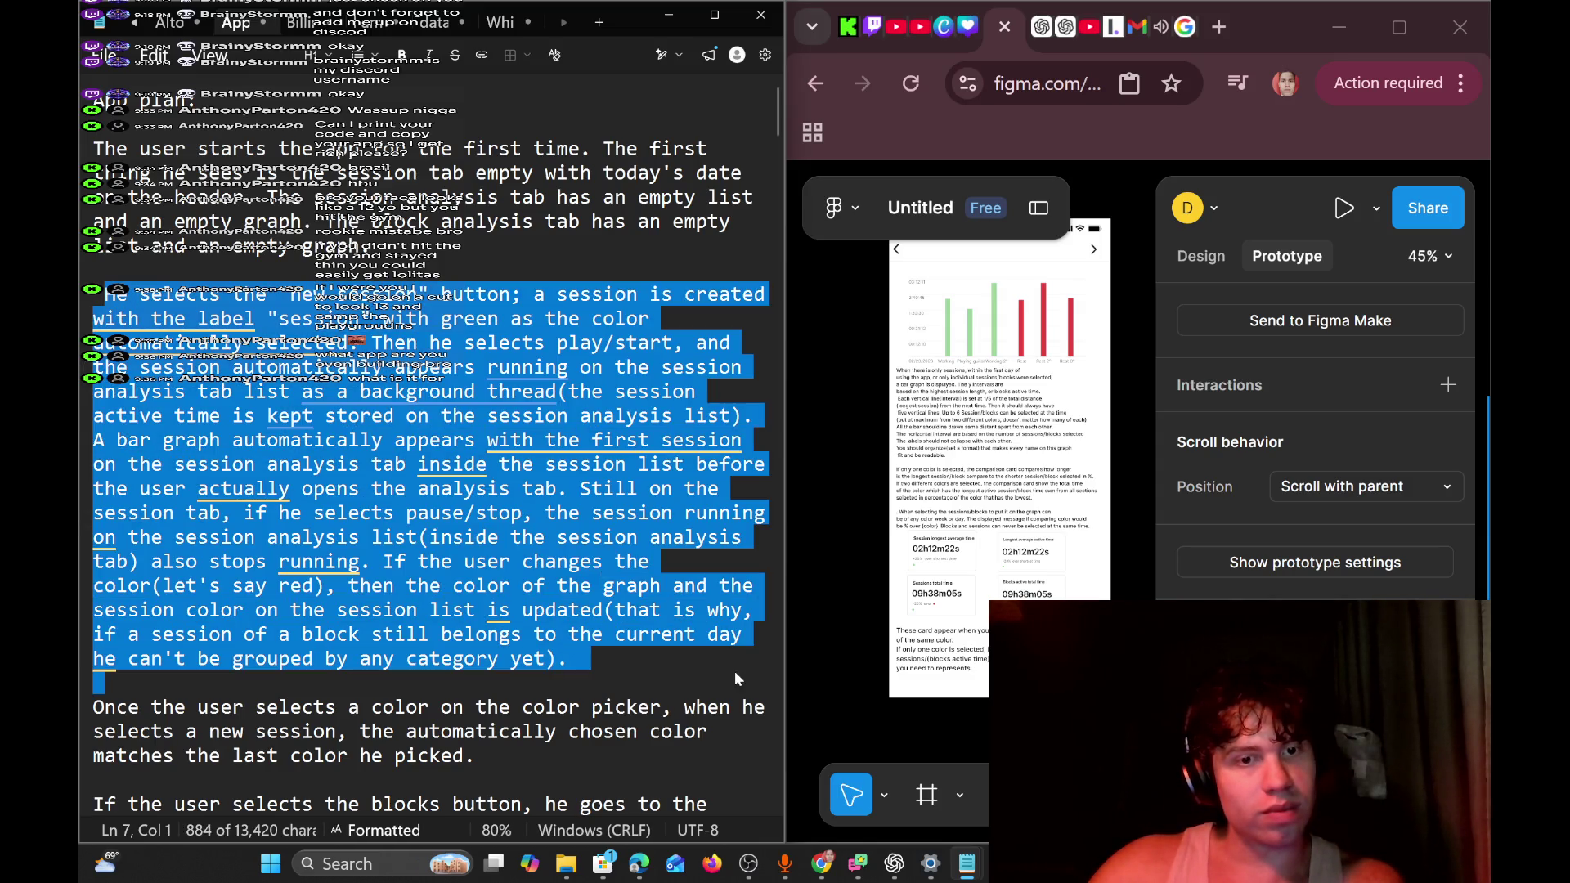
{"action": "left_click", "coordinate": [615, 708]}
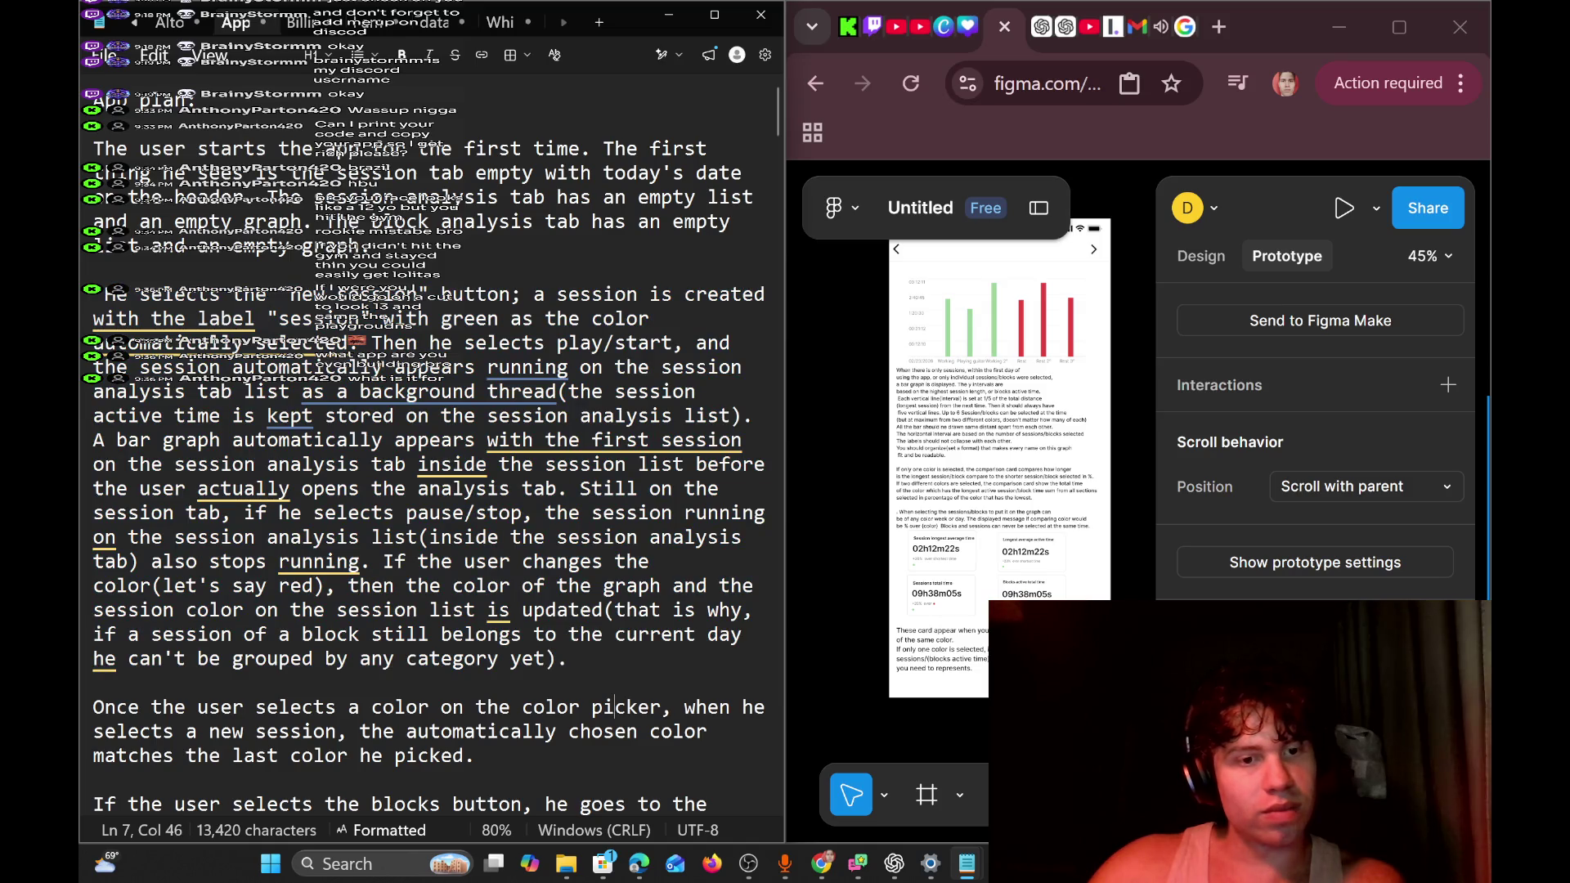
{"action": "mouse_move", "coordinate": [484, 755]}
{"action": "left_mouse_down"}
{"action": "mouse_move", "coordinate": [92, 440]}
{"action": "mouse_move", "coordinate": [93, 270]}
{"action": "left_mouse_up"}
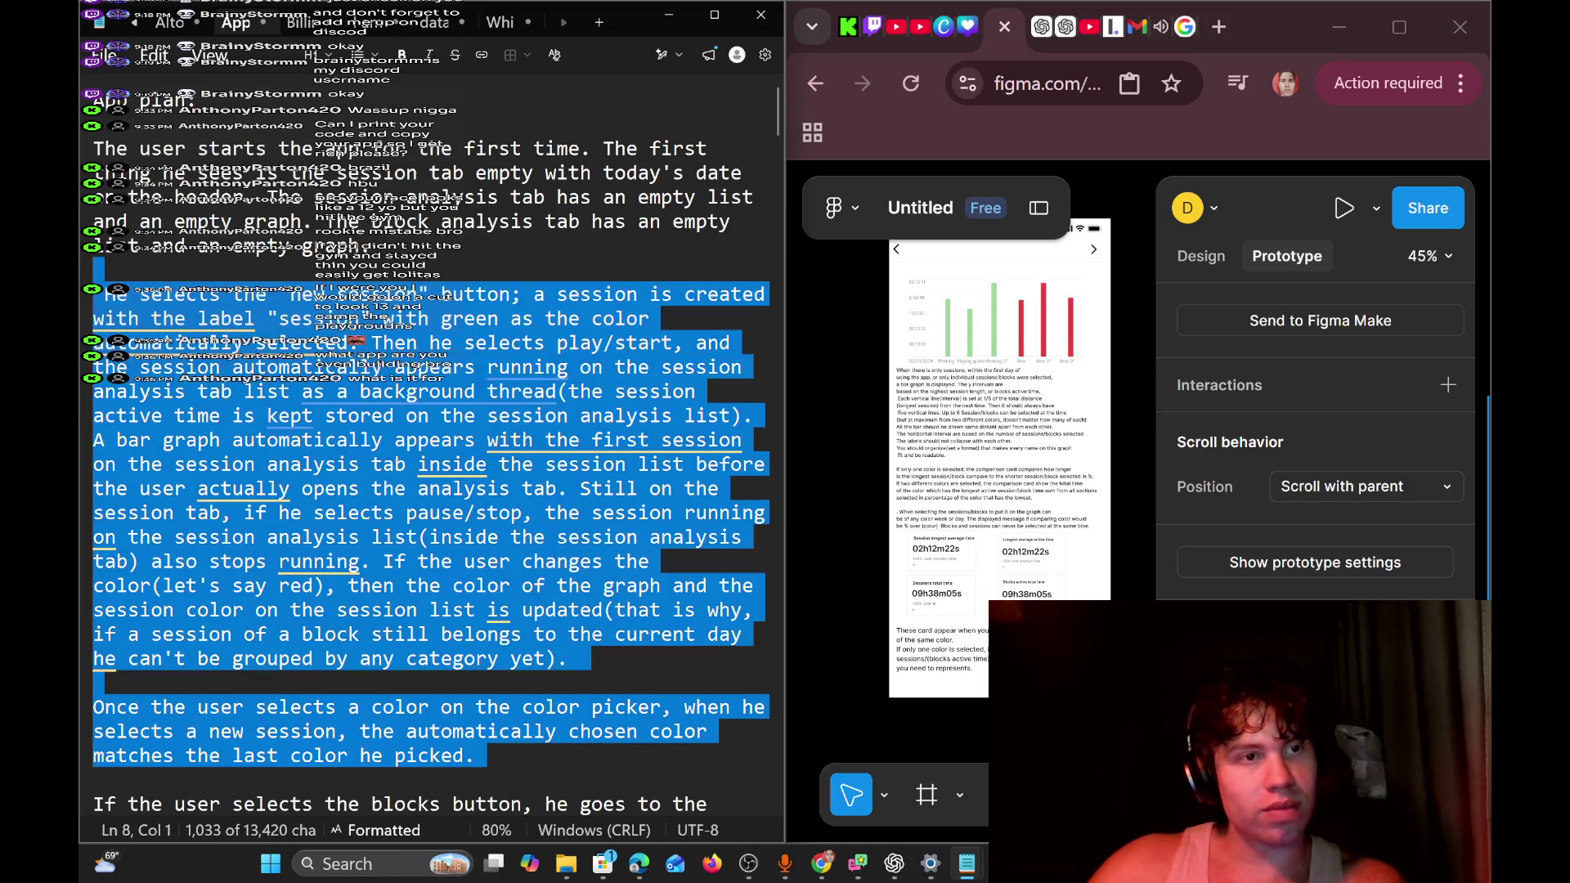
{"action": "left_click", "coordinate": [93, 270]}
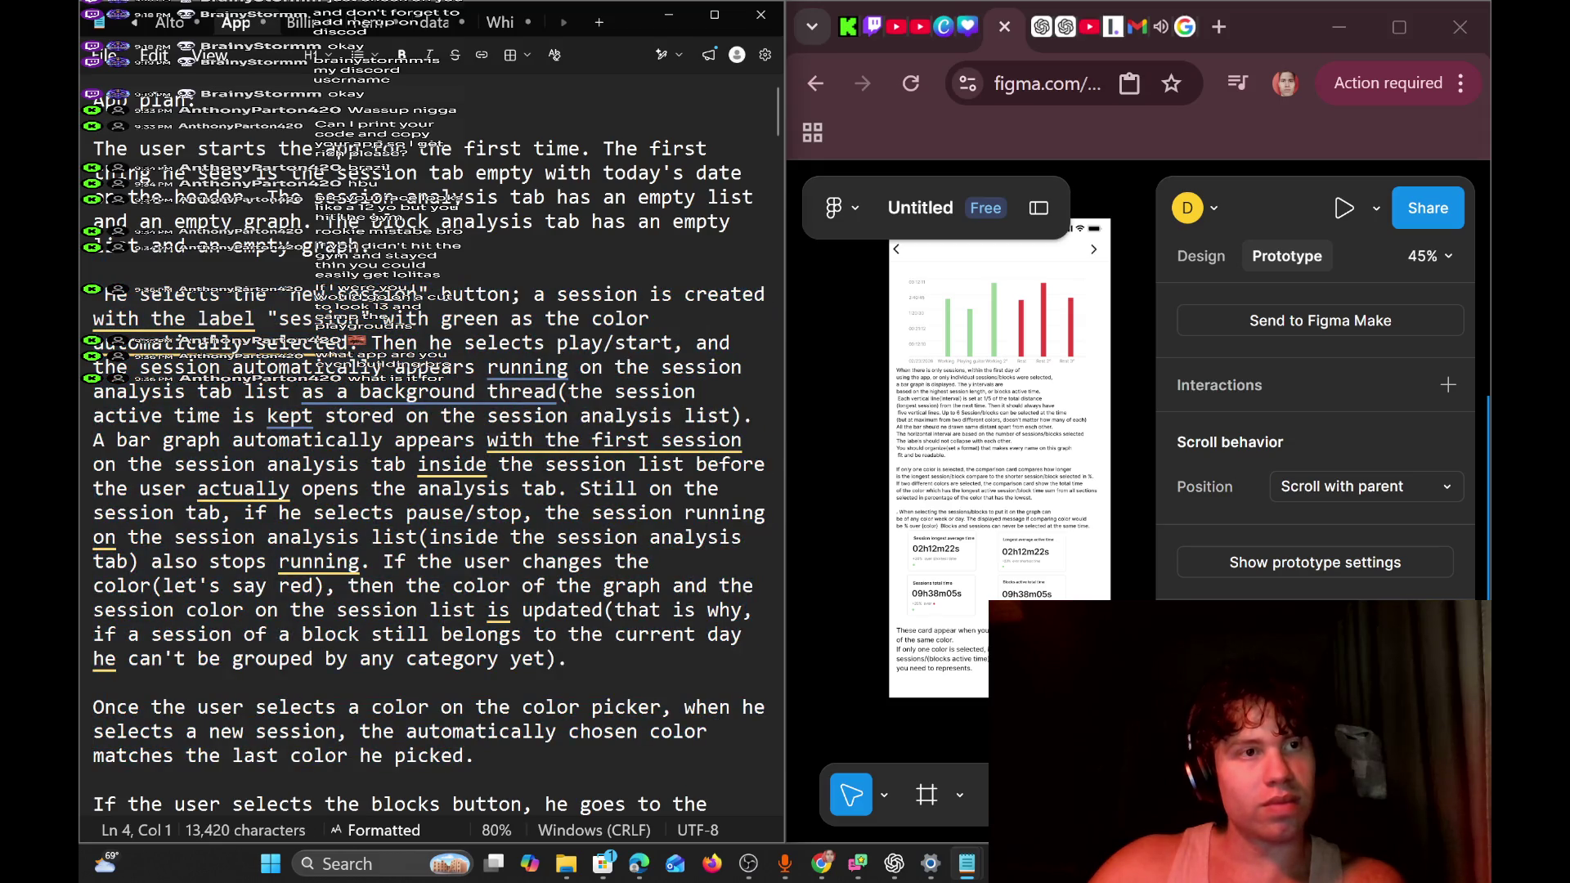
{"action": "left_click", "coordinate": [88, 151]}
{"action": "mouse_move", "coordinate": [88, 151]}
{"action": "left_mouse_down"}
{"action": "mouse_move", "coordinate": [128, 152]}
{"action": "mouse_move", "coordinate": [384, 323]}
{"action": "mouse_move", "coordinate": [615, 576]}
{"action": "mouse_move", "coordinate": [609, 739]}
{"action": "left_mouse_up"}
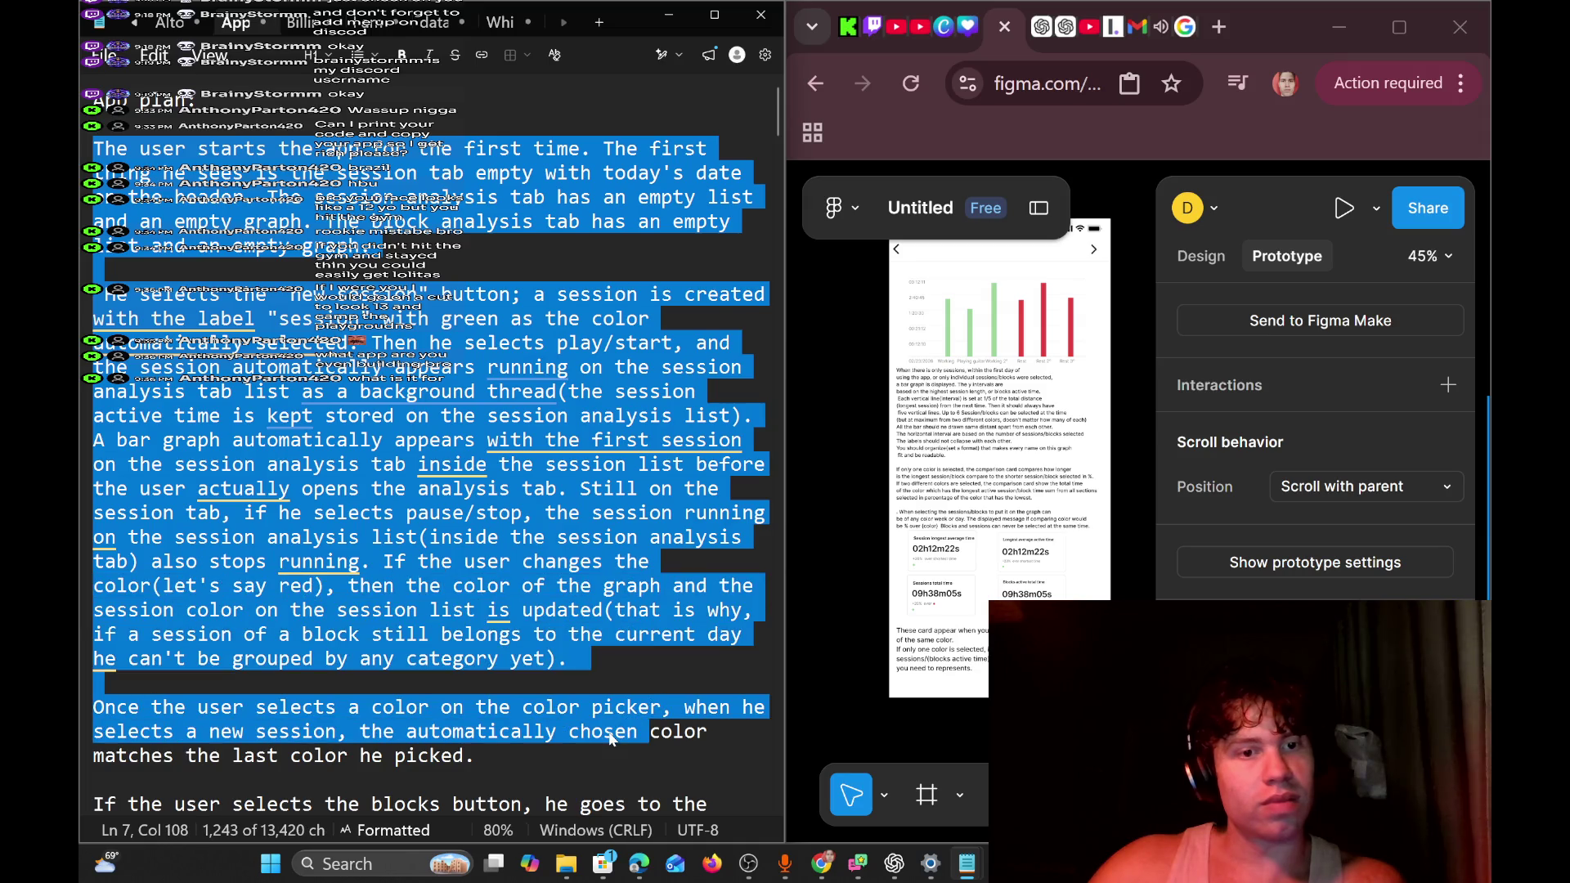
{"action": "left_click", "coordinate": [476, 756]}
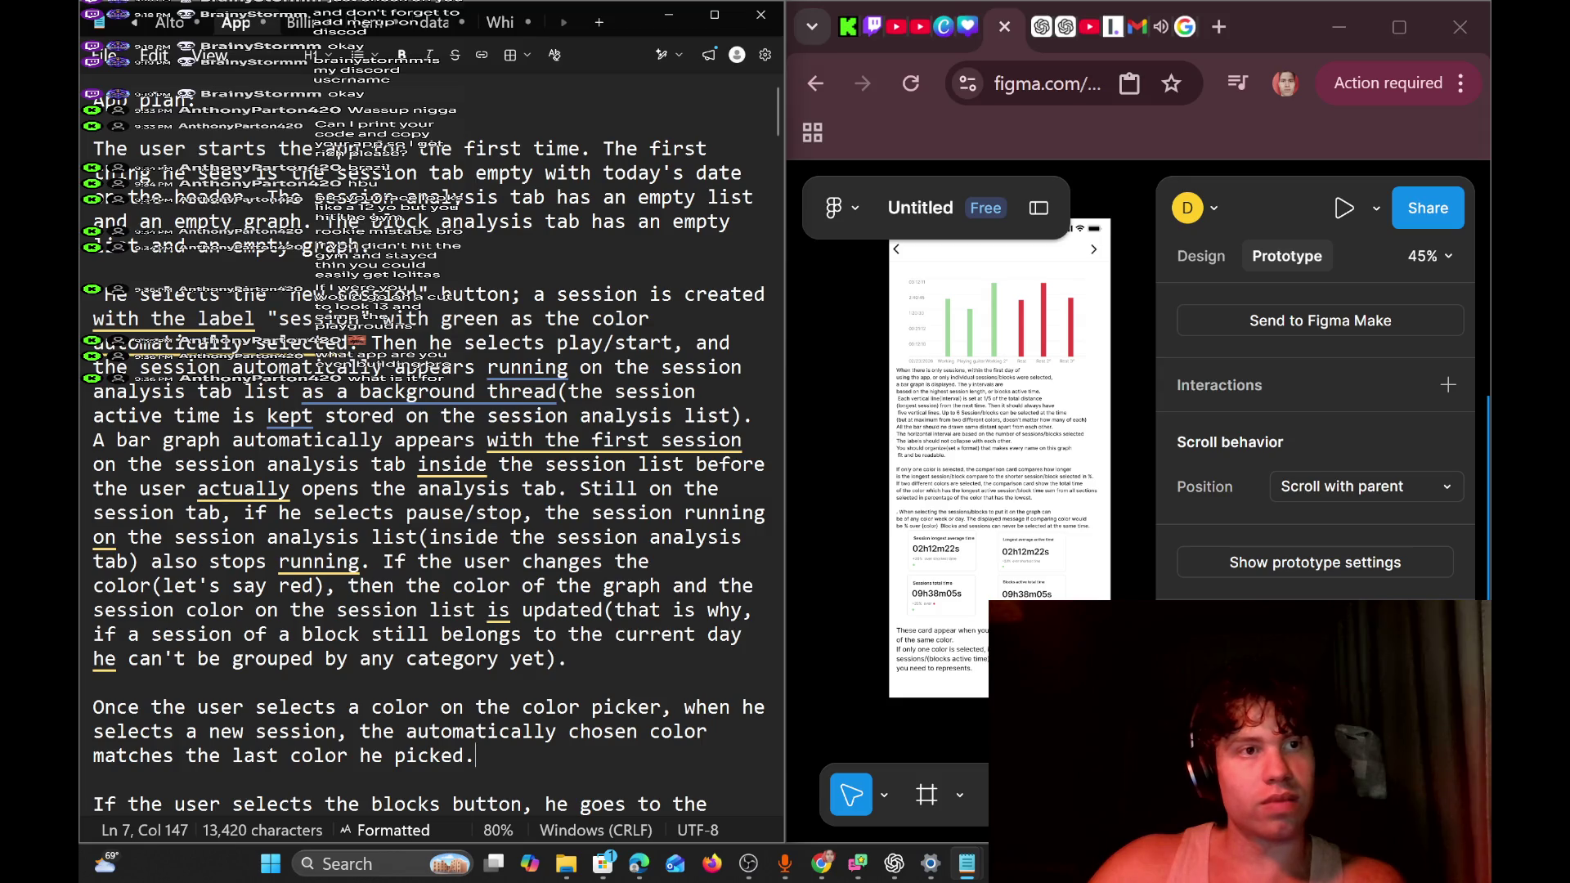
{"action": "mouse_move", "coordinate": [93, 149]}
{"action": "left_mouse_down"}
{"action": "mouse_move", "coordinate": [491, 299]}
{"action": "mouse_move", "coordinate": [491, 320]}
{"action": "mouse_move", "coordinate": [372, 343]}
{"action": "left_mouse_up"}
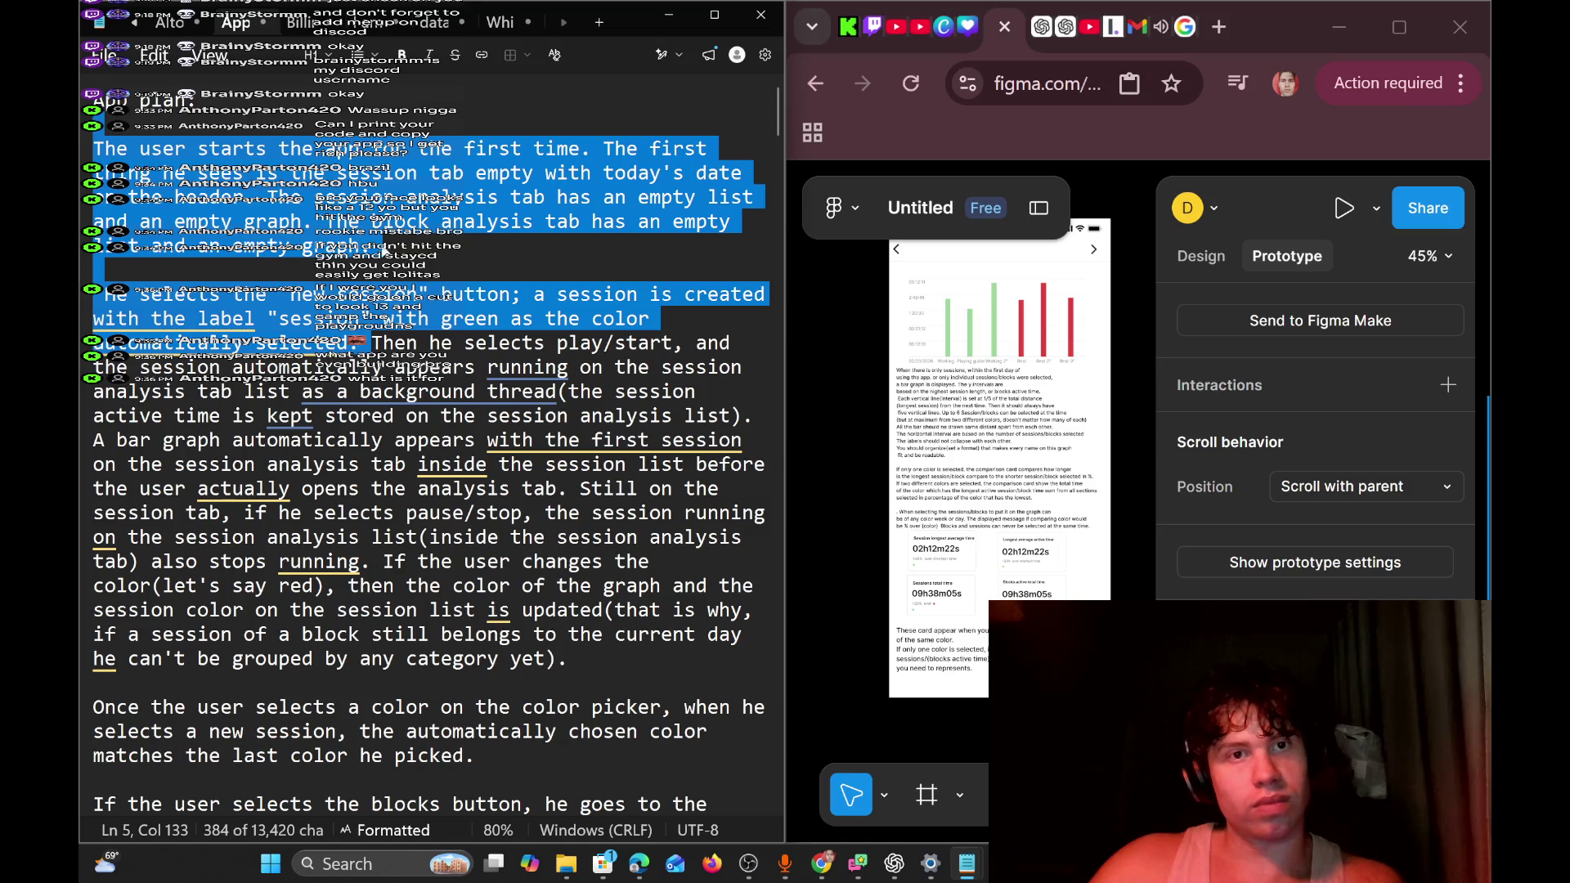
{"action": "left_click", "coordinate": [418, 222]}
{"action": "triple_click", "coordinate": [419, 221]}
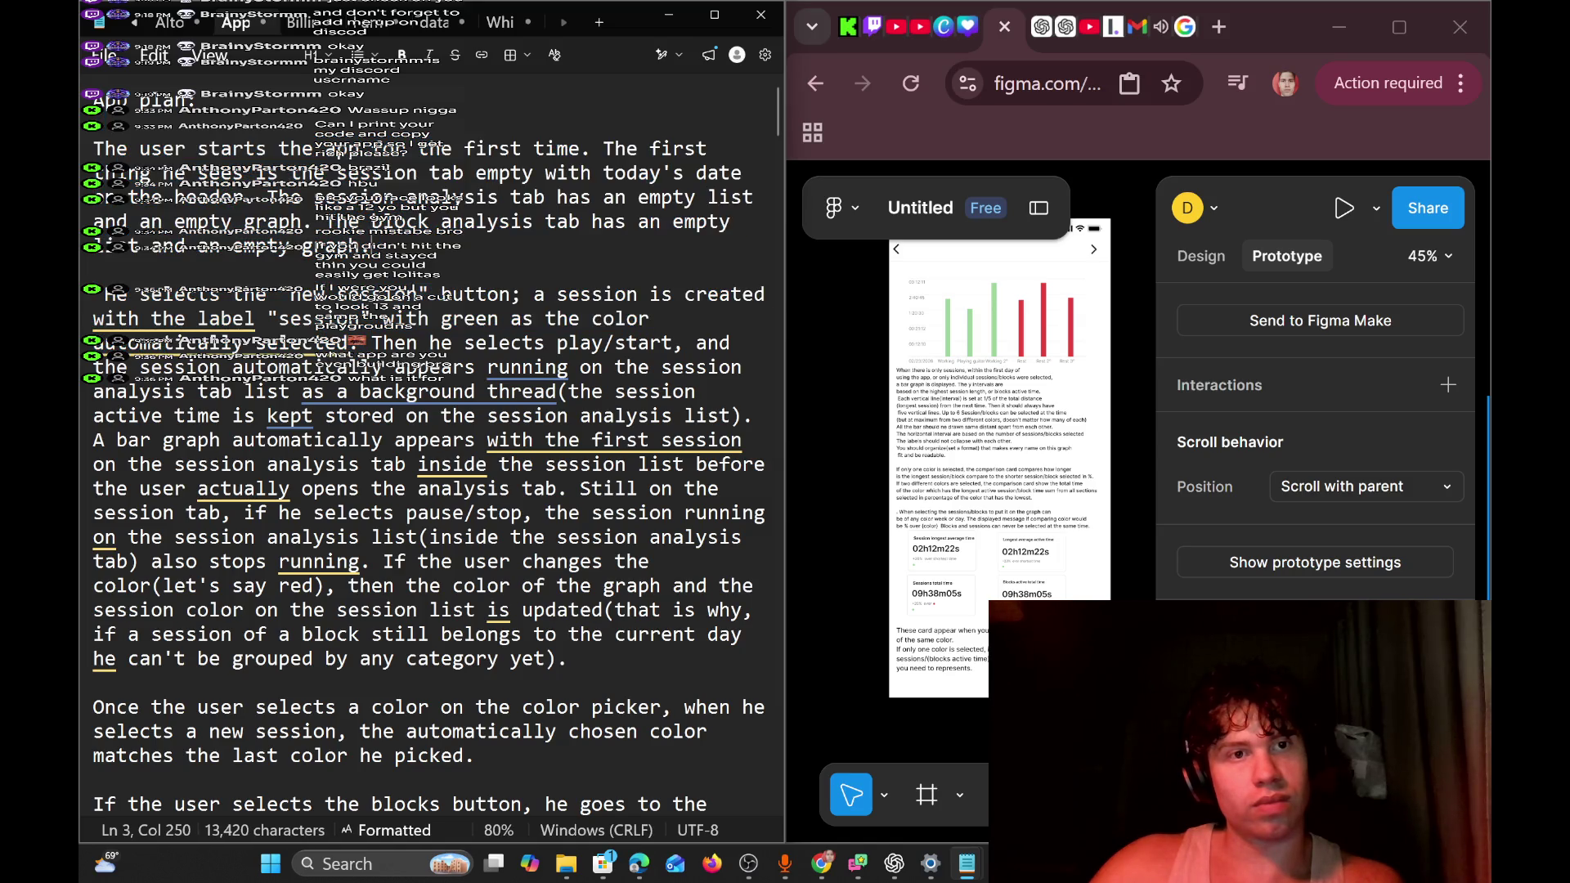
{"action": "left_click", "coordinate": [301, 221]}
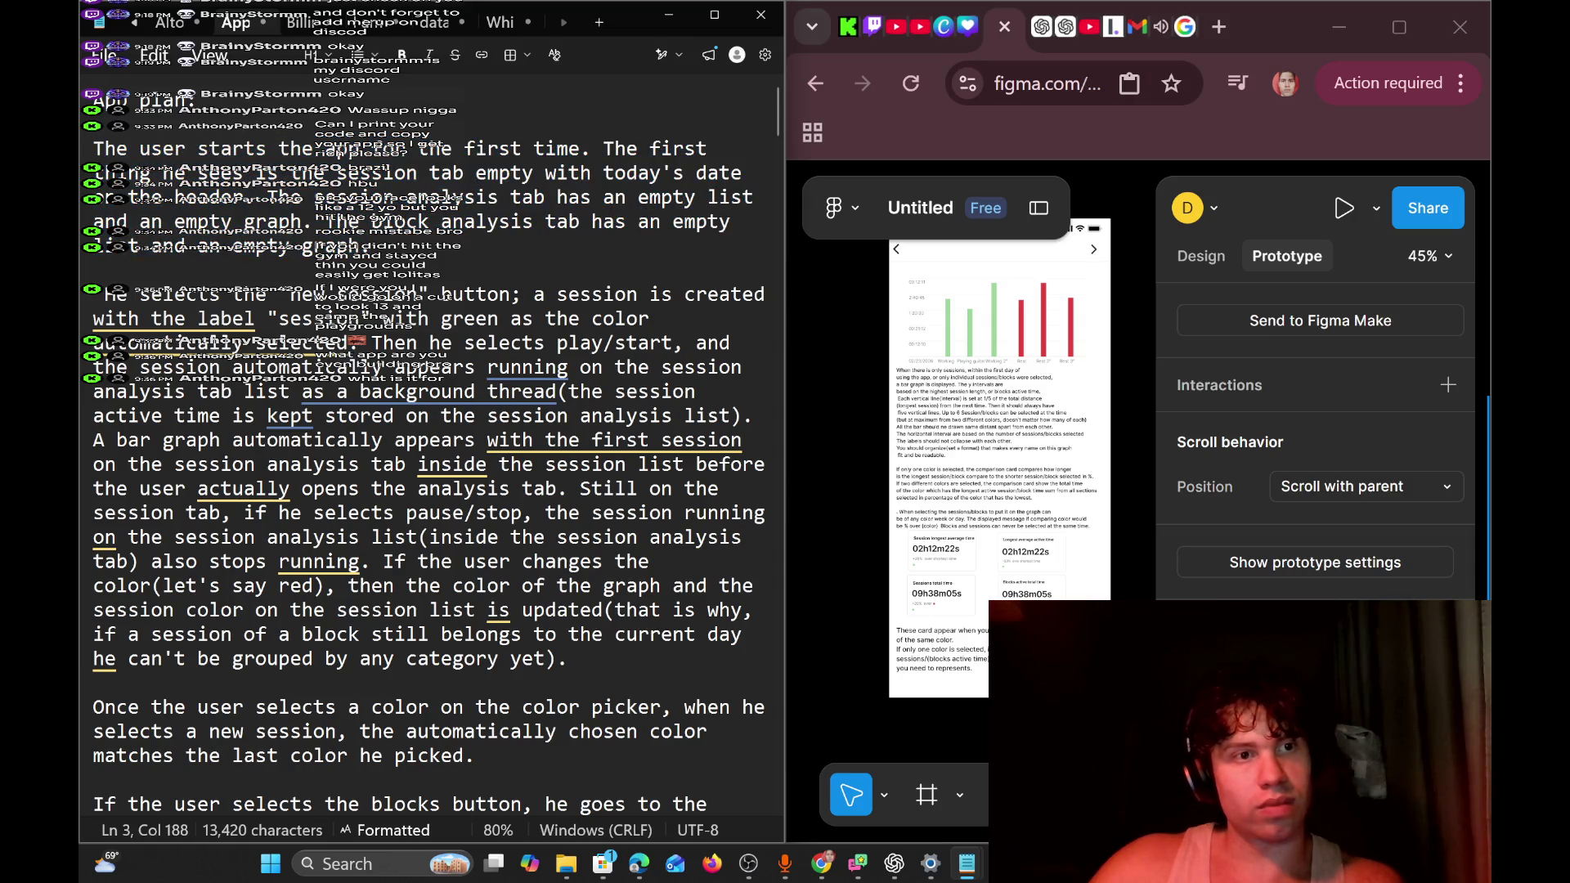
{"action": "scroll", "coordinate": [429, 446], "scroll_direction": "down", "scroll_amount": 2}
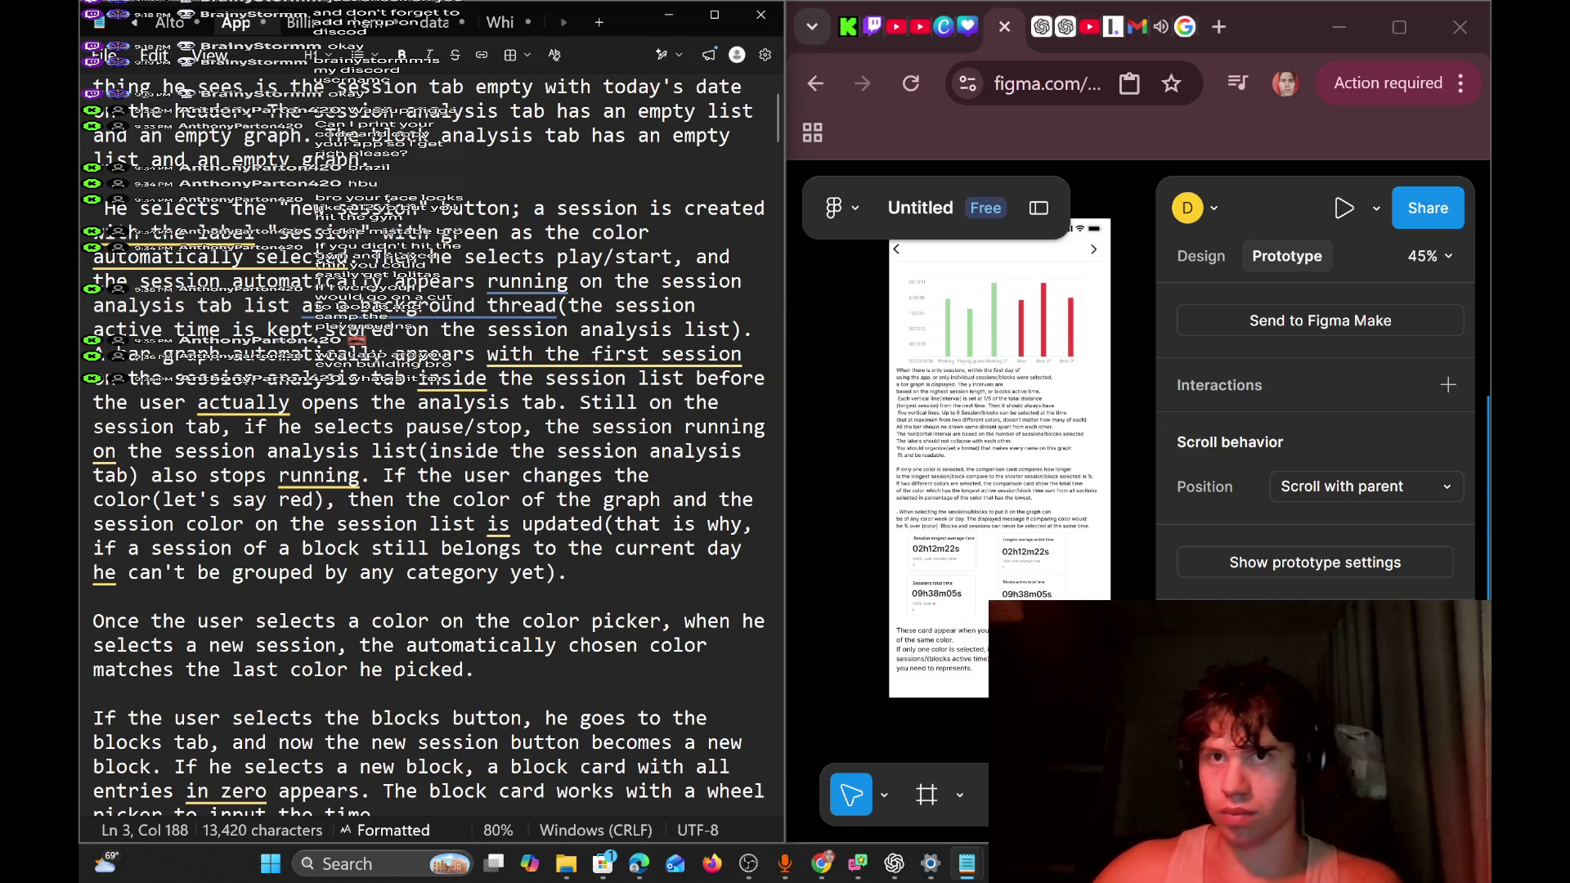
From the 'rescuetime' Google results, open the ClickUp ad in a new tab and visit the official RescueTime site
{"action": "left_click", "coordinate": [1185, 27]}
{"action": "scroll", "coordinate": [959, 497], "scroll_direction": "down", "scroll_amount": 2}
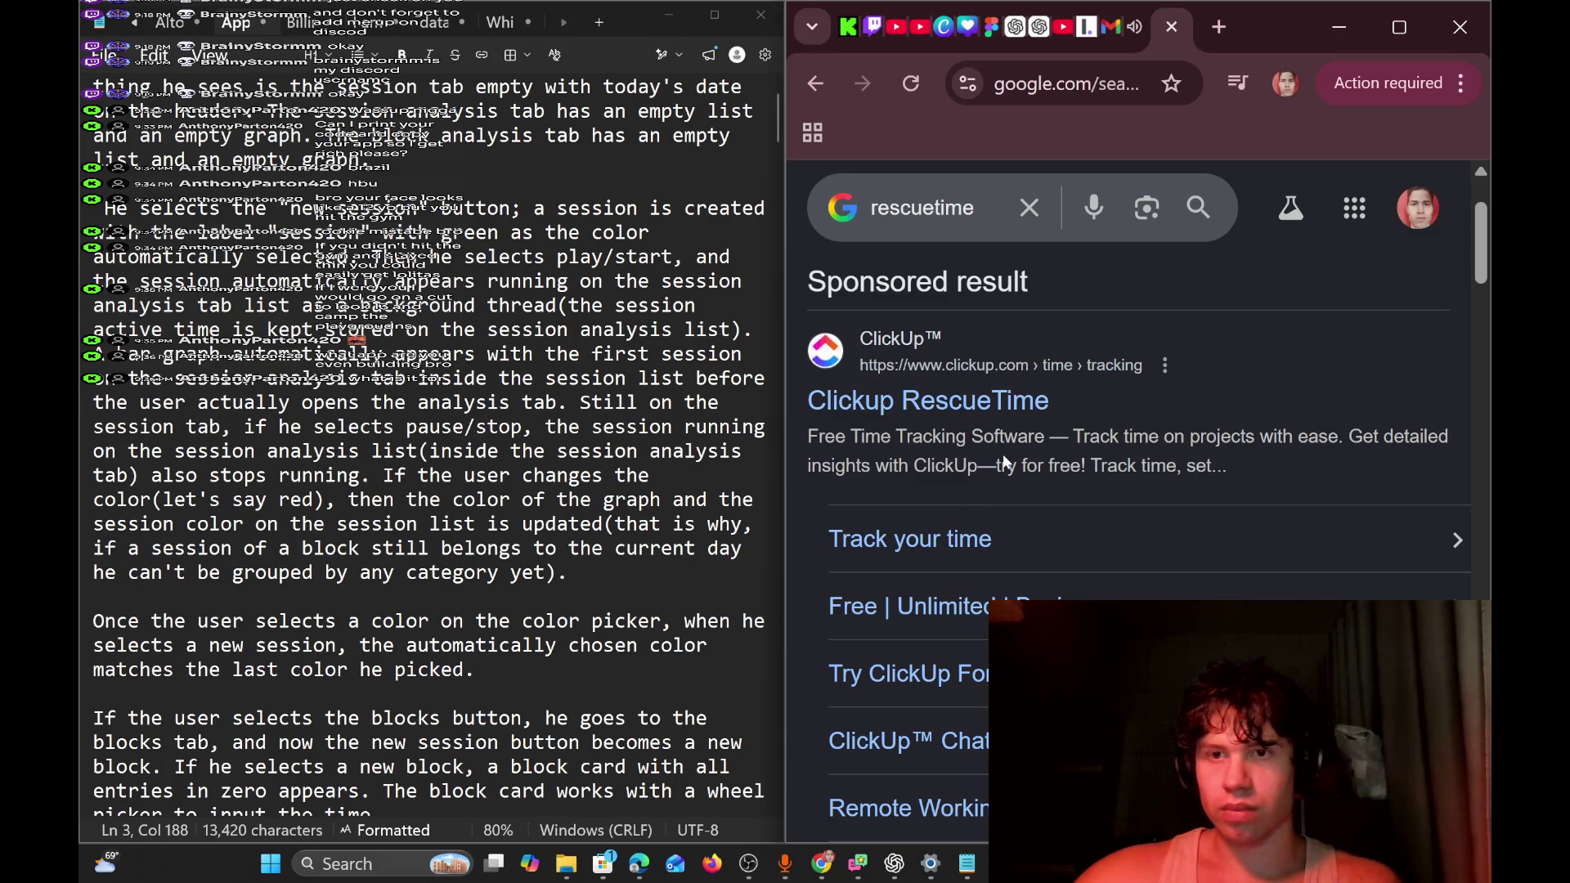
{"action": "scroll", "coordinate": [1000, 452], "scroll_direction": "down", "scroll_amount": 1}
{"action": "right_click", "coordinate": [974, 356]}
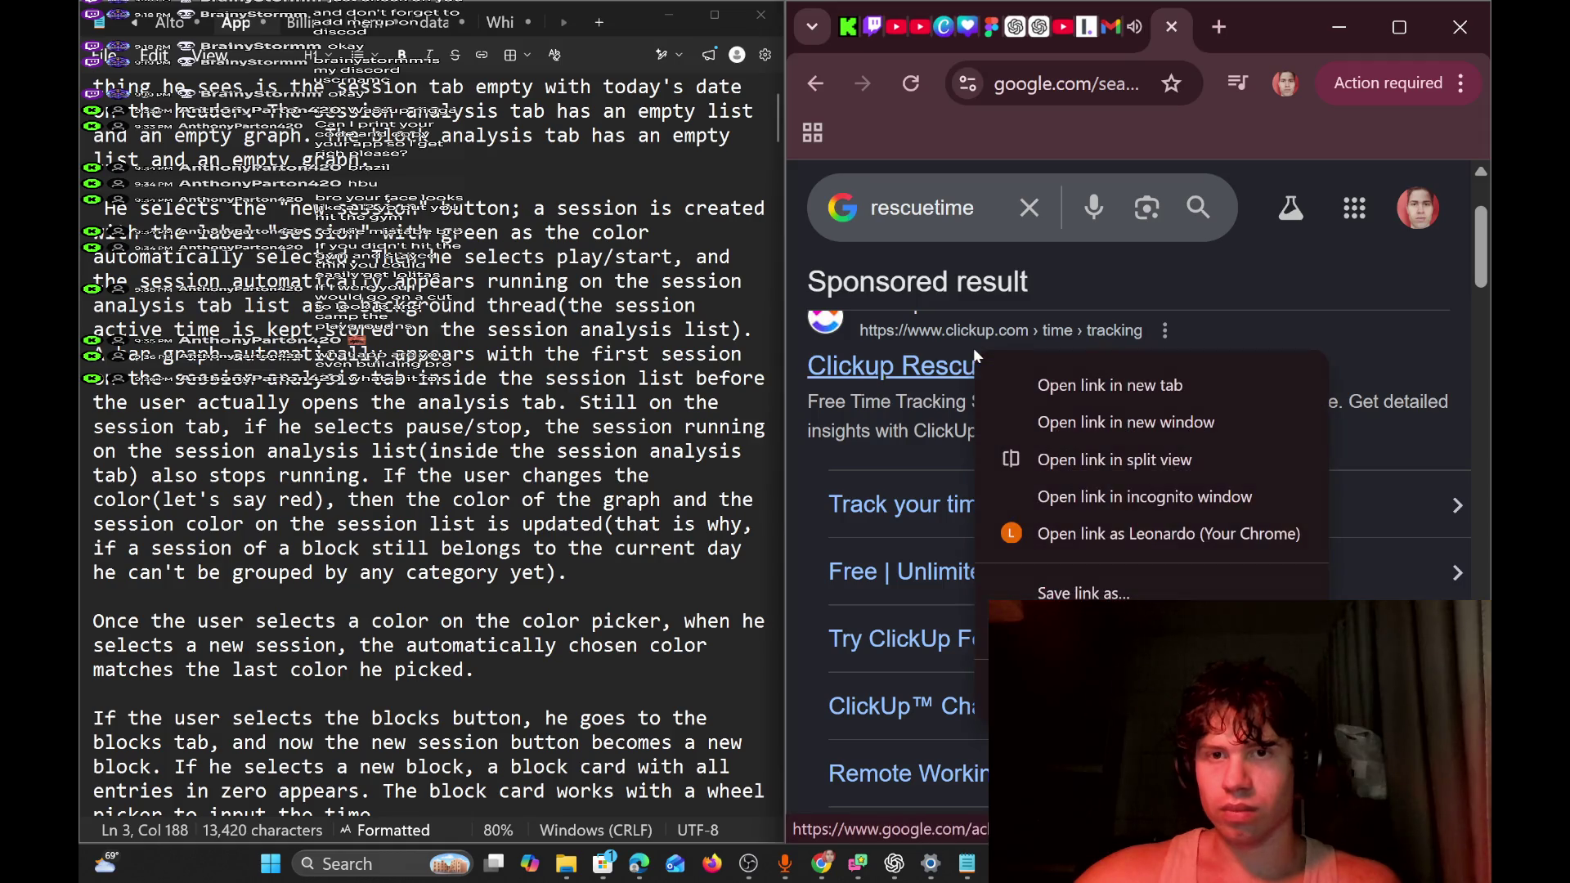
{"action": "left_click", "coordinate": [1018, 365]}
{"action": "scroll", "coordinate": [1024, 502], "scroll_direction": "down", "scroll_amount": 5}
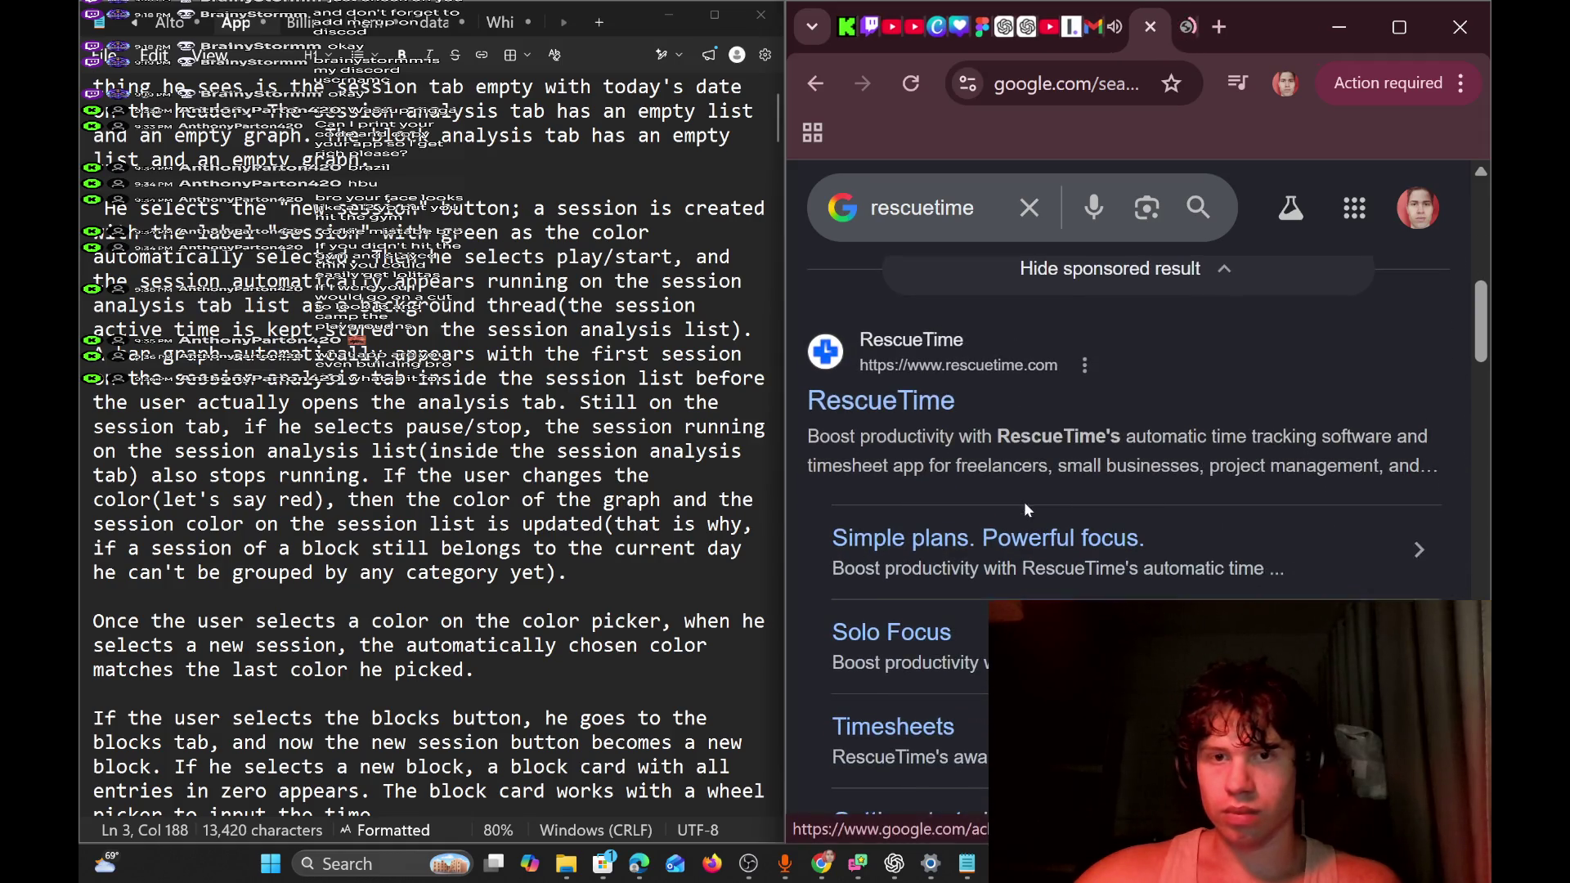
{"action": "left_click", "coordinate": [926, 401]}
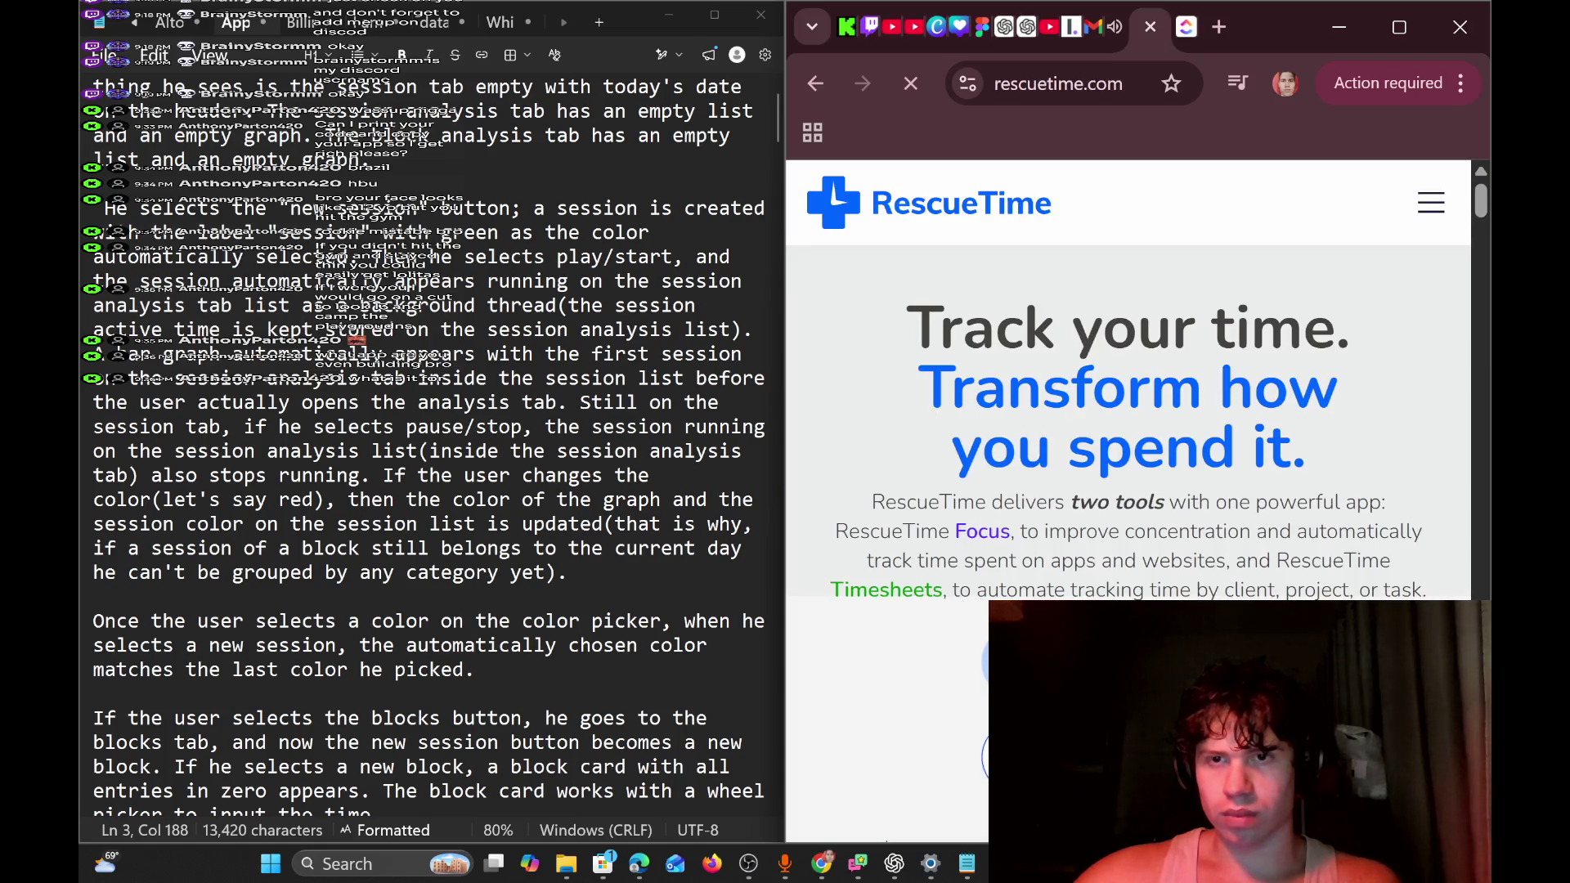
Read through the RescueTime home page, including the Timesheets and intro descriptions
{"action": "scroll", "coordinate": [926, 404], "scroll_direction": "down", "scroll_amount": 2}
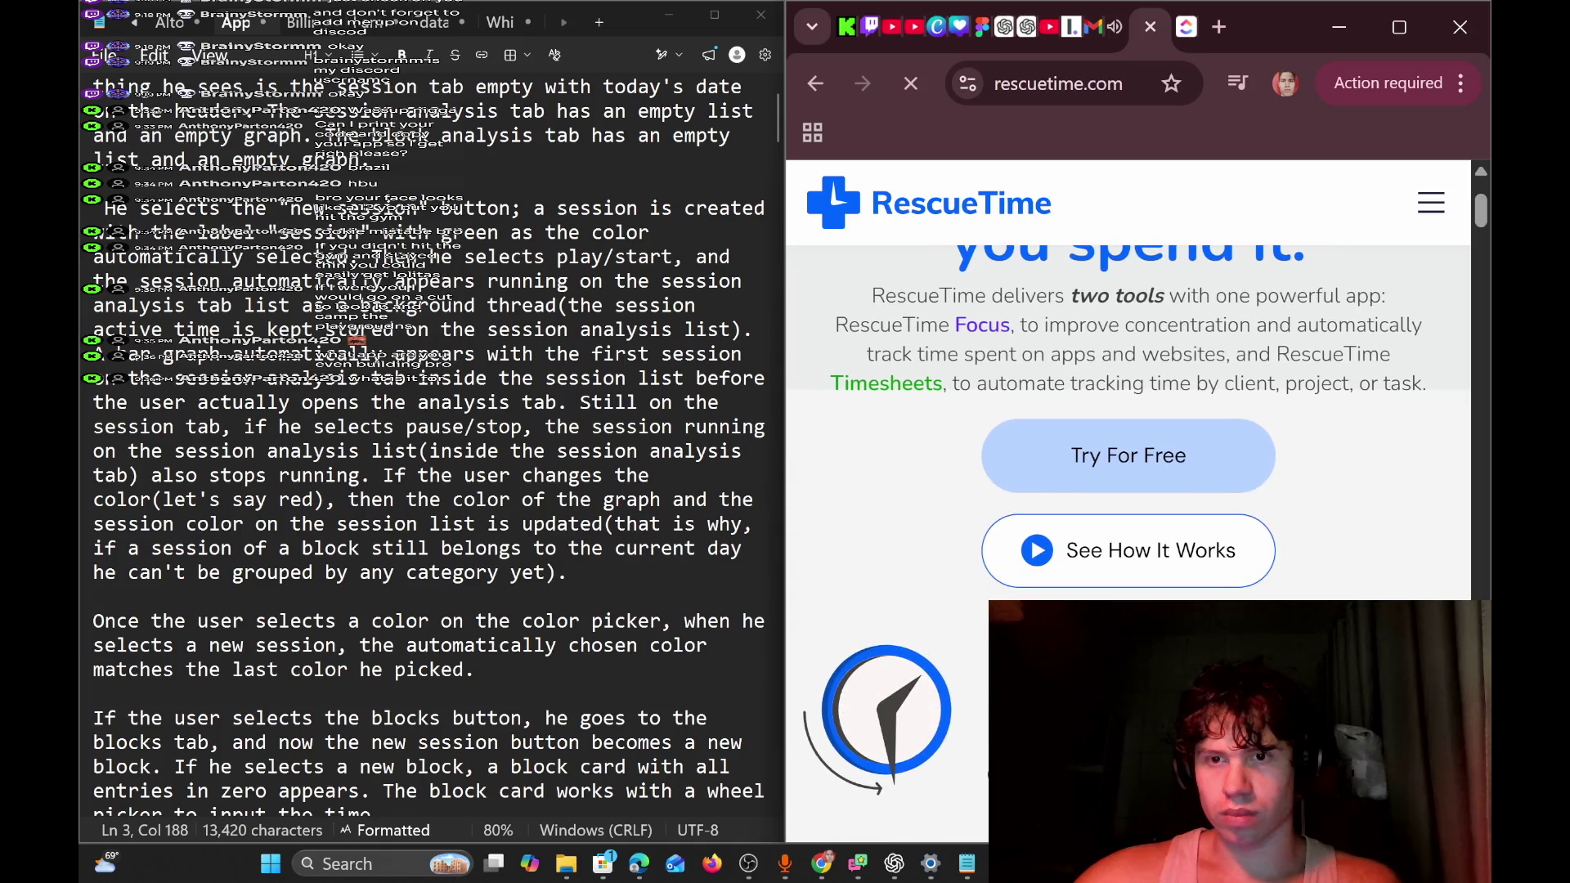
{"action": "scroll", "coordinate": [1013, 434], "scroll_direction": "down", "scroll_amount": 3}
{"action": "scroll", "coordinate": [1014, 433], "scroll_direction": "down", "scroll_amount": 3}
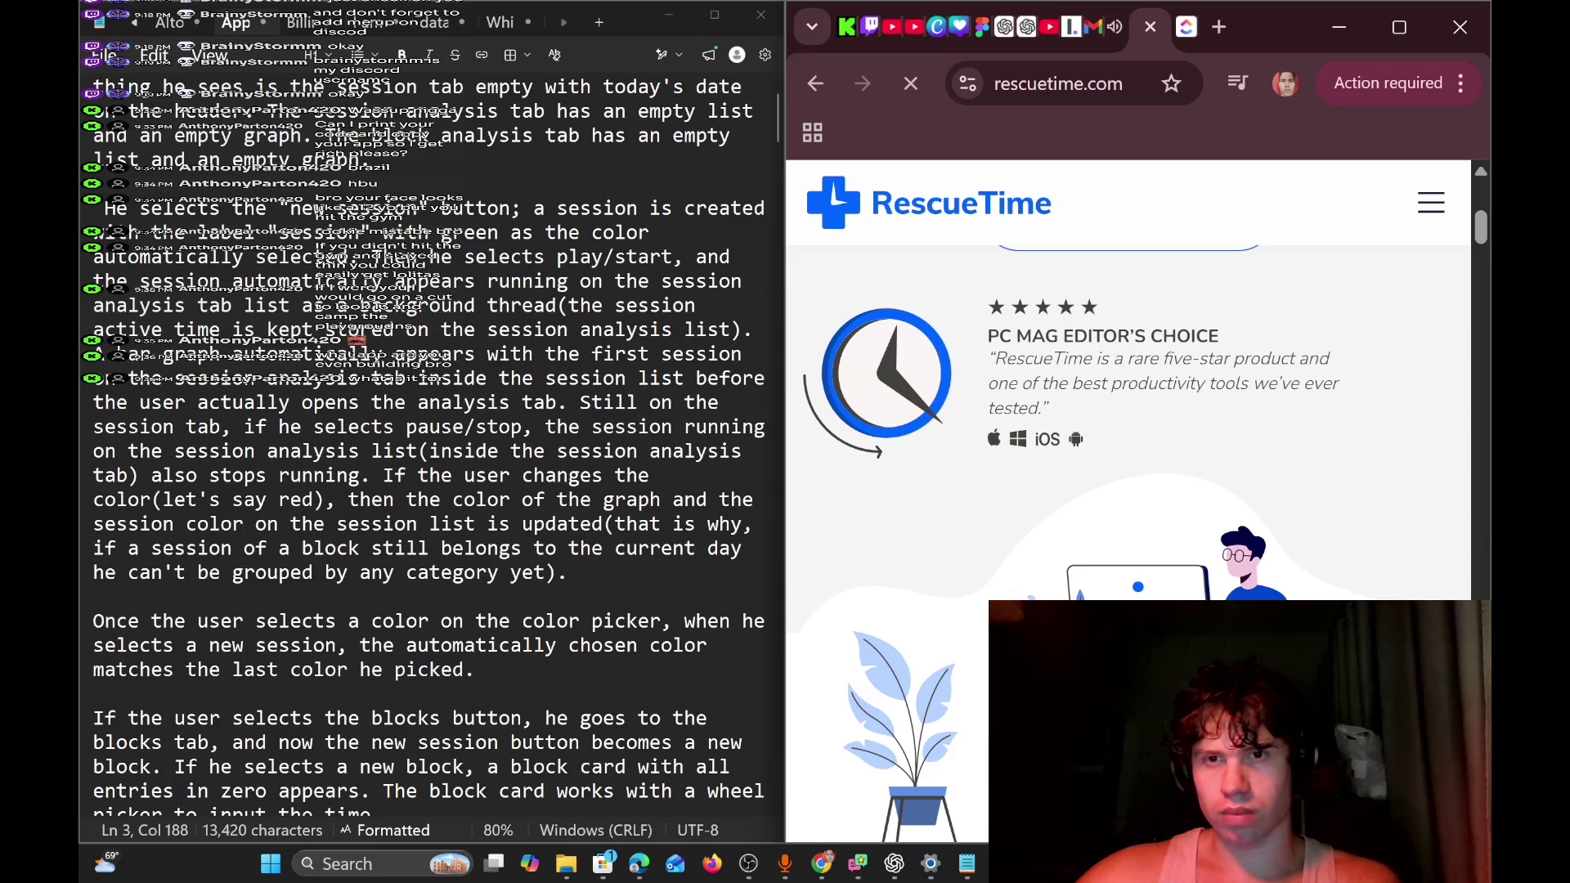
{"action": "scroll", "coordinate": [1014, 433], "scroll_direction": "down", "scroll_amount": 2}
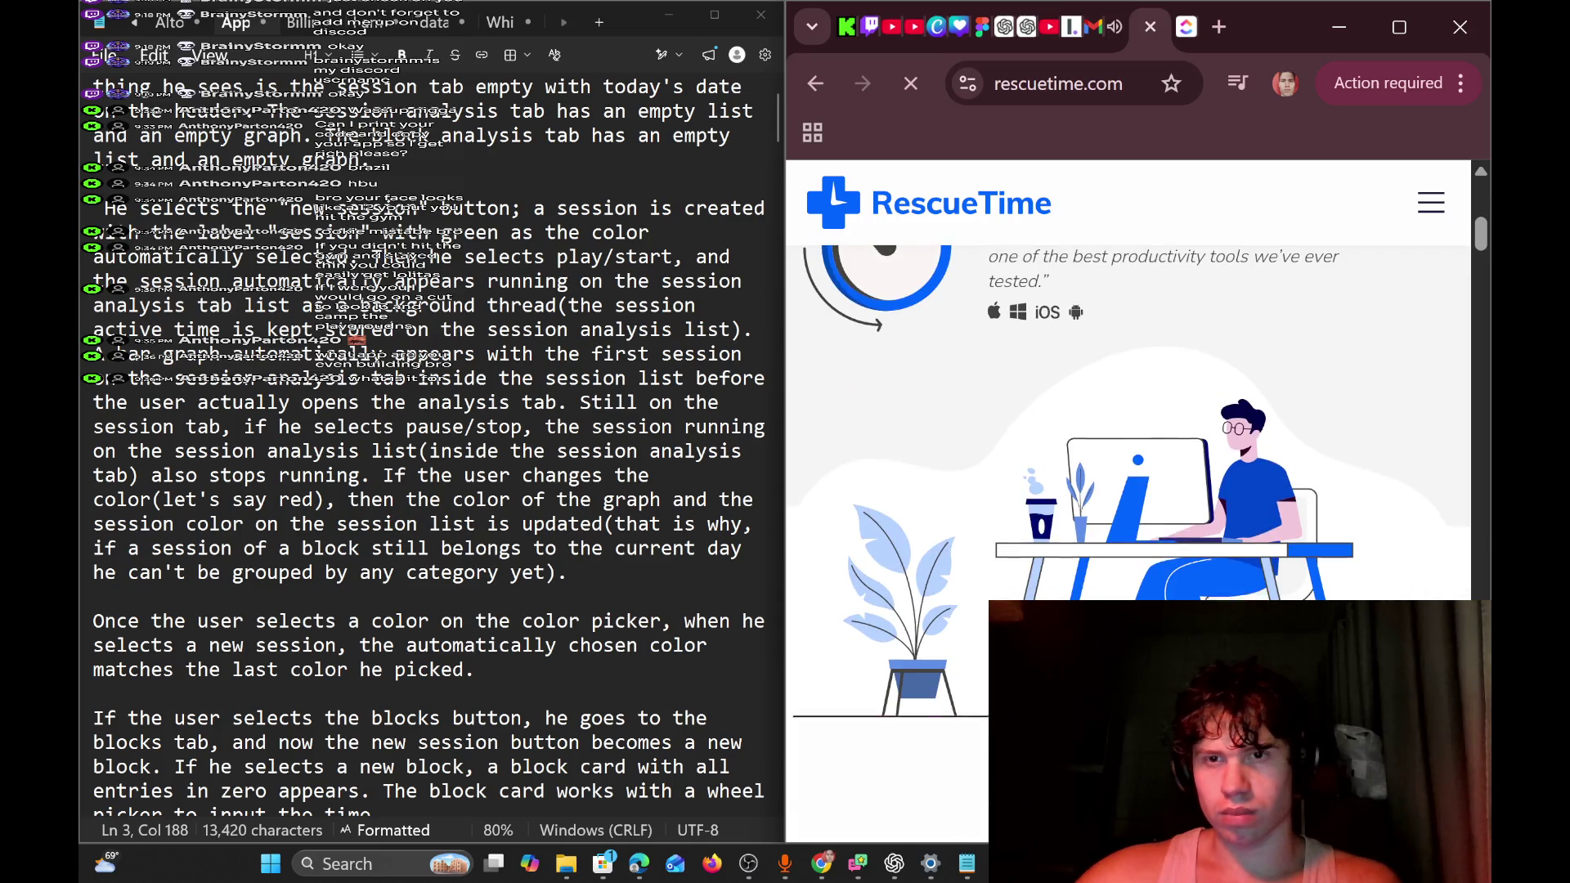
{"action": "scroll", "coordinate": [1014, 433], "scroll_direction": "down", "scroll_amount": 5}
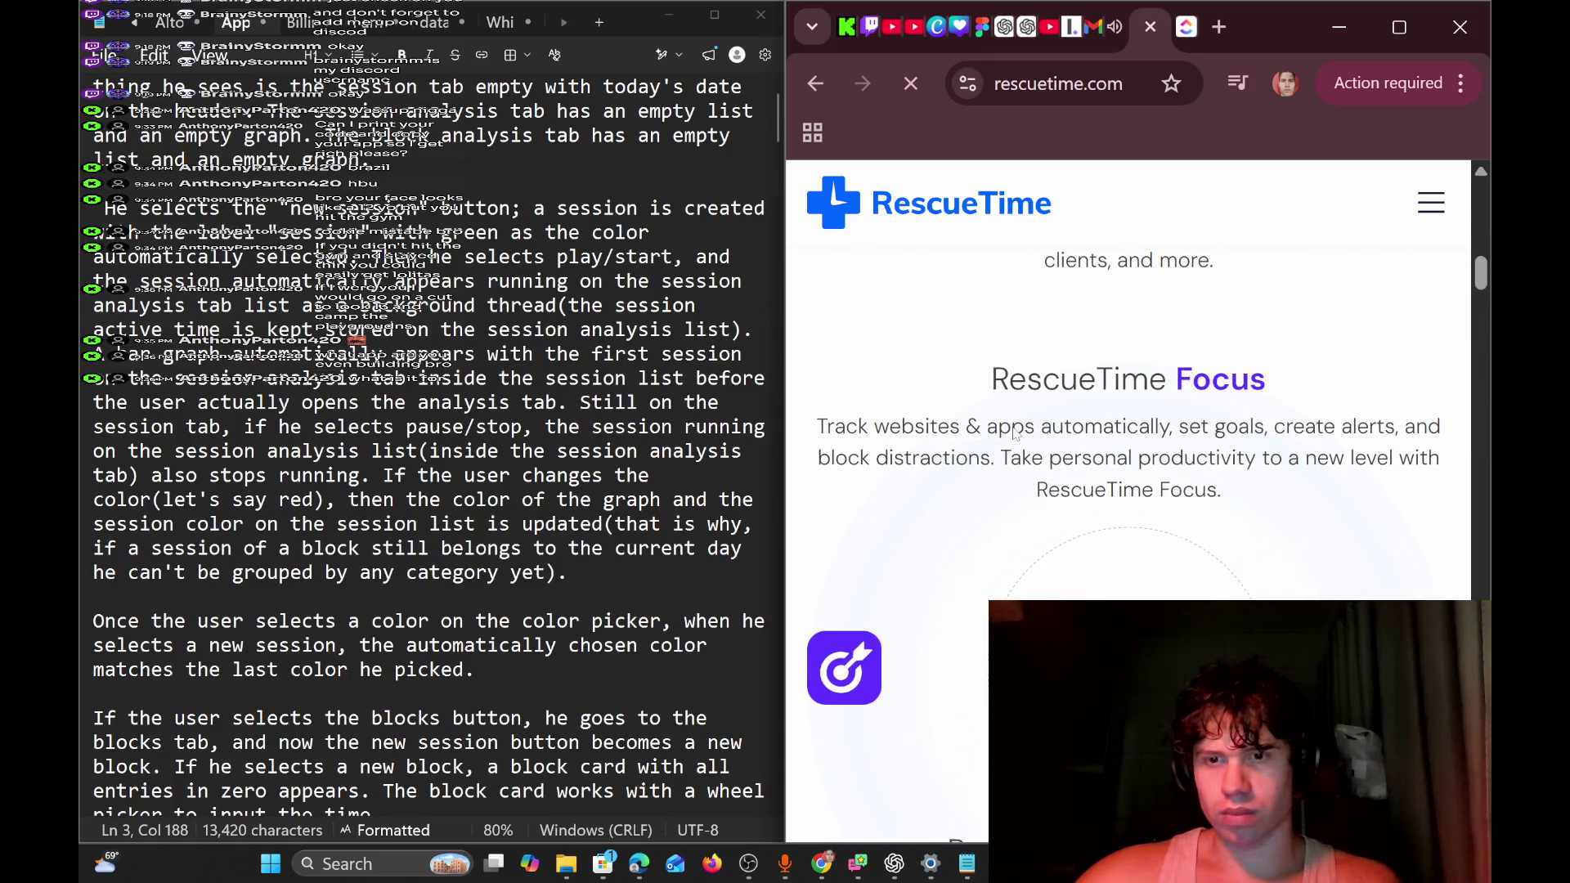
{"action": "scroll", "coordinate": [1126, 538], "scroll_direction": "down", "scroll_amount": 1}
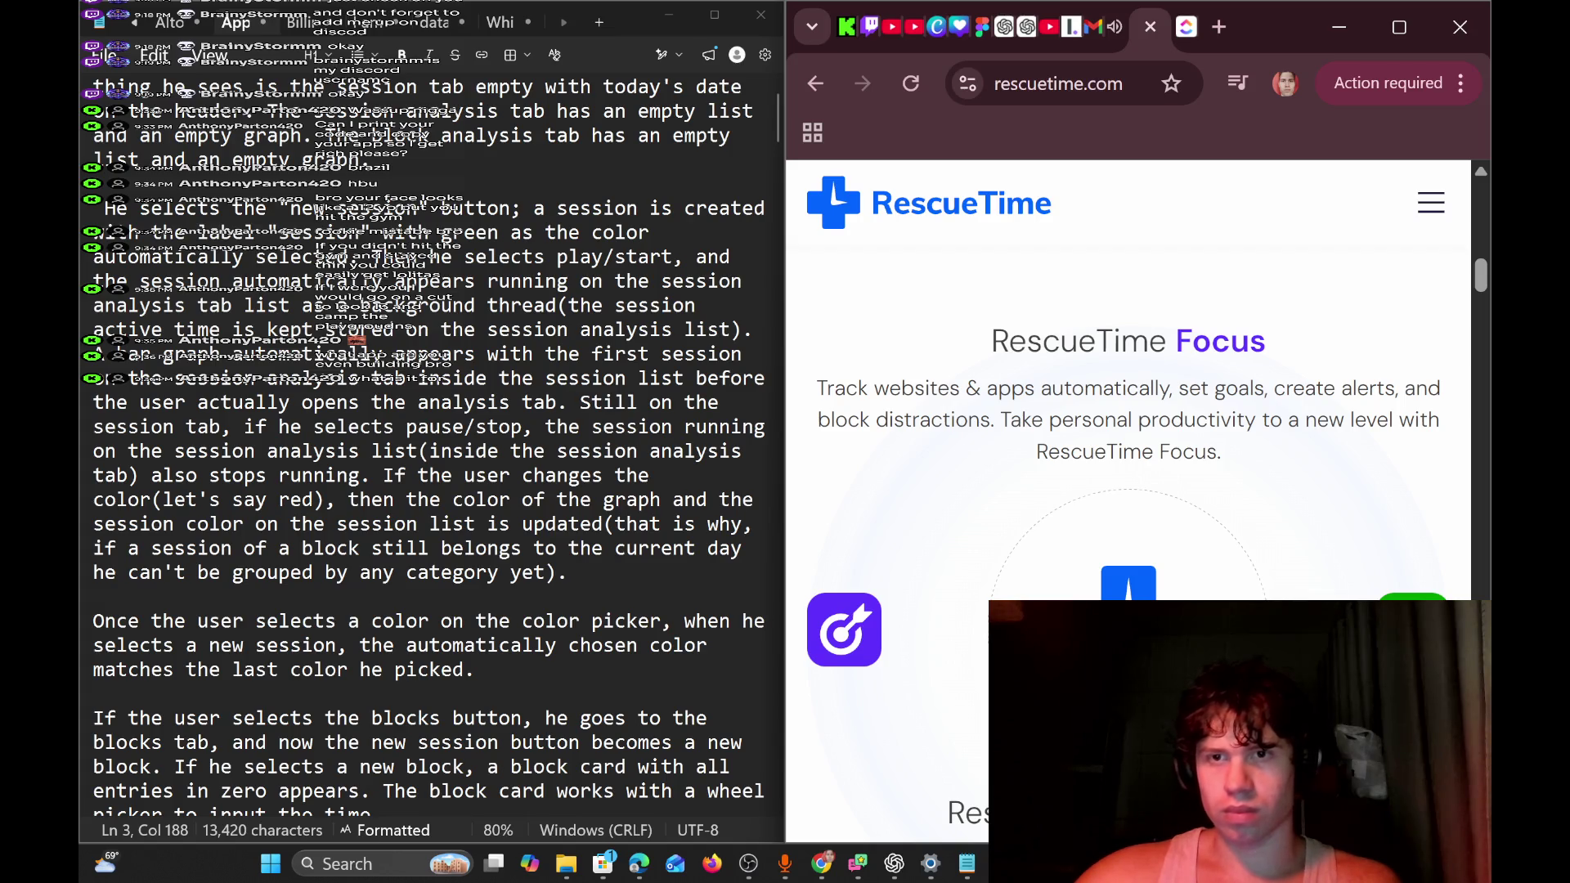
{"action": "scroll", "coordinate": [1128, 491], "scroll_direction": "down", "scroll_amount": 5}
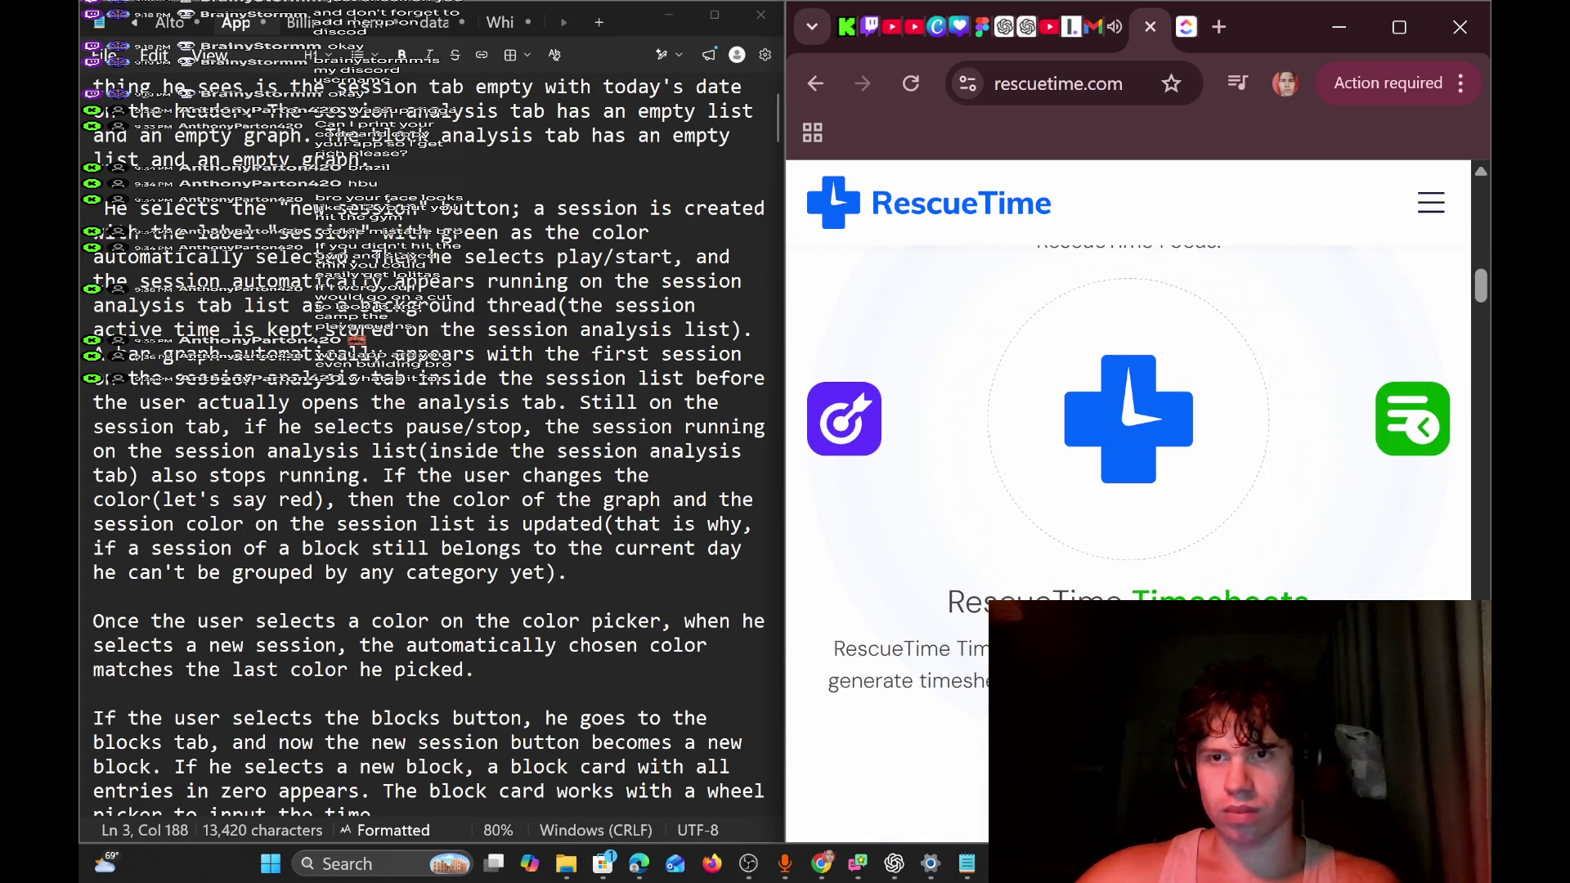
{"action": "scroll", "coordinate": [1128, 491], "scroll_direction": "down", "scroll_amount": 1}
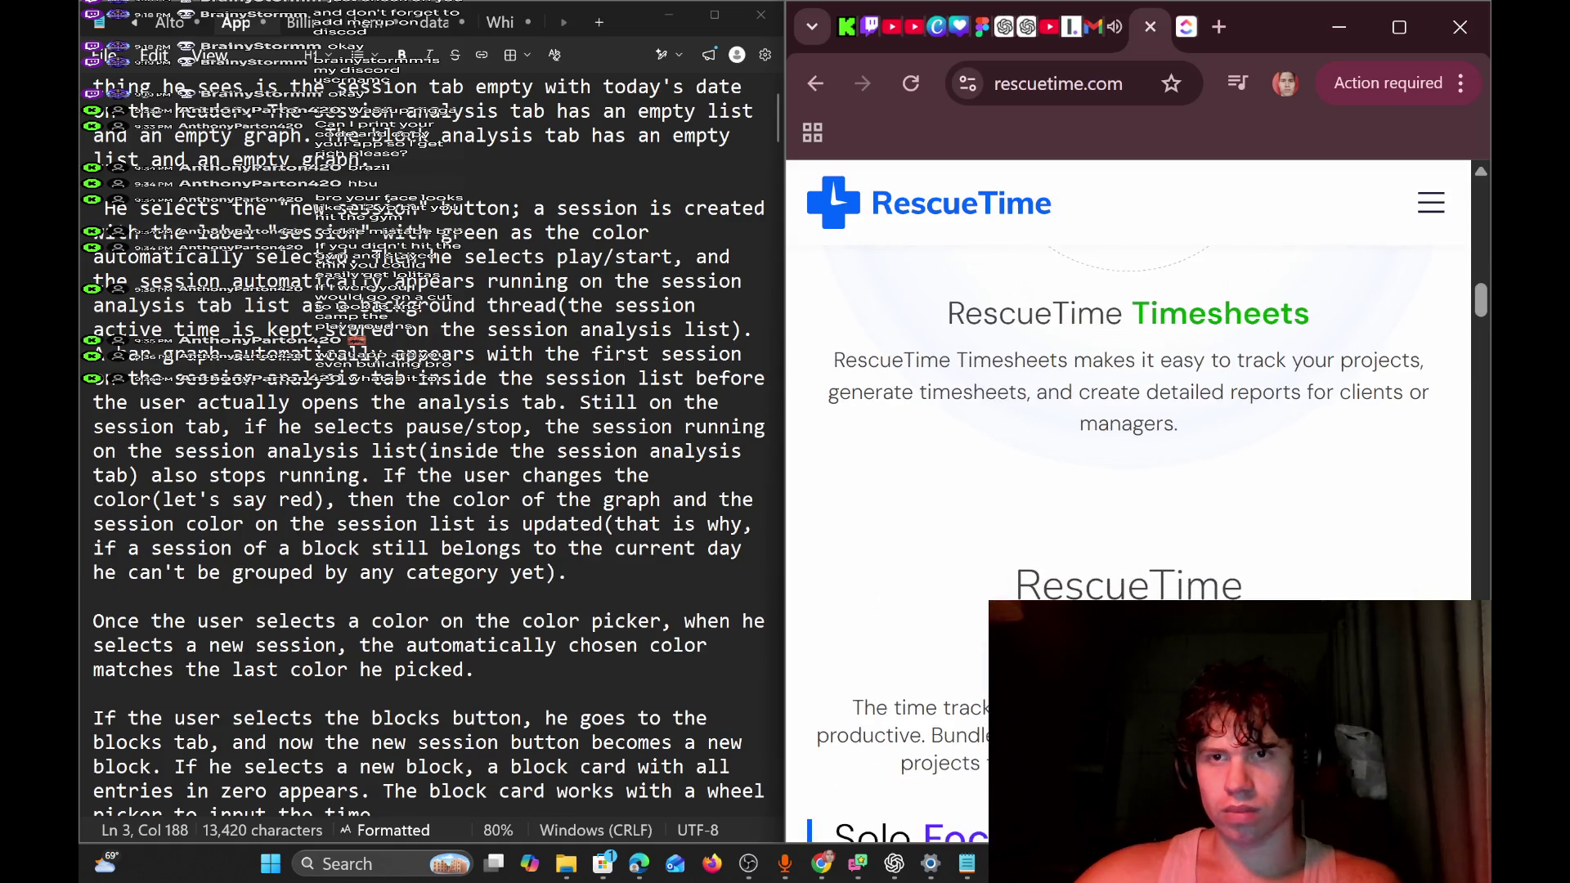
{"action": "triple_click", "coordinate": [1219, 427]}
{"action": "left_click", "coordinate": [1186, 405]}
{"action": "scroll", "coordinate": [1161, 392], "scroll_direction": "down", "scroll_amount": 4}
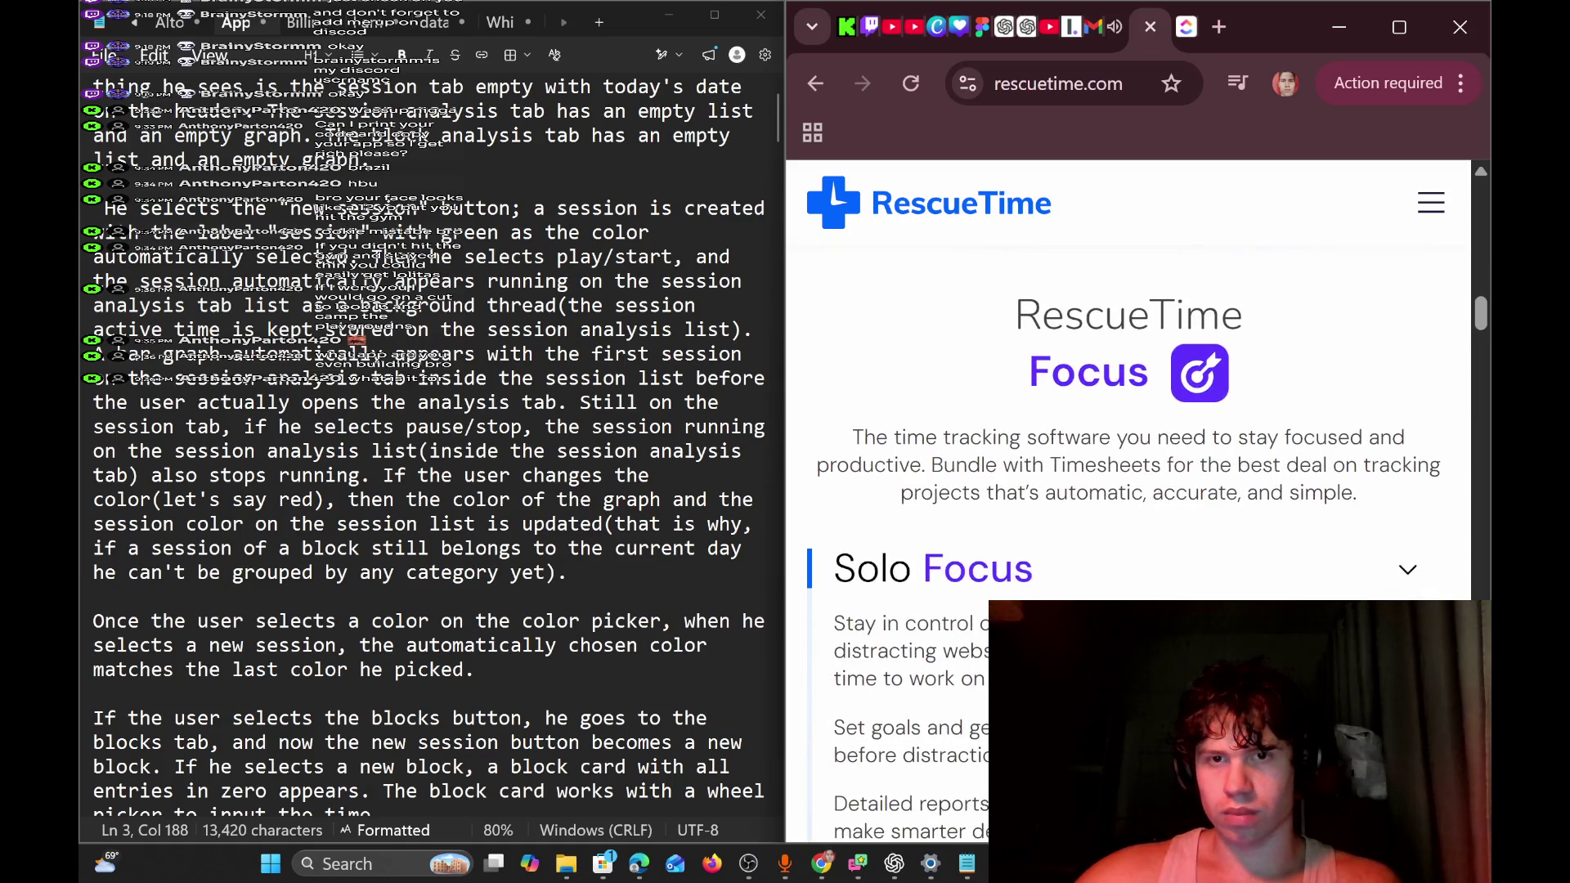
{"action": "mouse_move", "coordinate": [852, 402]}
{"action": "left_mouse_down"}
{"action": "mouse_move", "coordinate": [1063, 535]}
{"action": "mouse_move", "coordinate": [1361, 460]}
{"action": "left_mouse_up"}
{"action": "left_click", "coordinate": [1397, 473]}
{"action": "scroll", "coordinate": [1397, 473], "scroll_direction": "down", "scroll_amount": 3}
{"action": "scroll", "coordinate": [1398, 473], "scroll_direction": "down", "scroll_amount": 3}
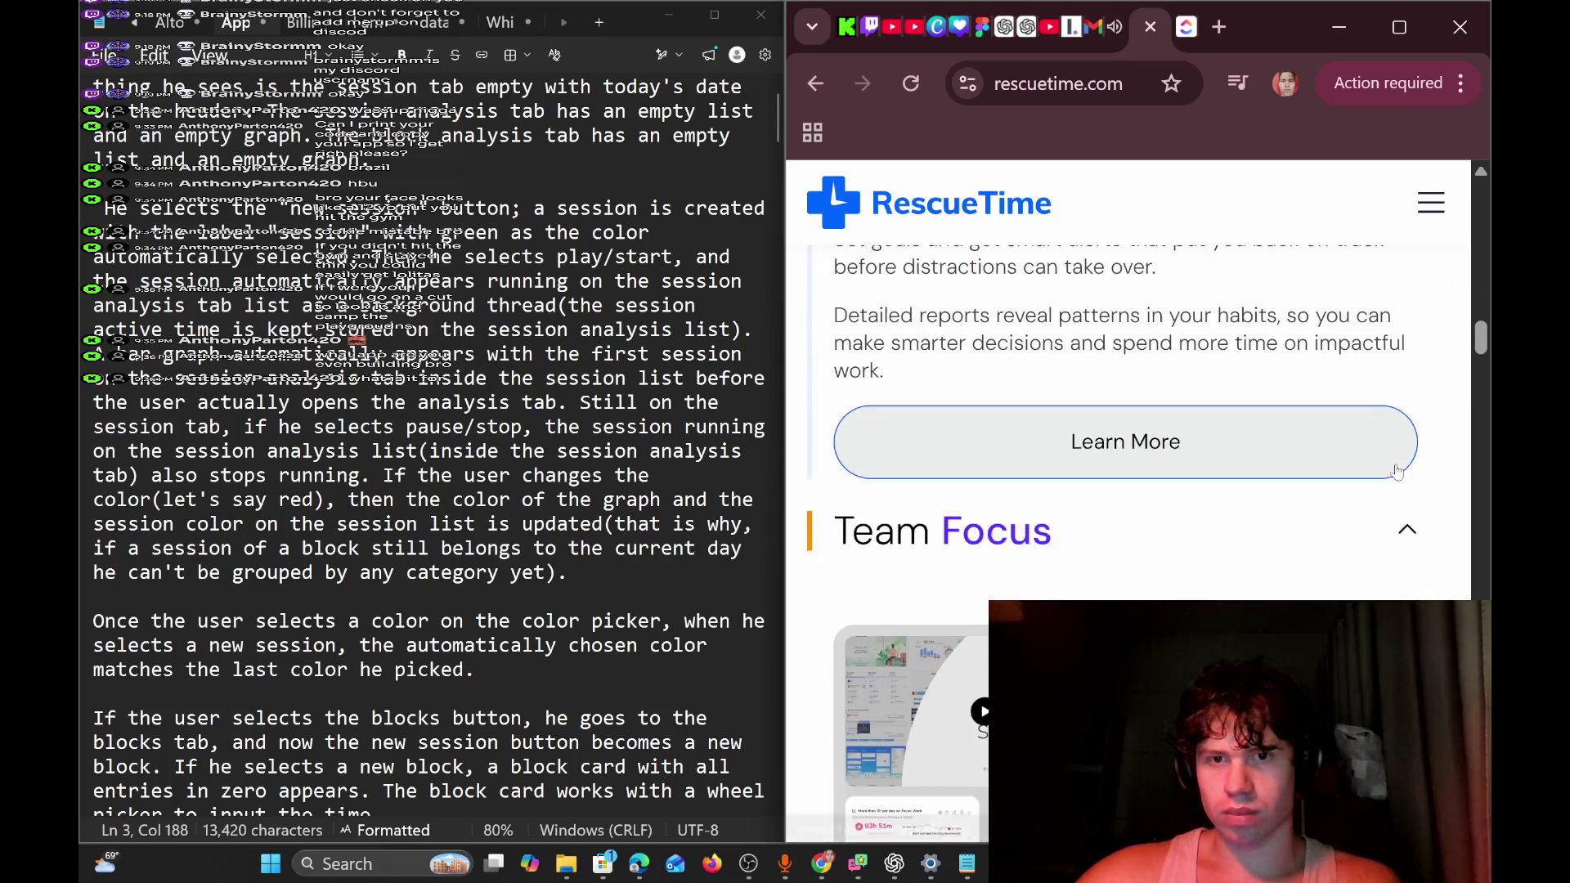
Return to the top and go to the free Solo account sign-up page
{"action": "scroll", "coordinate": [1398, 473], "scroll_direction": "up", "scroll_amount": 1}
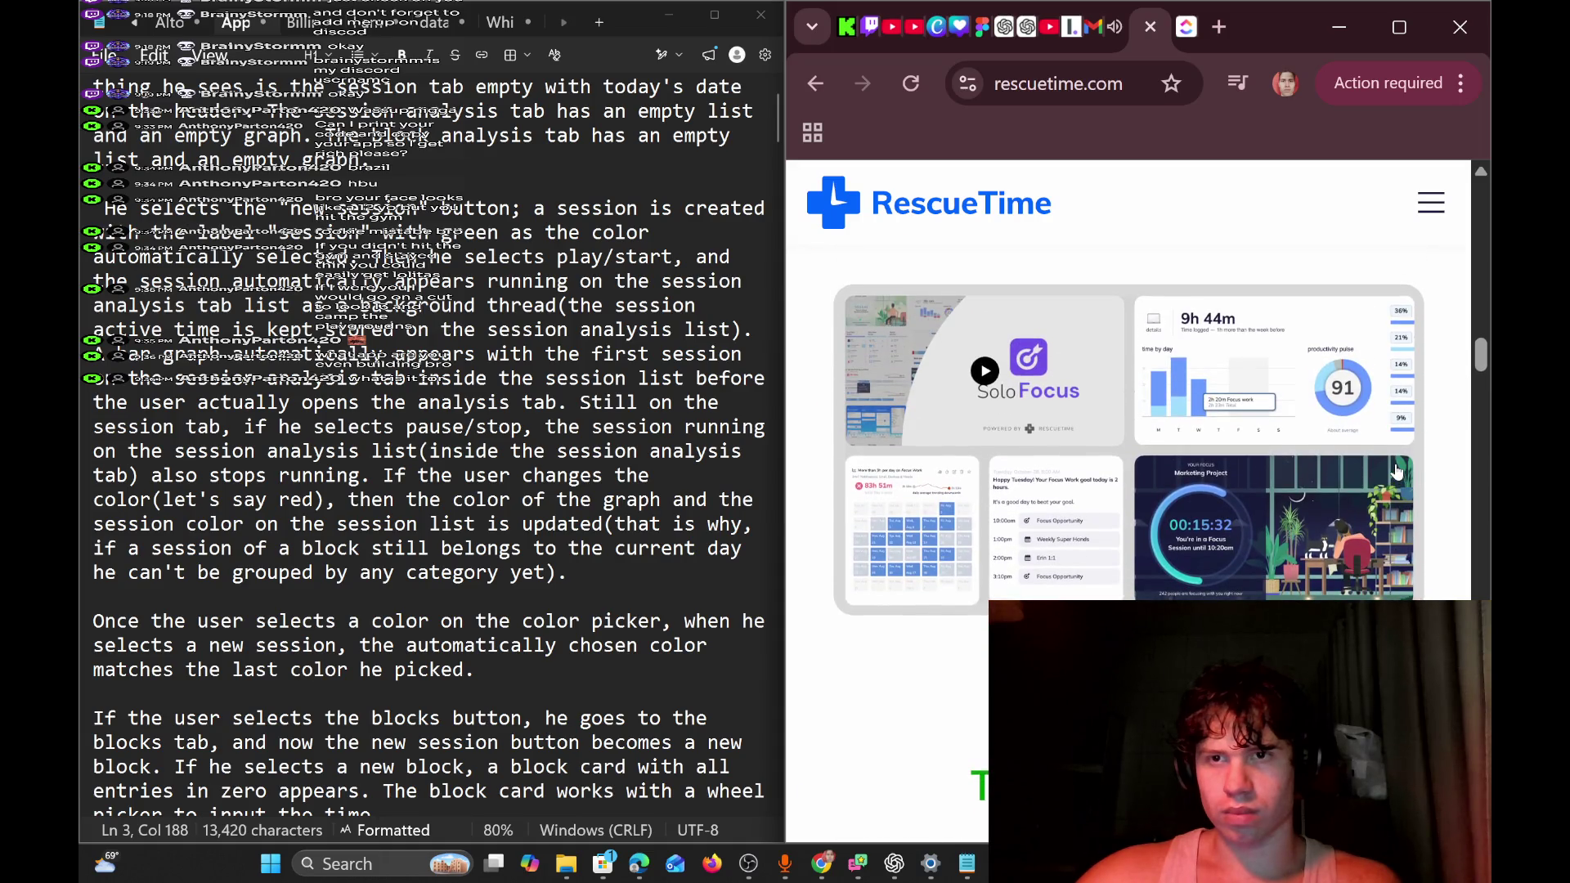
{"action": "scroll", "coordinate": [1398, 473], "scroll_direction": "down", "scroll_amount": 5}
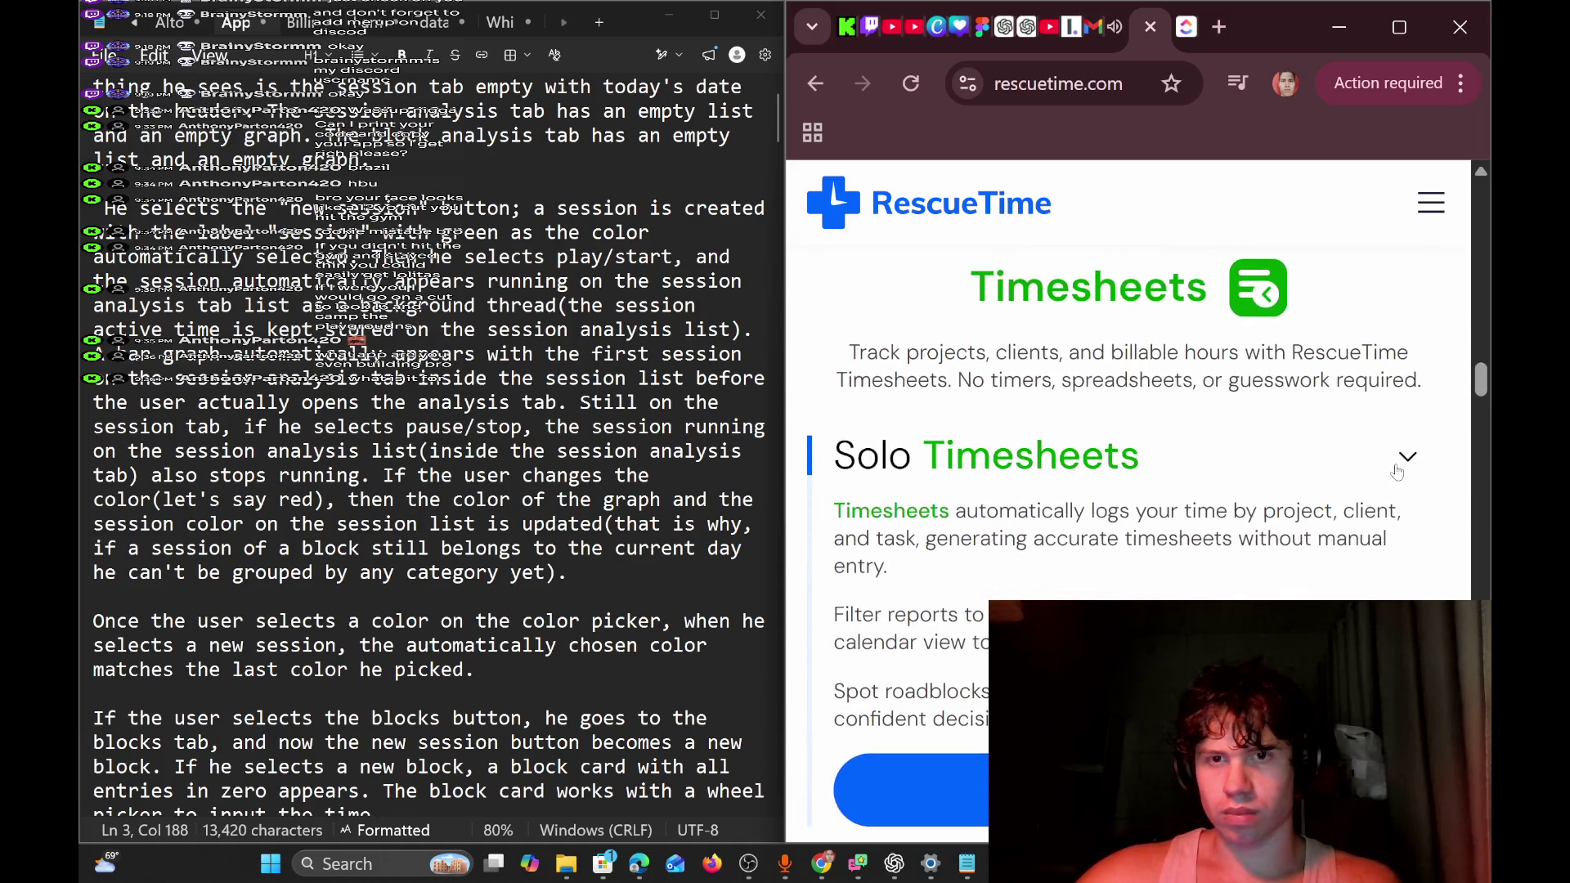
{"action": "scroll", "coordinate": [1398, 472], "scroll_direction": "down", "scroll_amount": 10}
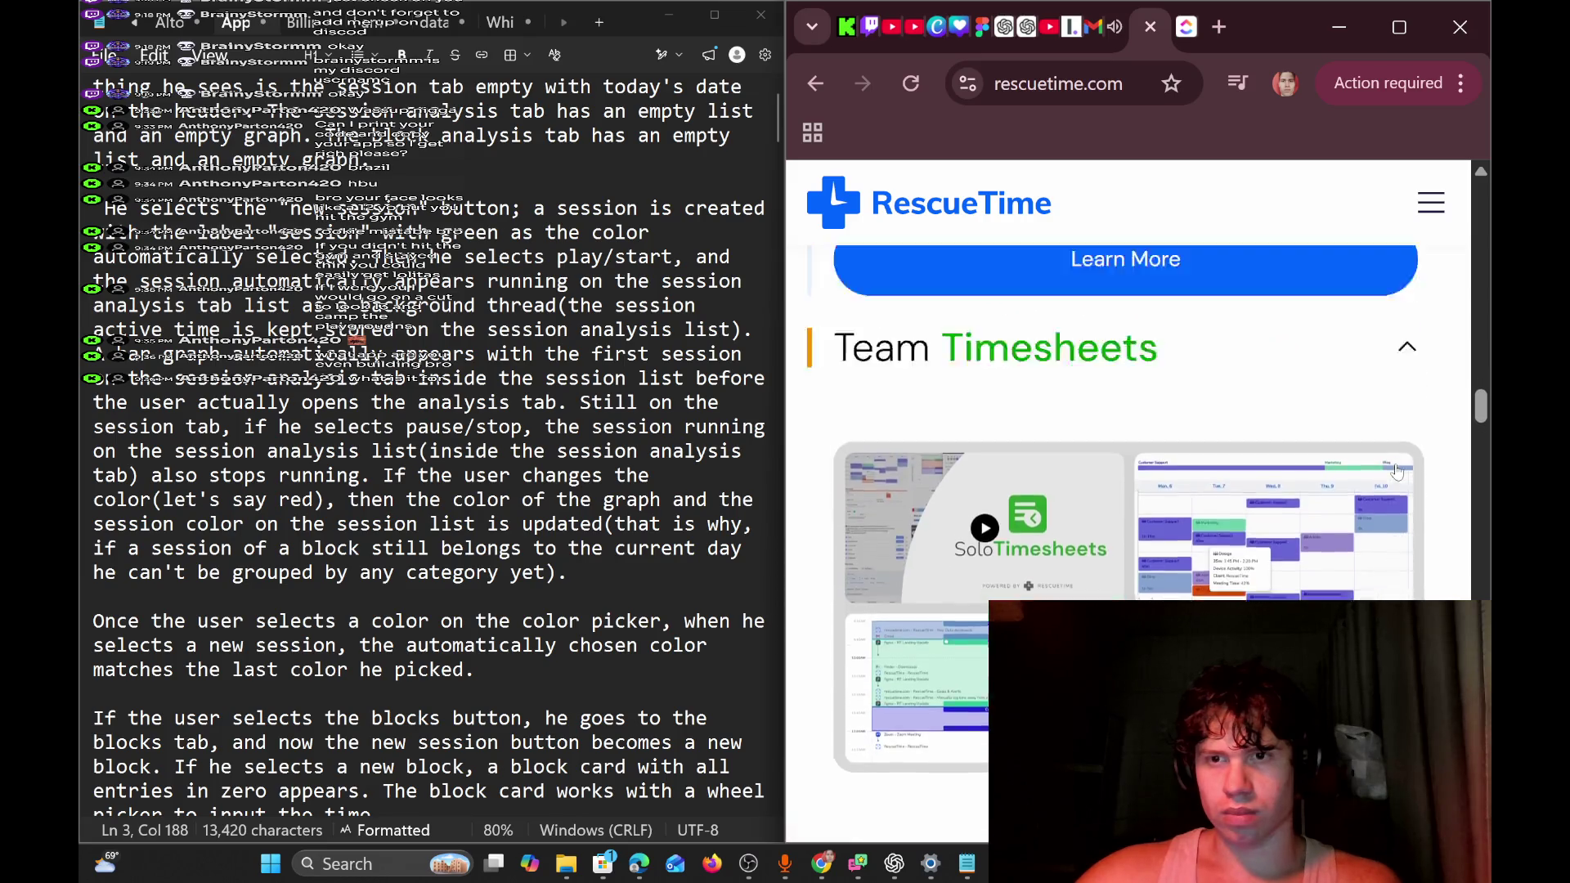
{"action": "scroll", "coordinate": [1399, 472], "scroll_direction": "up", "scroll_amount": 15}
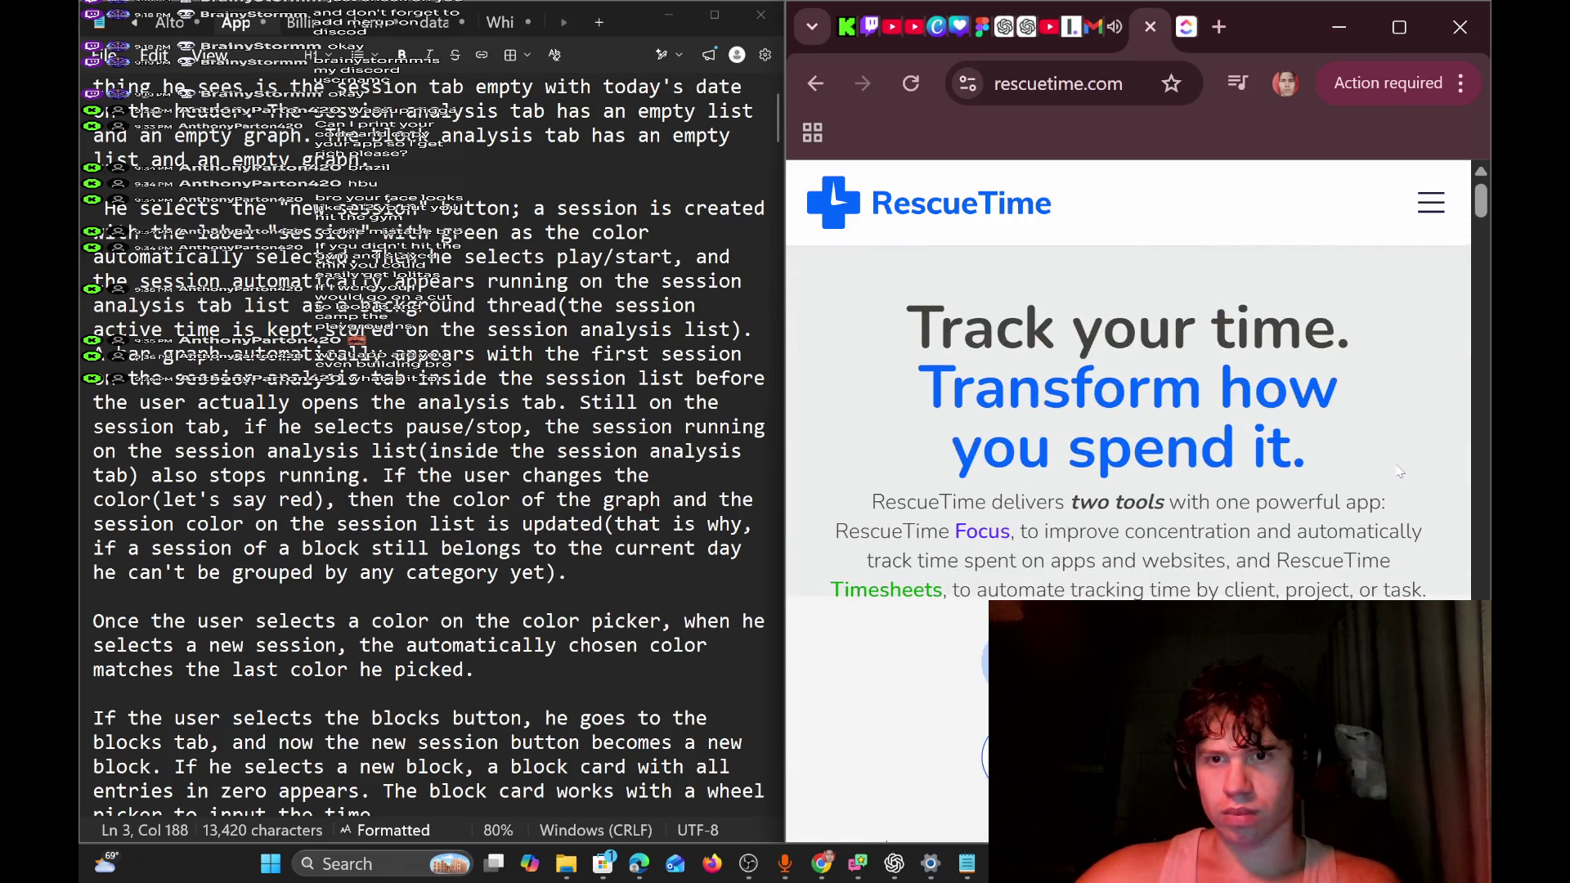
{"action": "left_click", "coordinate": [1129, 662]}
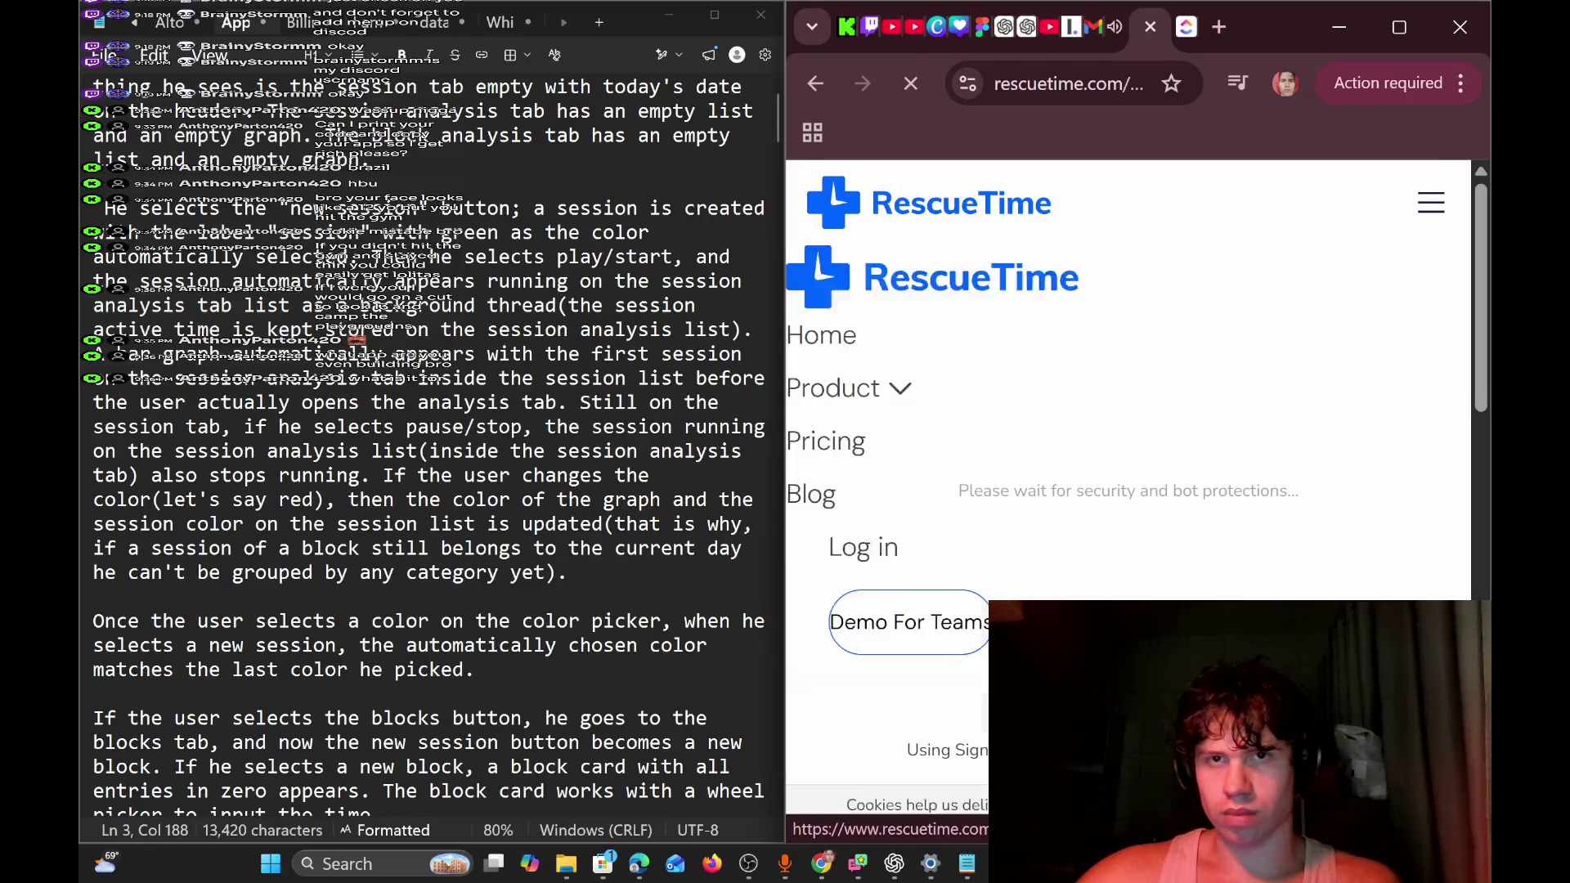
Enter the user's name in the Name field and begin the email address
{"action": "scroll", "coordinate": [1129, 491], "scroll_direction": "down", "scroll_amount": 5}
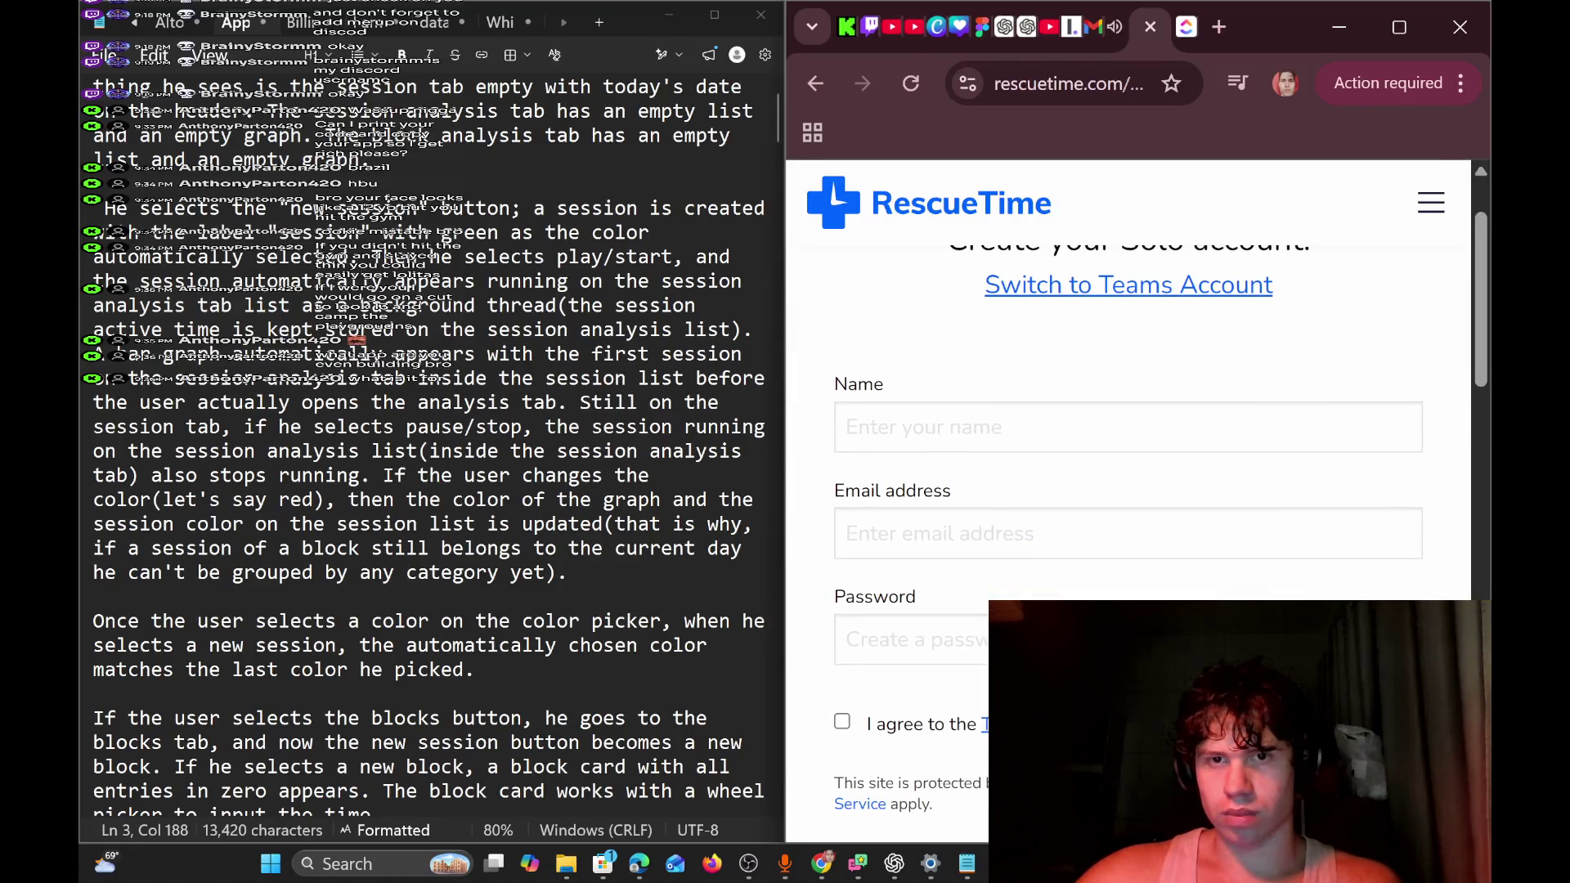
{"action": "scroll", "coordinate": [1129, 490], "scroll_direction": "up", "scroll_amount": 5}
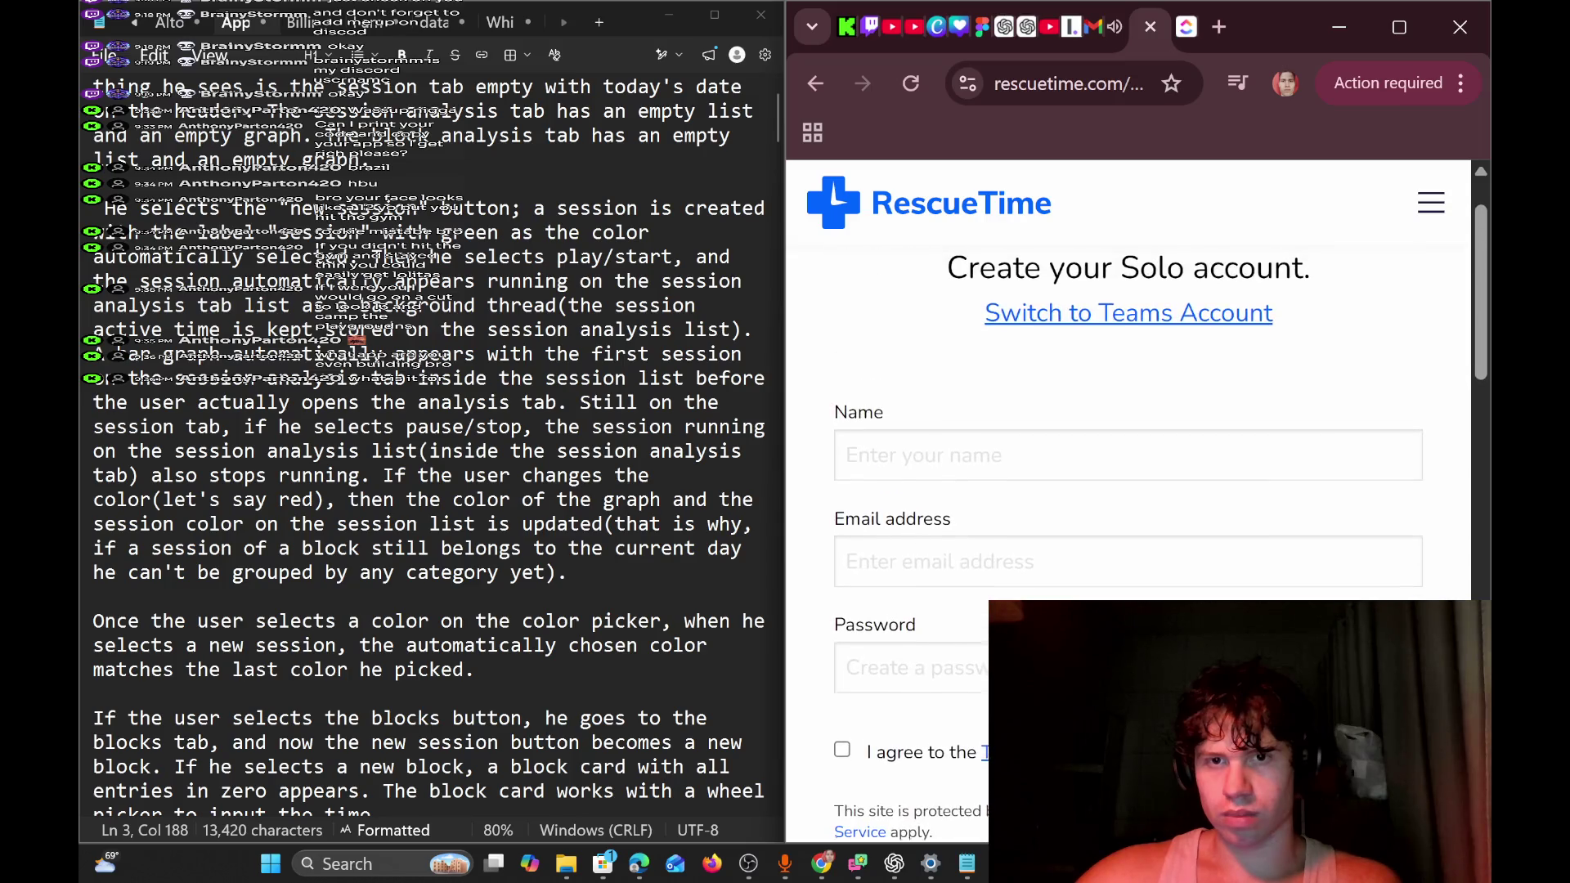
{"action": "left_click", "coordinate": [1128, 472]}
{"action": "type", "text": "leoa"}
{"action": "key", "text": "BackSpace"}
{"action": "type", "text": "nardo"}
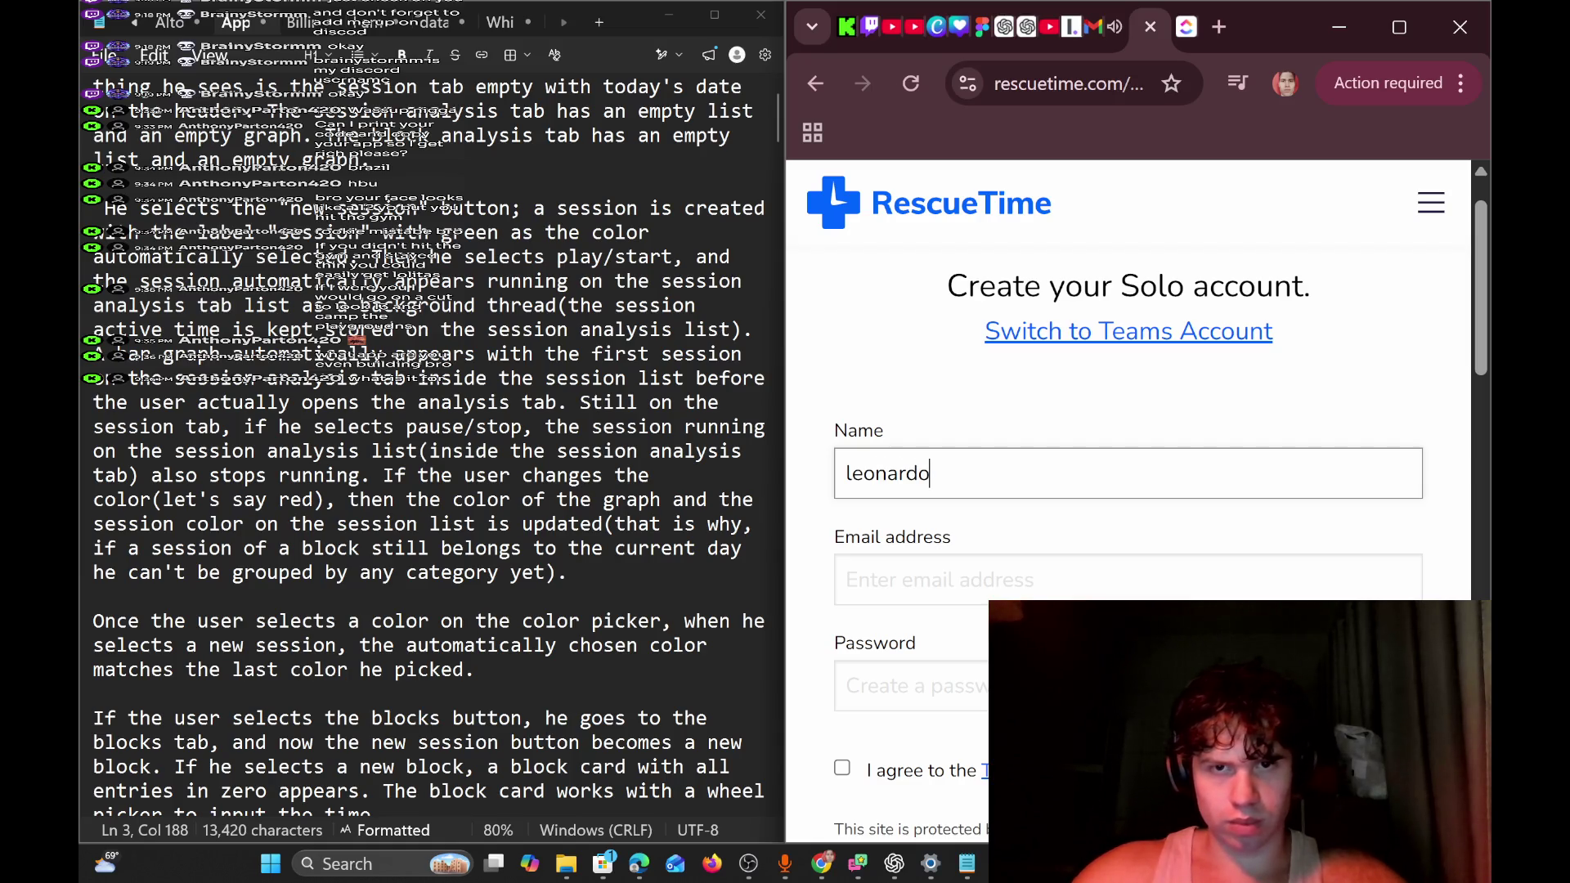
{"action": "left_click", "coordinate": [1129, 579]}
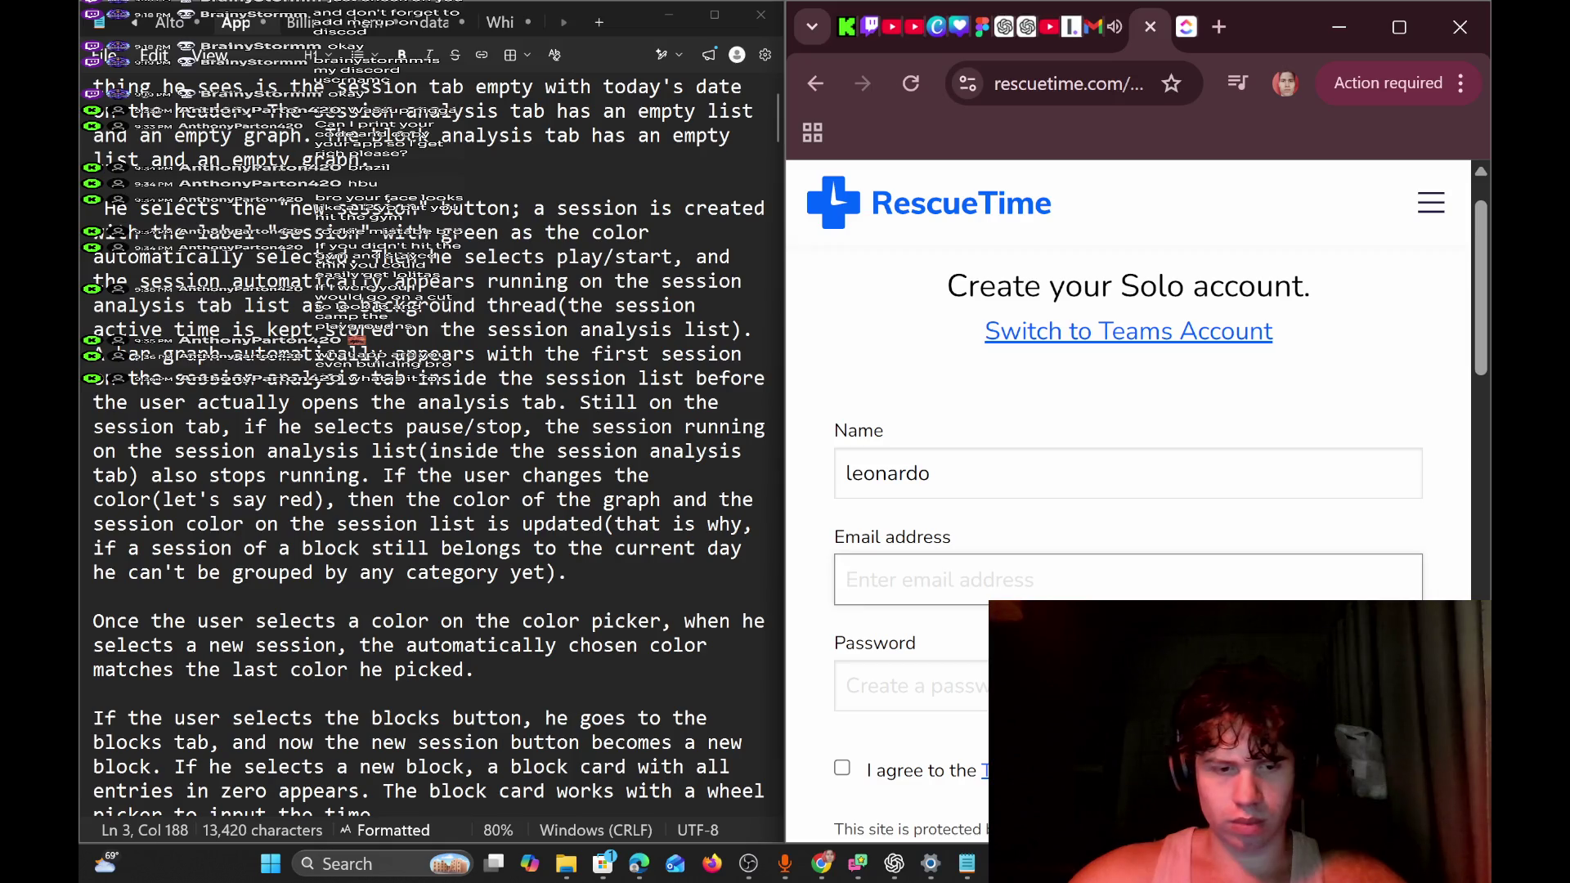
{"action": "type", "text": "leoa"}
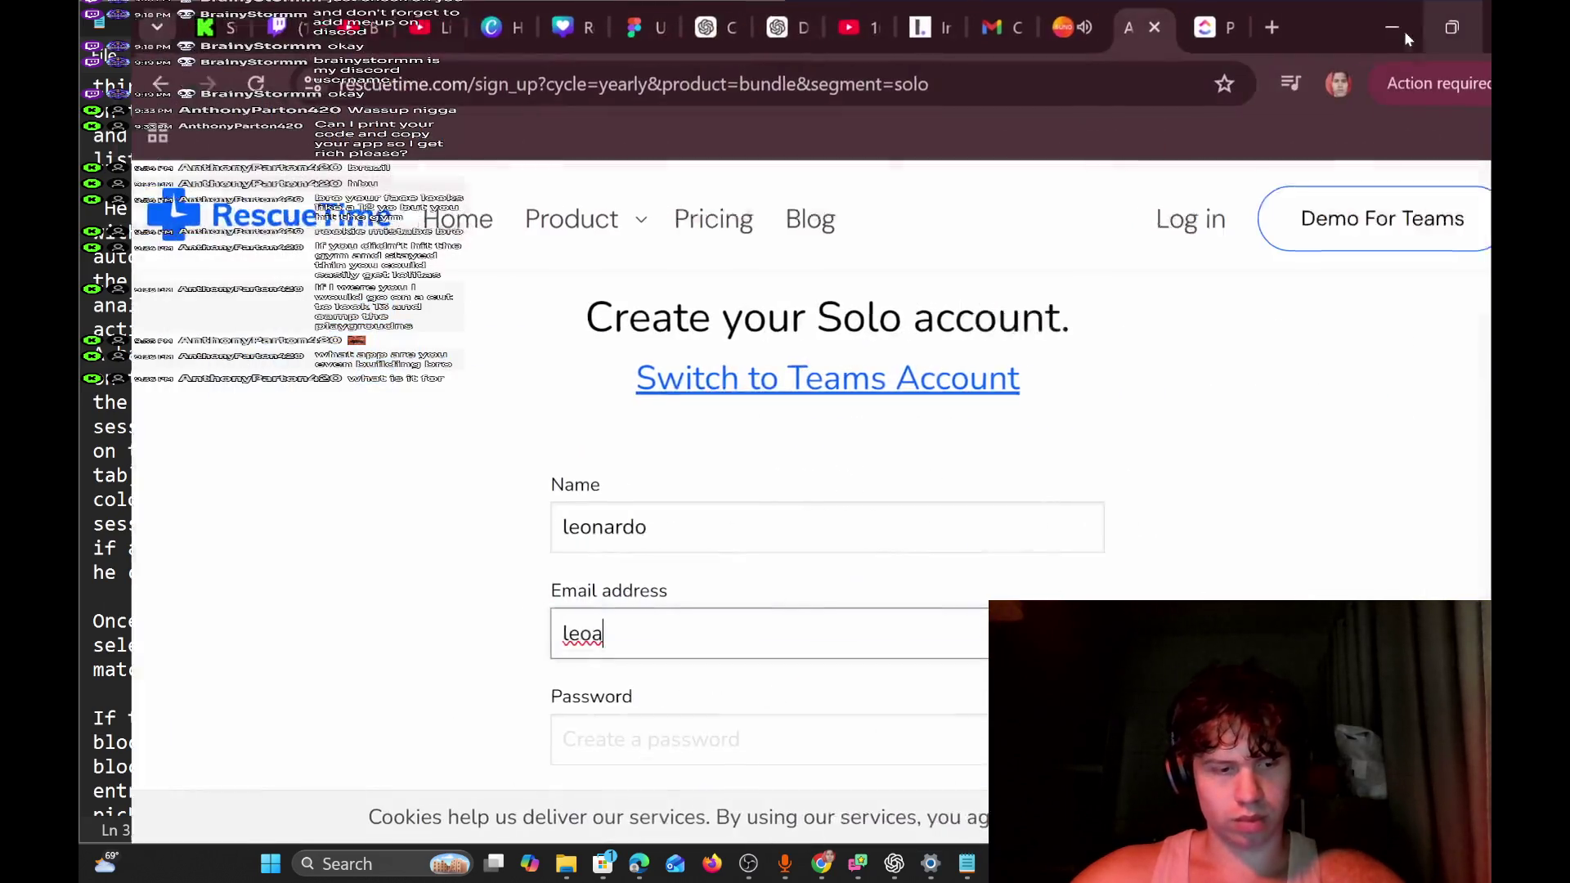
Maximize the browser, invert its colours, and finish entering the email address
{"action": "left_click", "coordinate": [1404, 29]}
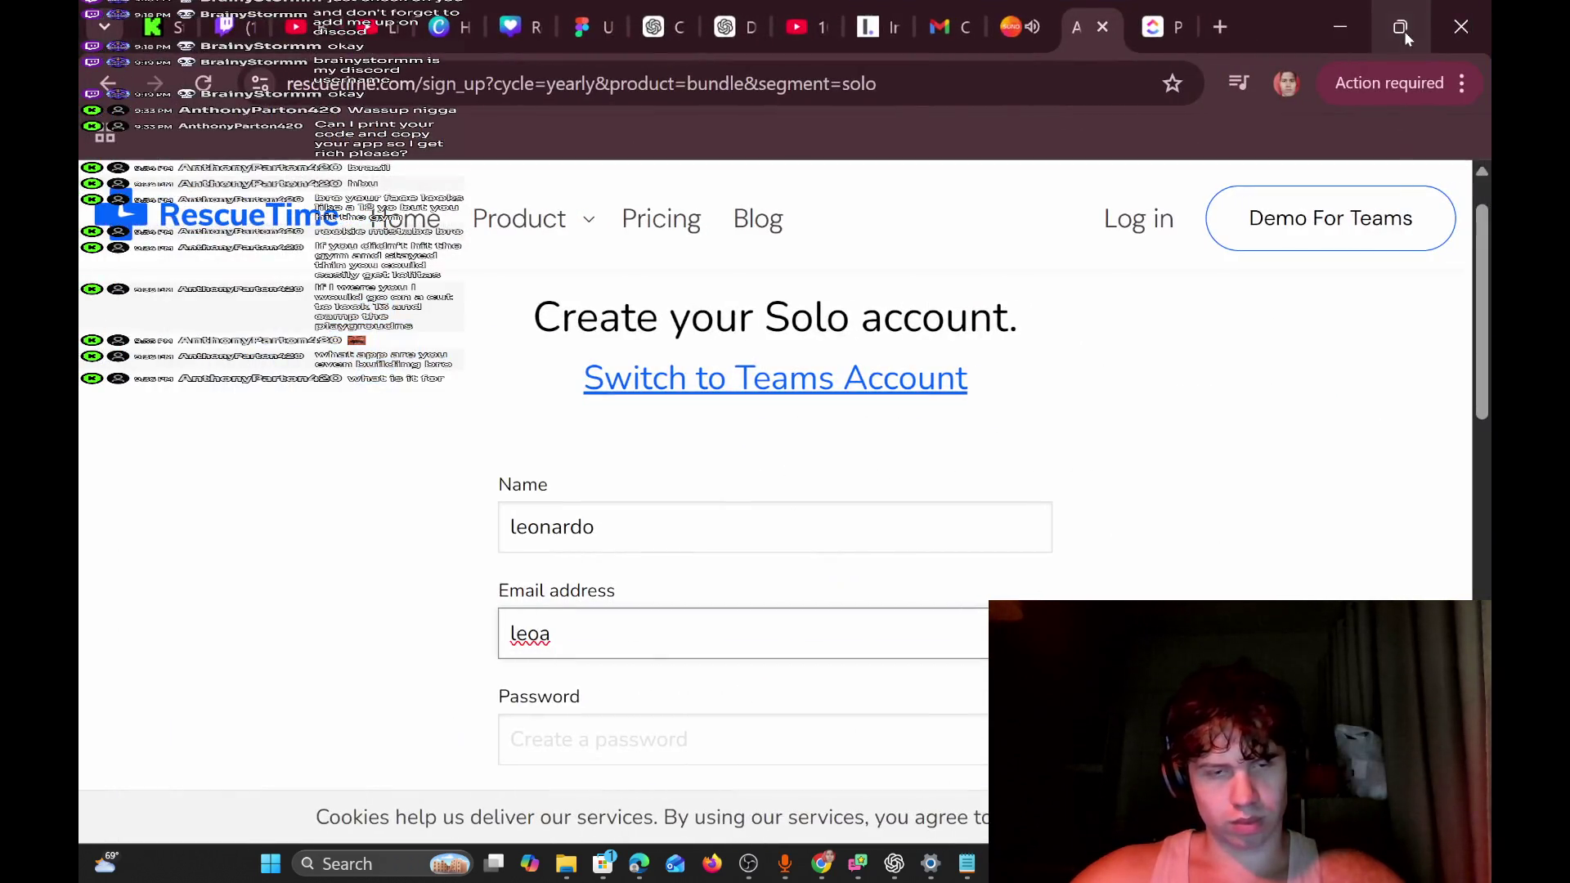
{"action": "key", "text": "super+ctrl+c"}
{"action": "key", "text": "Return"}
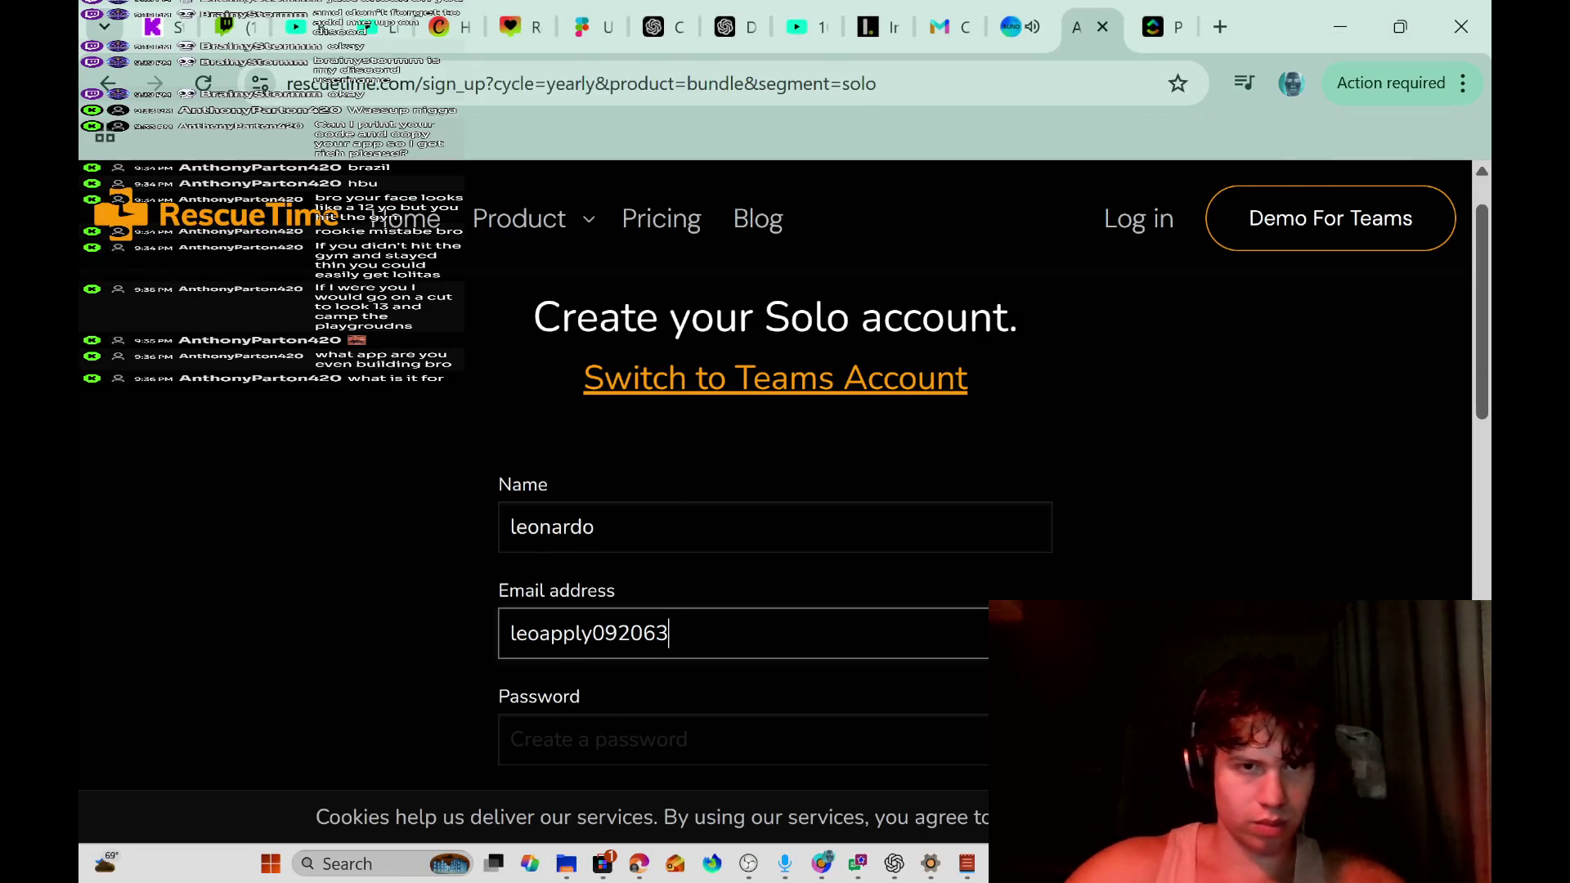
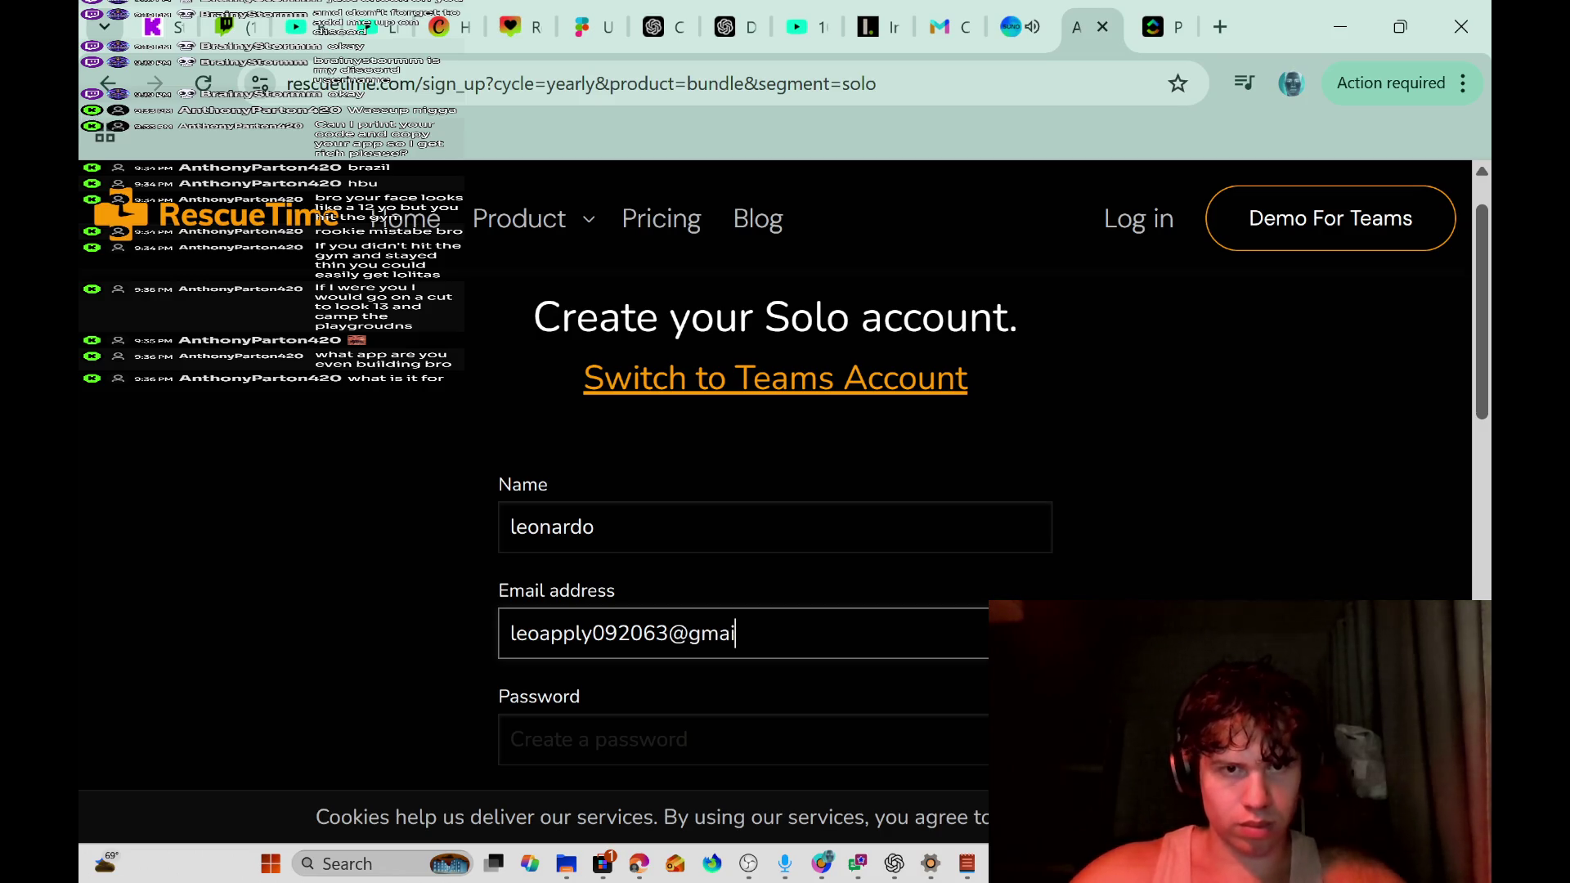
Enter the account password, agree to the Terms of Service, and submit Create Account
{"action": "scroll", "coordinate": [775, 490], "scroll_direction": "down", "scroll_amount": 2}
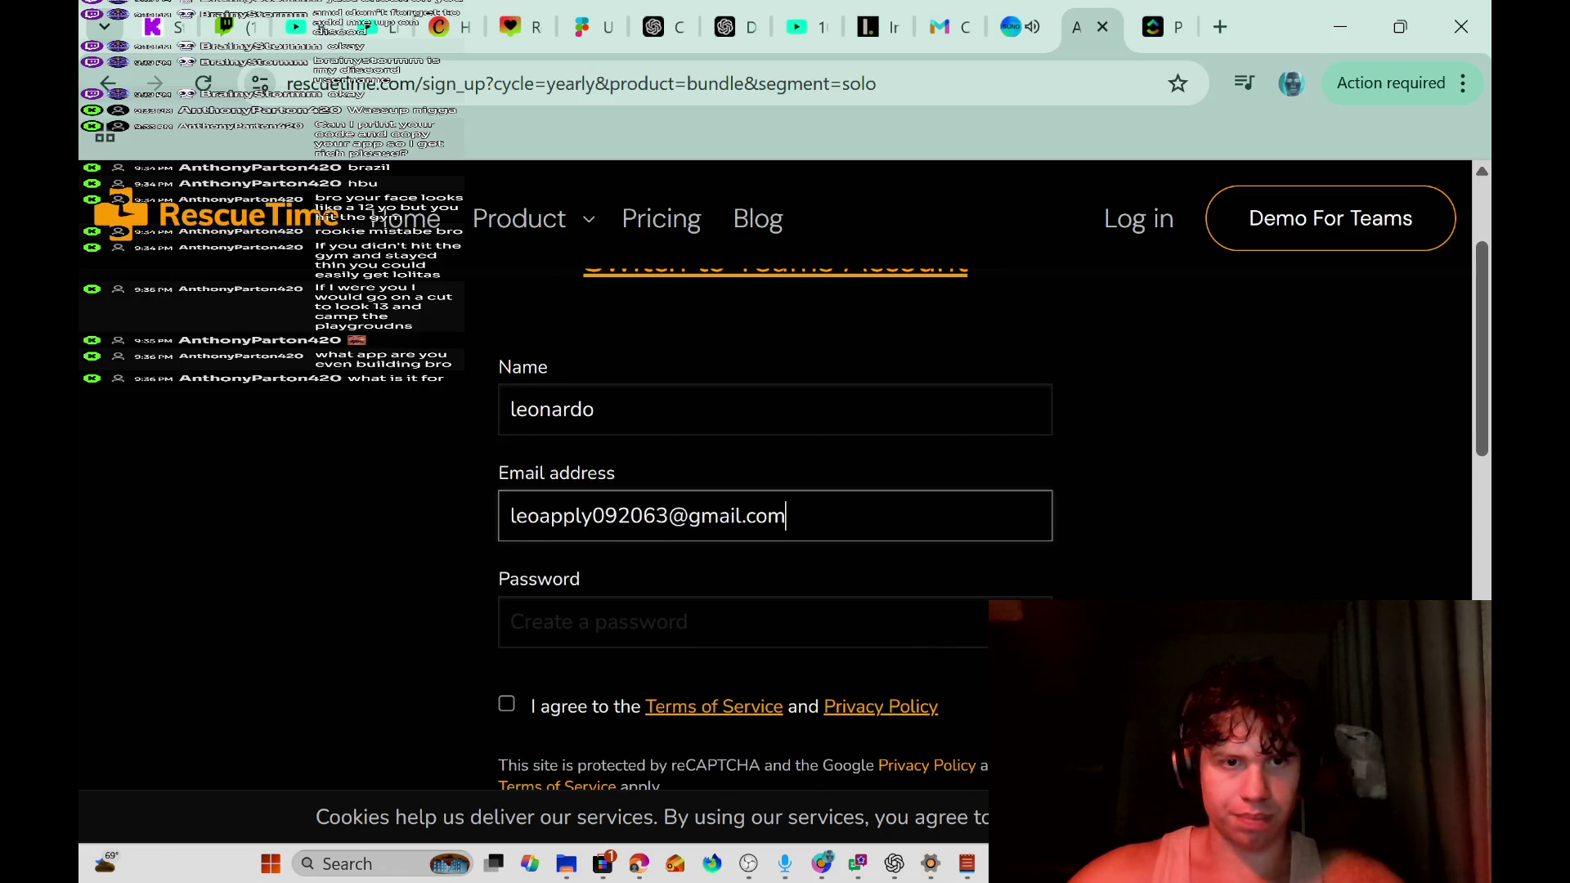
{"action": "left_click", "coordinate": [736, 622]}
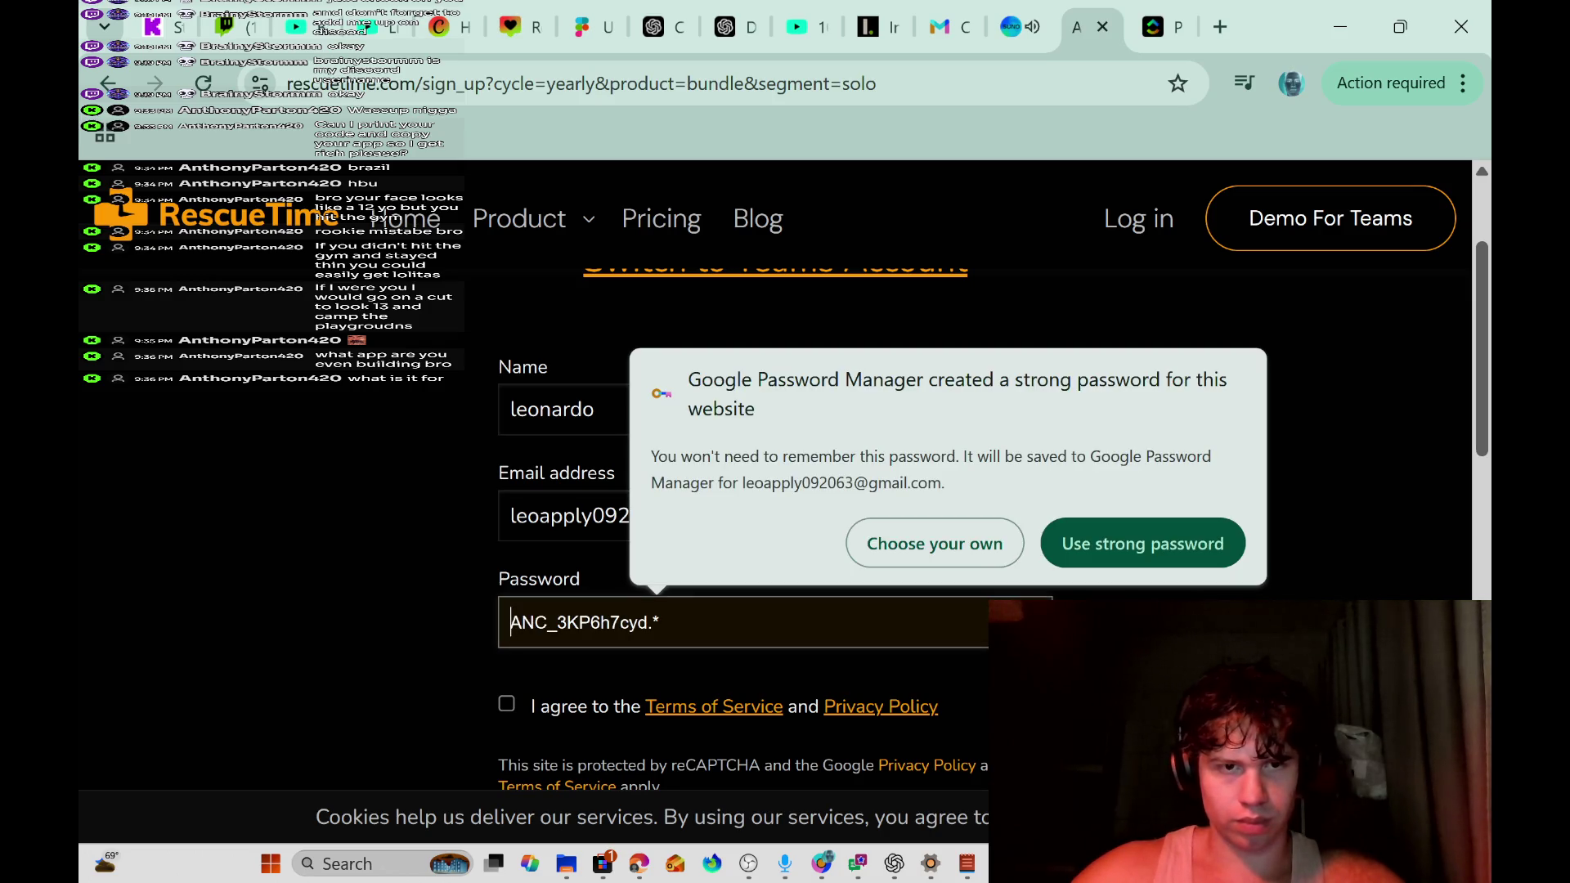
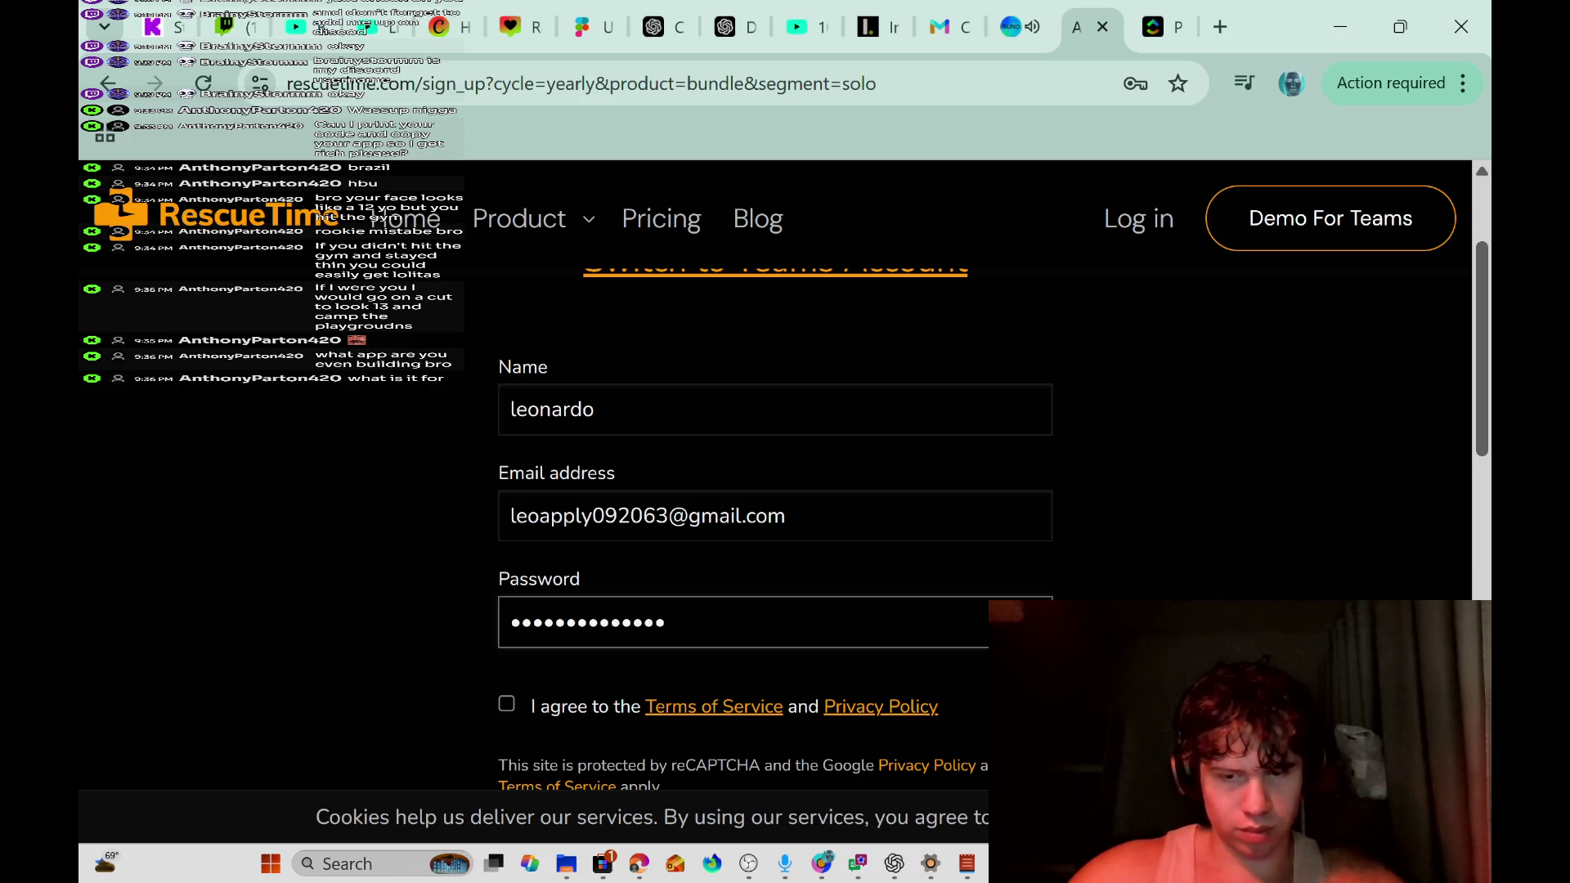
{"action": "left_click", "coordinate": [504, 702]}
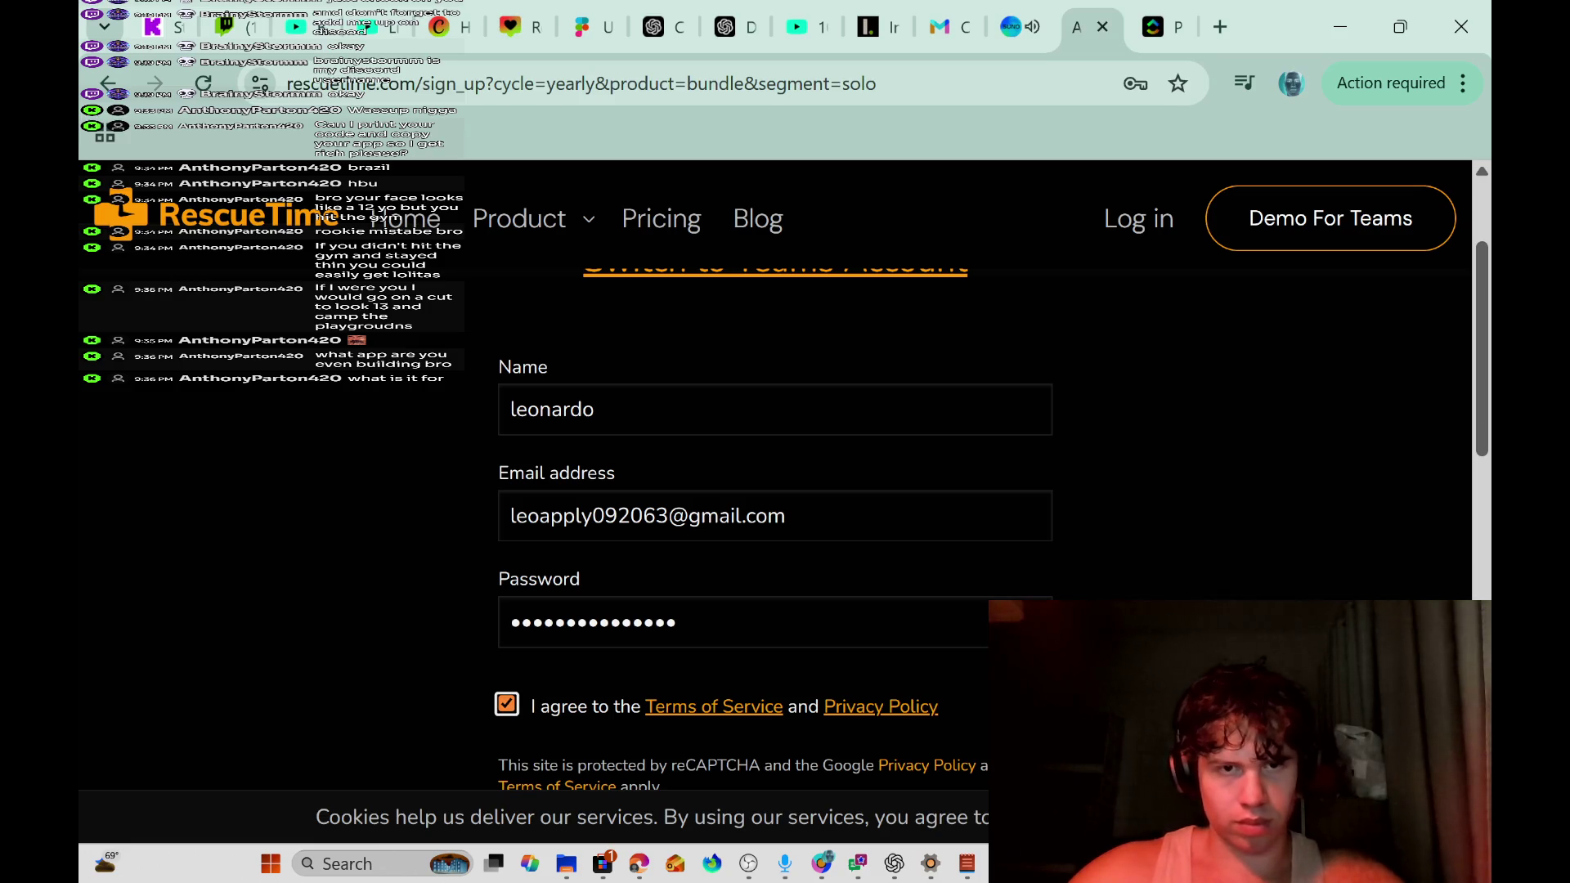
{"action": "key", "text": "shift+Tab"}
{"action": "type", "text": "••••"}
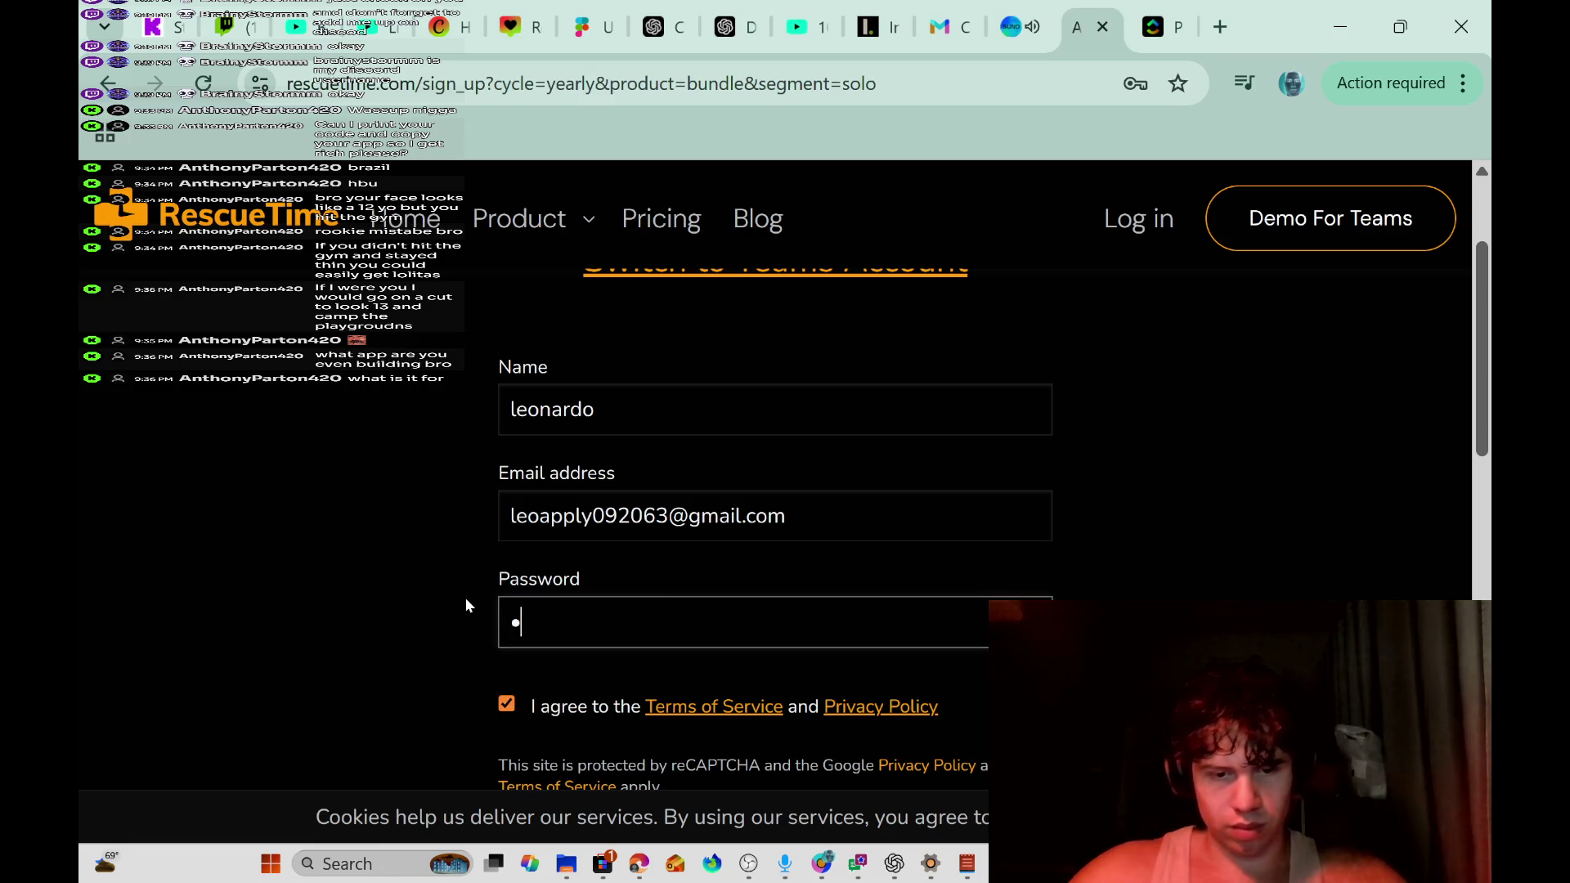
{"action": "type", "text": "•••••"}
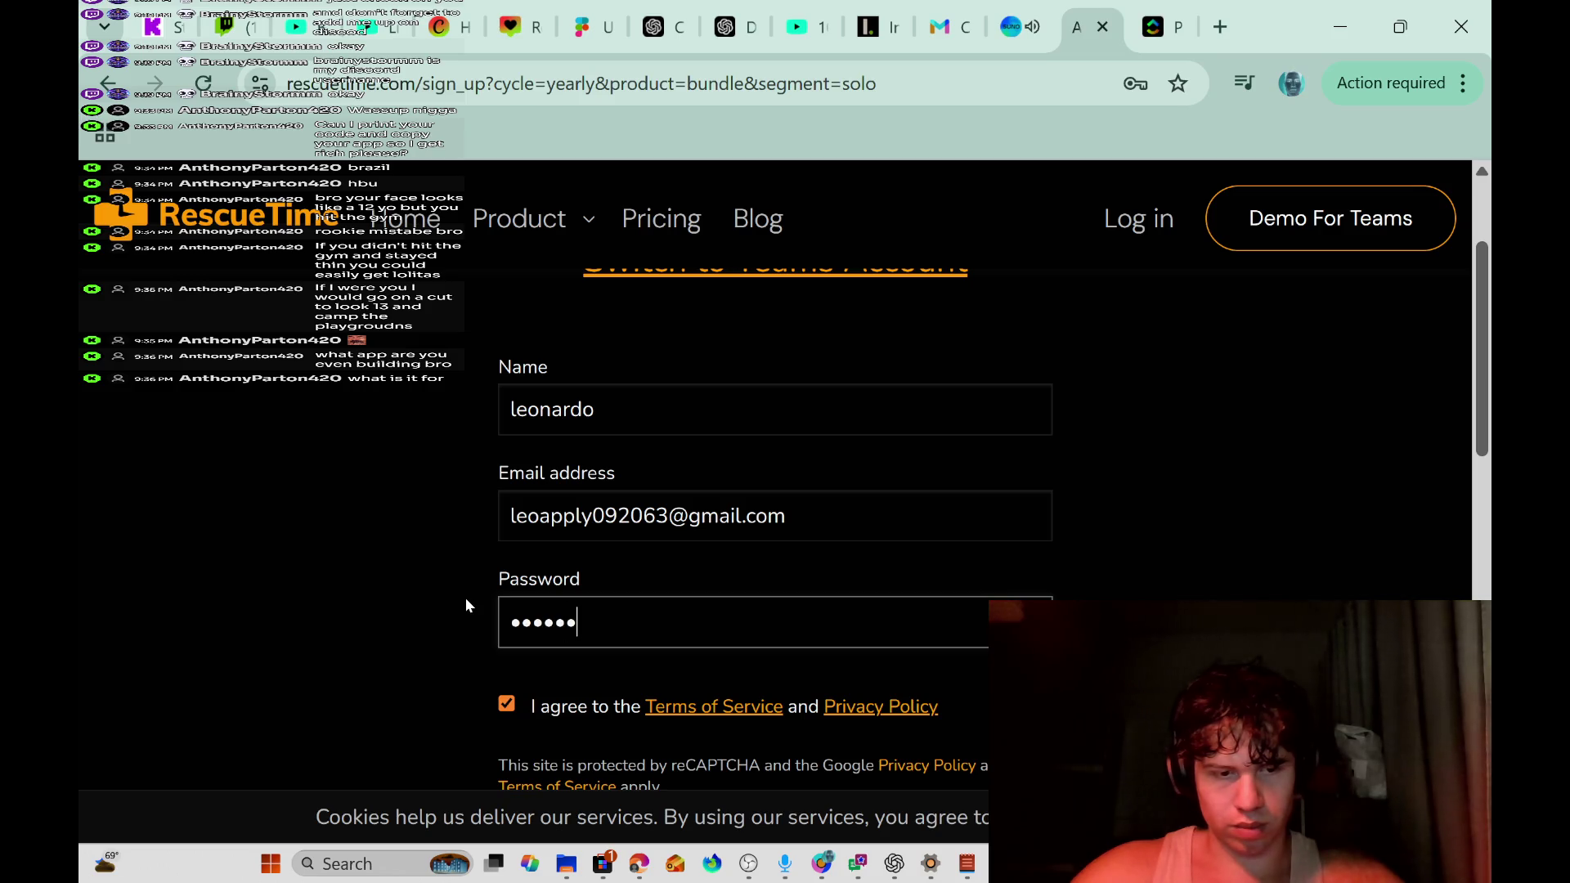
{"action": "type", "text": "•••••"}
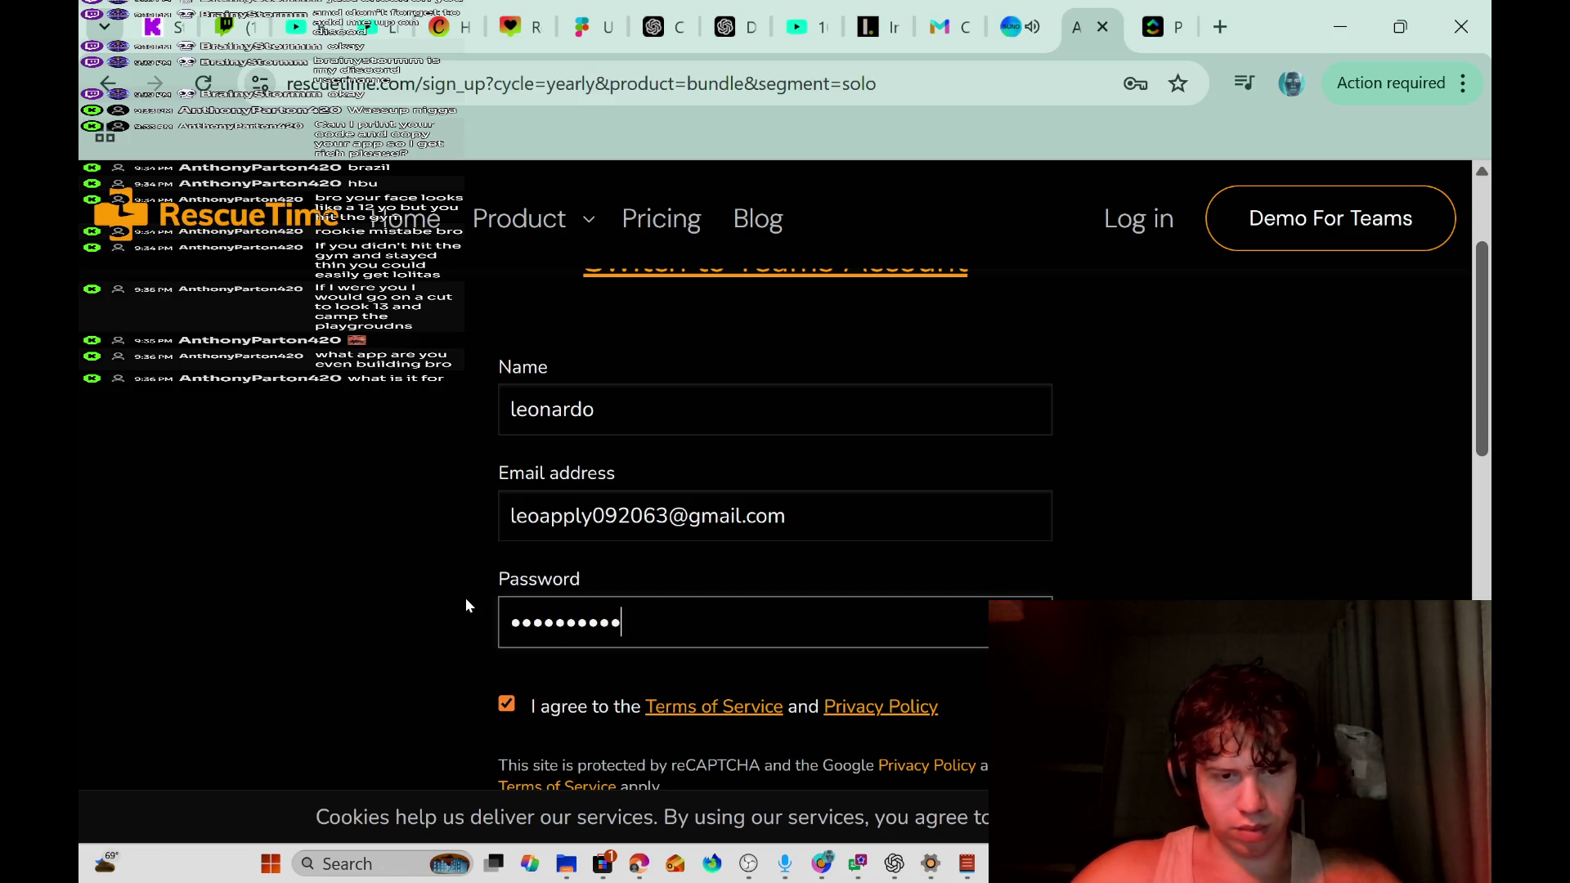
{"action": "type", "text": "•"}
{"action": "scroll", "coordinate": [466, 601], "scroll_direction": "down", "scroll_amount": 3}
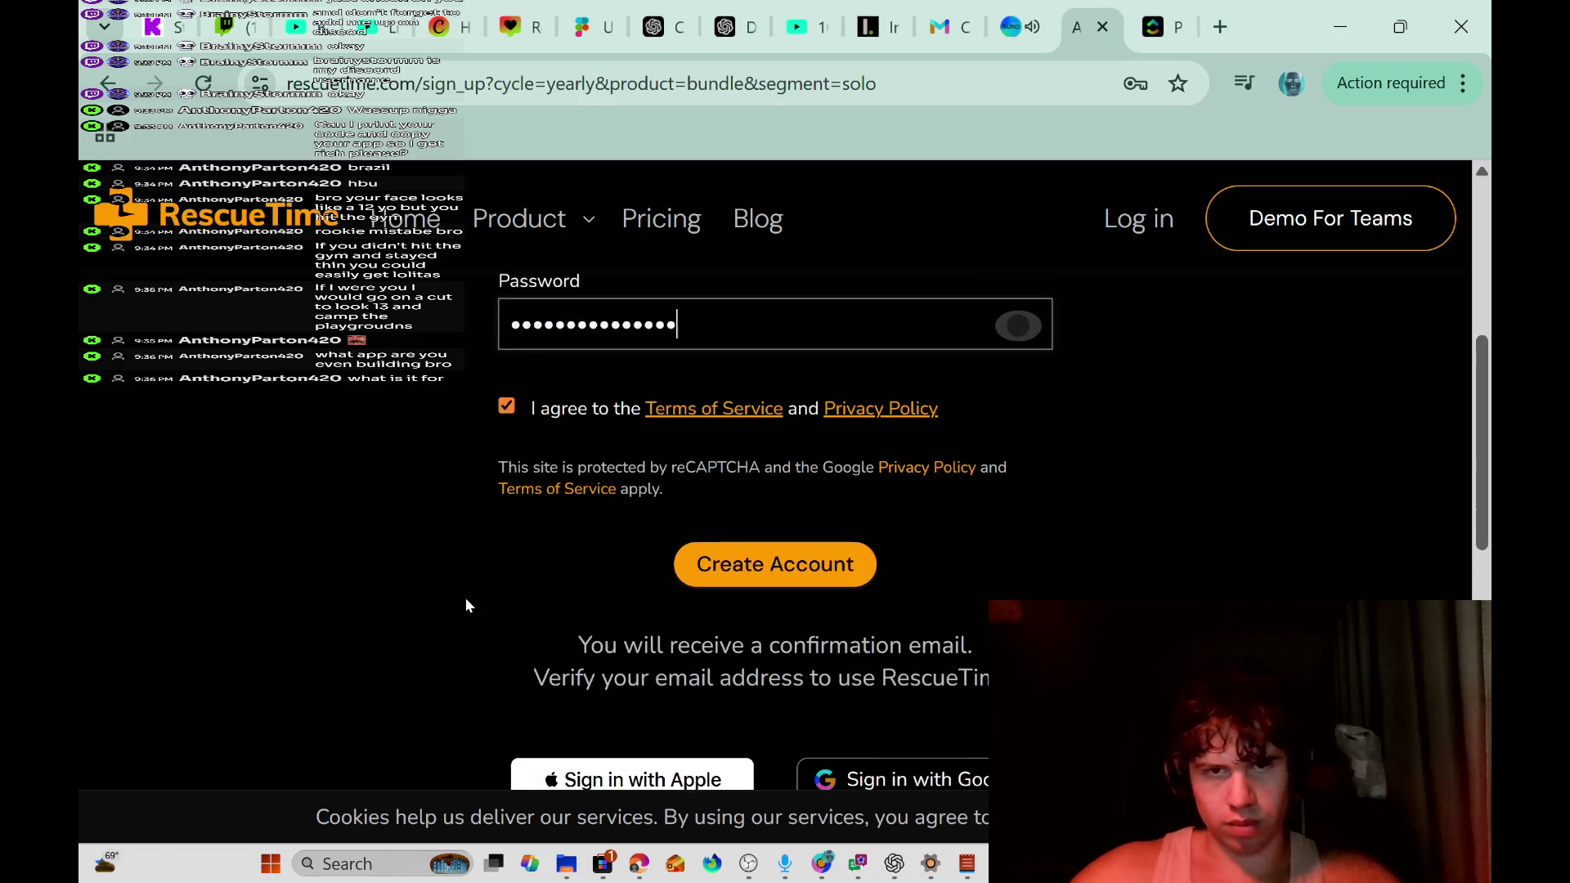
{"action": "left_click", "coordinate": [775, 566]}
Dismiss the save-password offer and look over the RescueTime onboarding download page
{"action": "scroll", "coordinate": [772, 566], "scroll_direction": "down", "scroll_amount": 3}
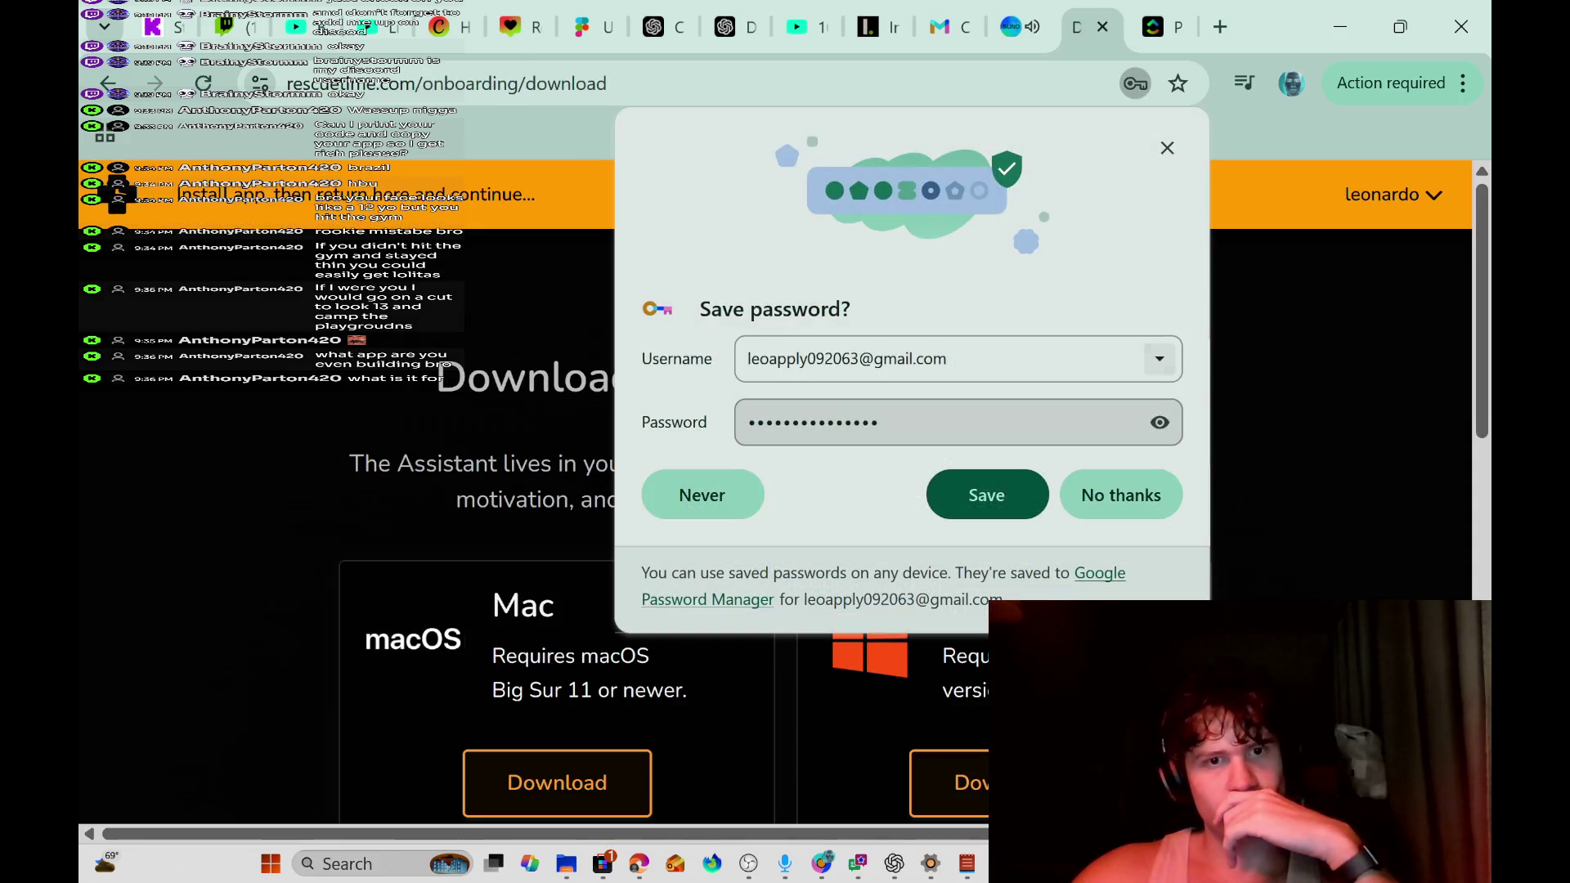
{"action": "left_click", "coordinate": [1166, 150]}
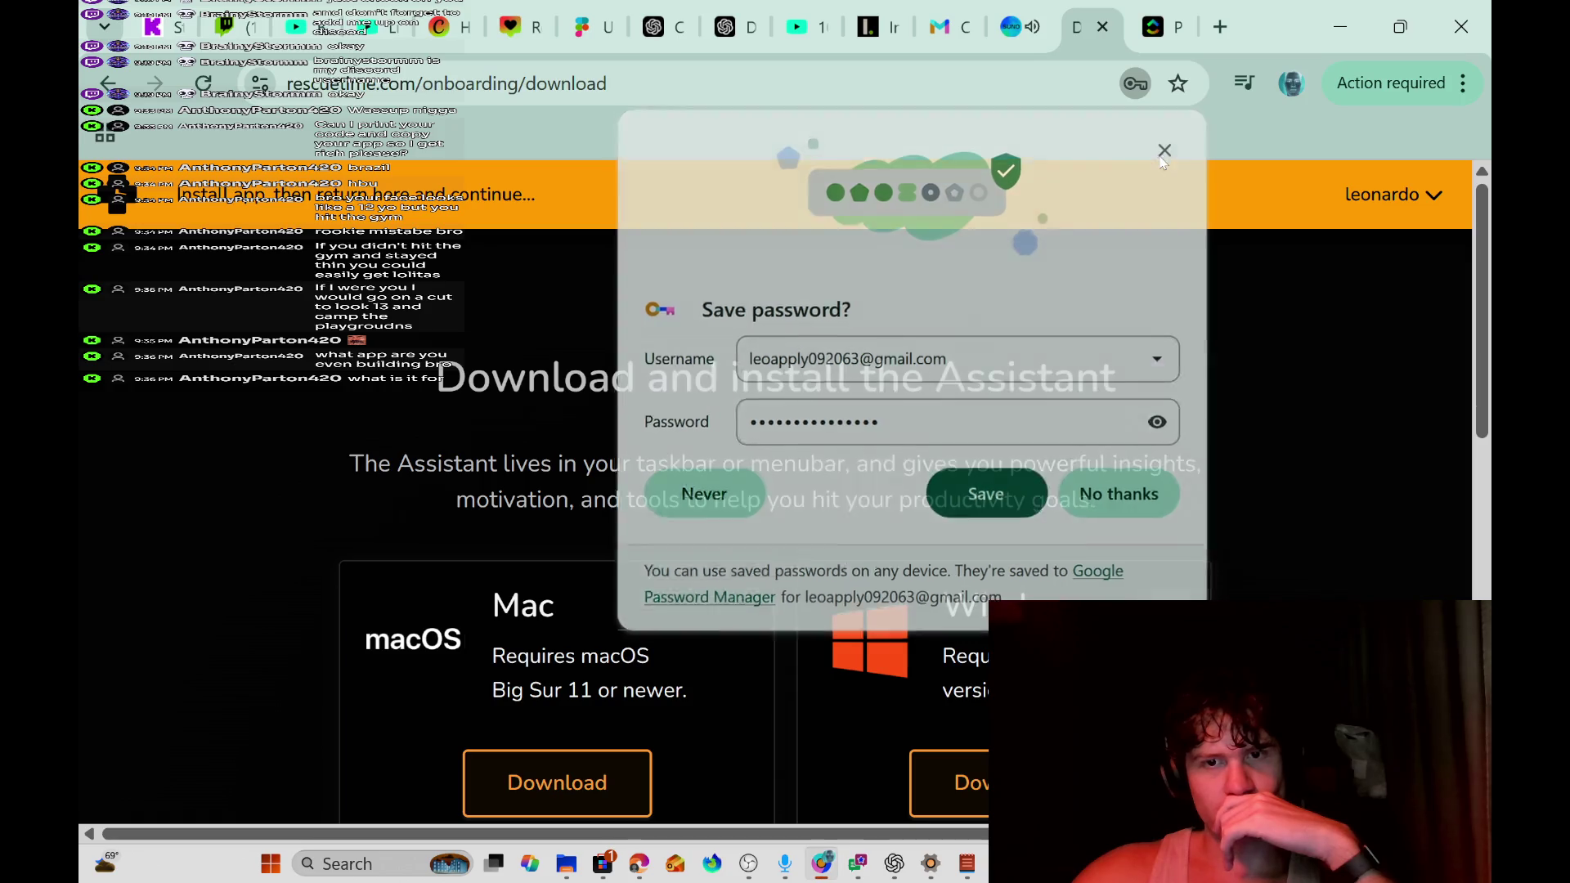
{"action": "scroll", "coordinate": [906, 556], "scroll_direction": "down", "scroll_amount": 3}
{"action": "scroll", "coordinate": [906, 563], "scroll_direction": "down", "scroll_amount": 5}
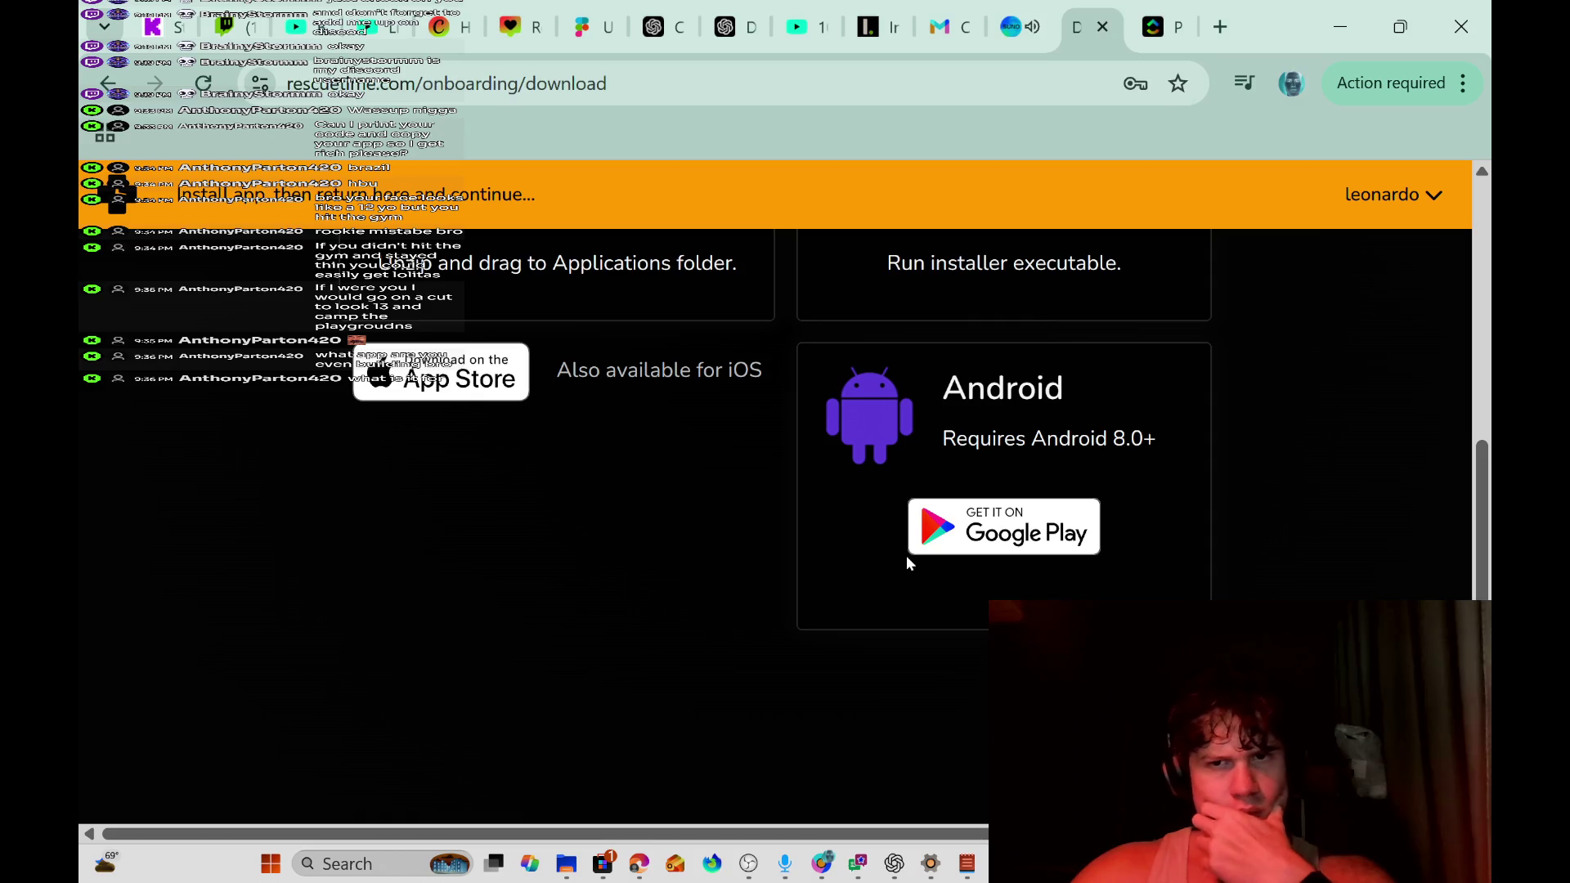
{"action": "scroll", "coordinate": [906, 557], "scroll_direction": "up", "scroll_amount": 3}
{"action": "scroll", "coordinate": [906, 557], "scroll_direction": "up", "scroll_amount": 1}
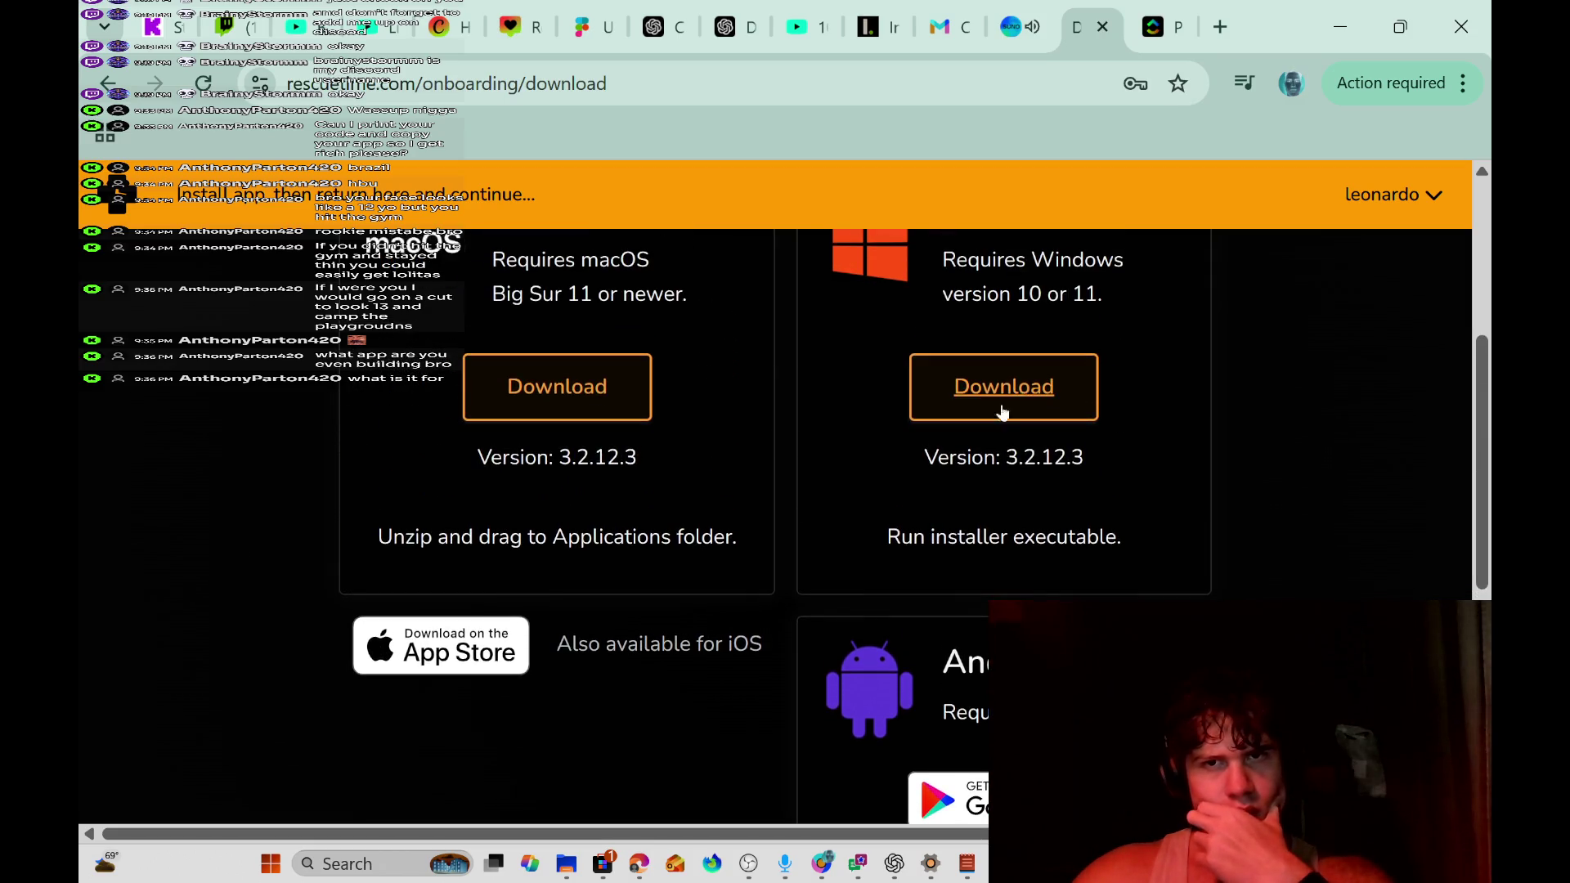
Download the Windows installer RescueTimeInstaller_X.exe, keeping it despite the unverified-file warning
{"action": "left_click", "coordinate": [1027, 386]}
{"action": "scroll", "coordinate": [1027, 385], "scroll_direction": "down", "scroll_amount": 4}
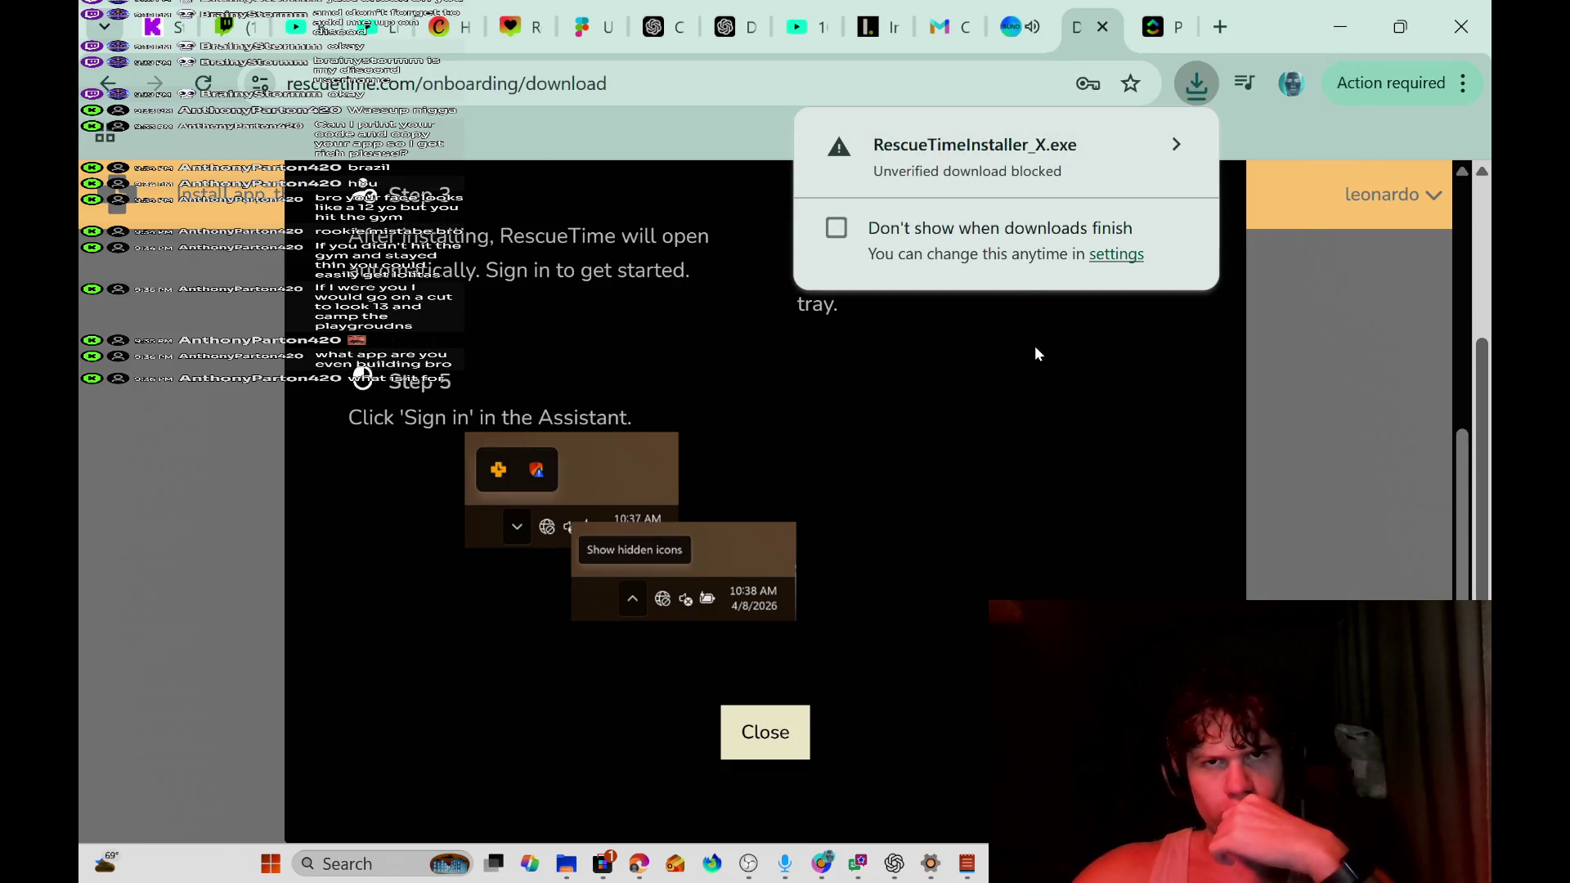
{"action": "left_click", "coordinate": [1099, 153]}
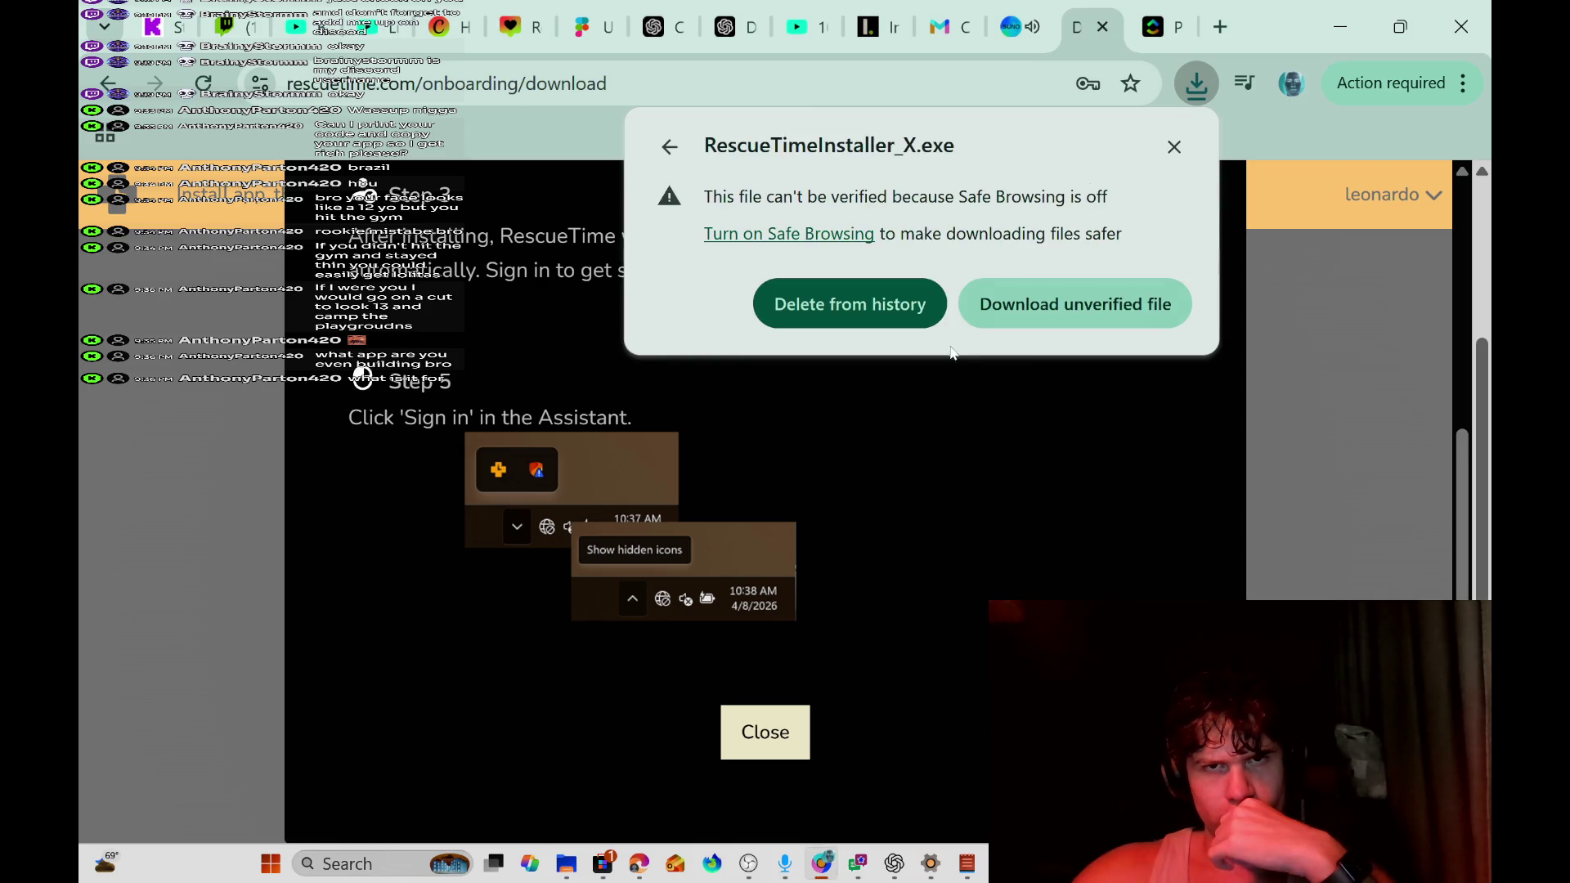
{"action": "left_click", "coordinate": [1022, 314]}
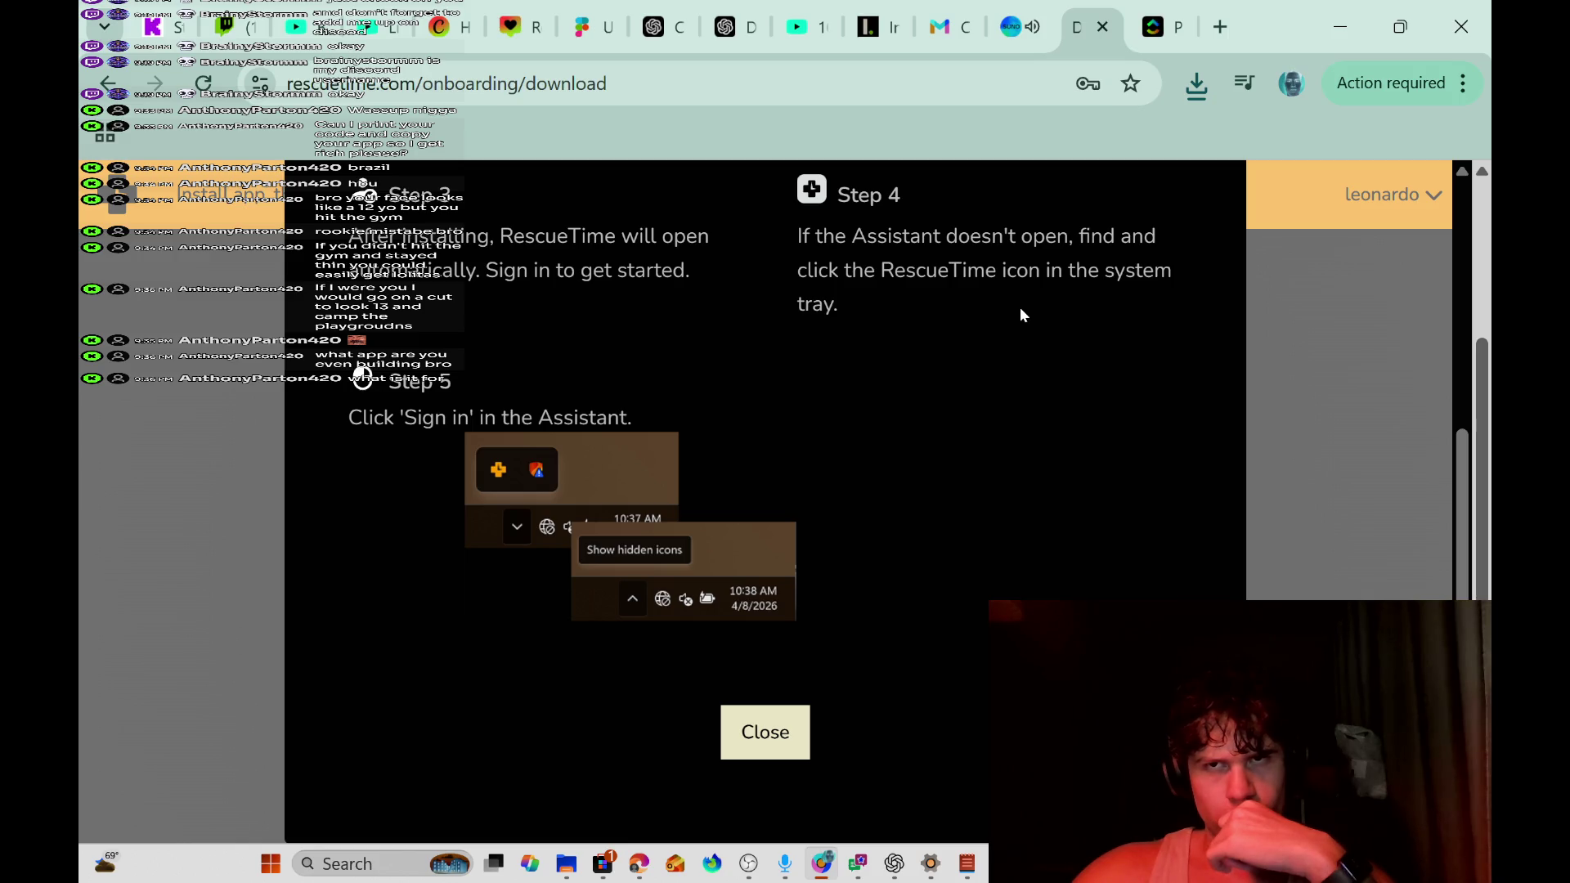
Show RescueTimeInstaller_X in the Downloads folder from the browser's downloads list and launch it
{"action": "left_click", "coordinate": [1190, 98]}
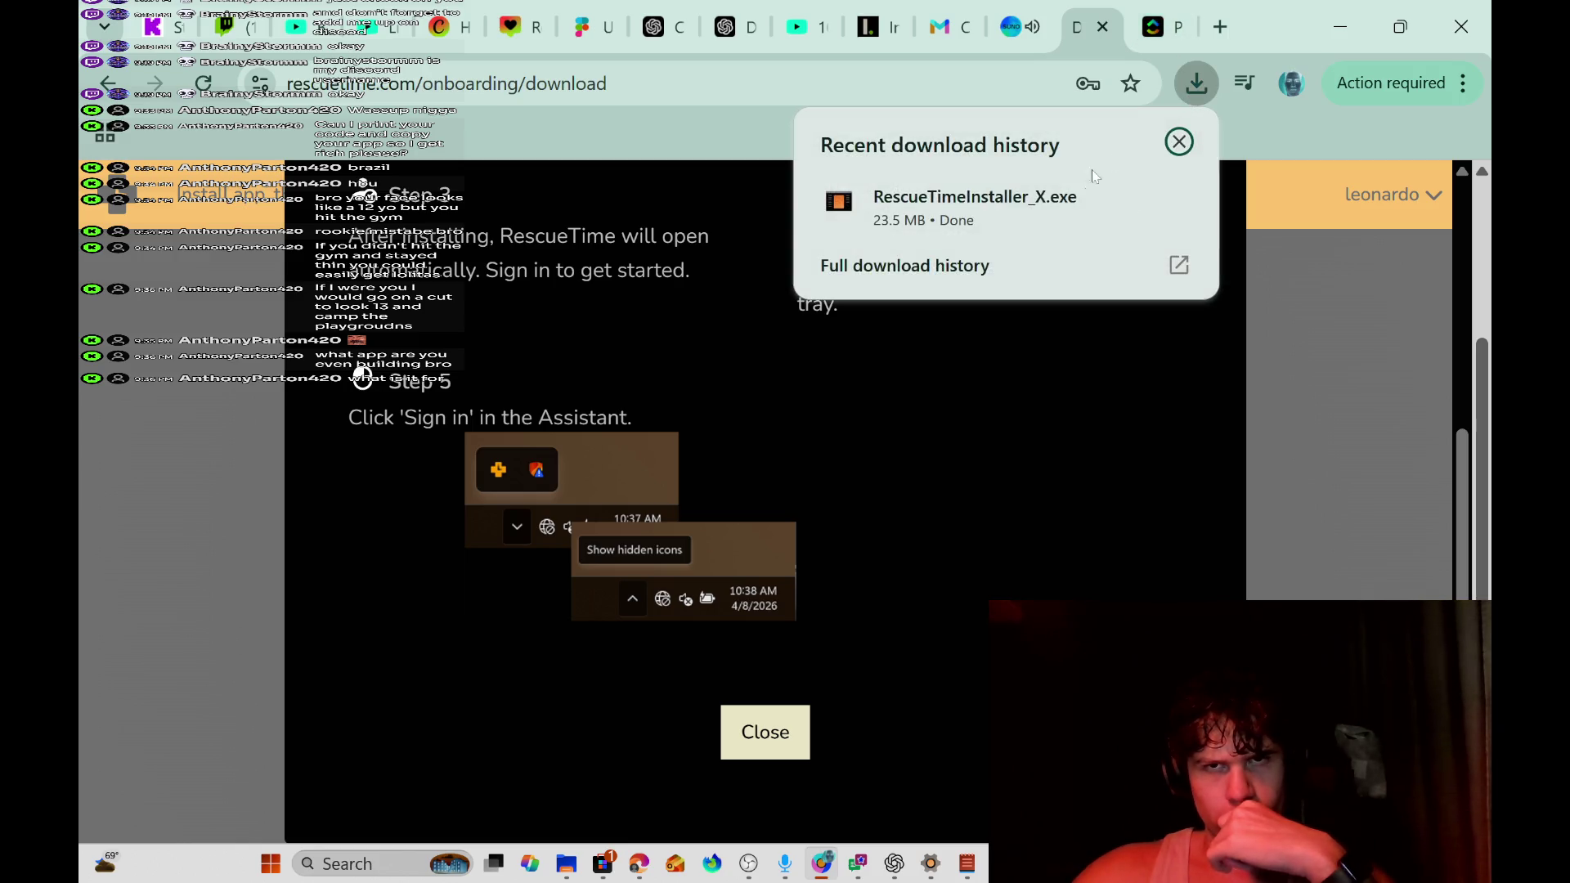
{"action": "left_click", "coordinate": [1127, 201]}
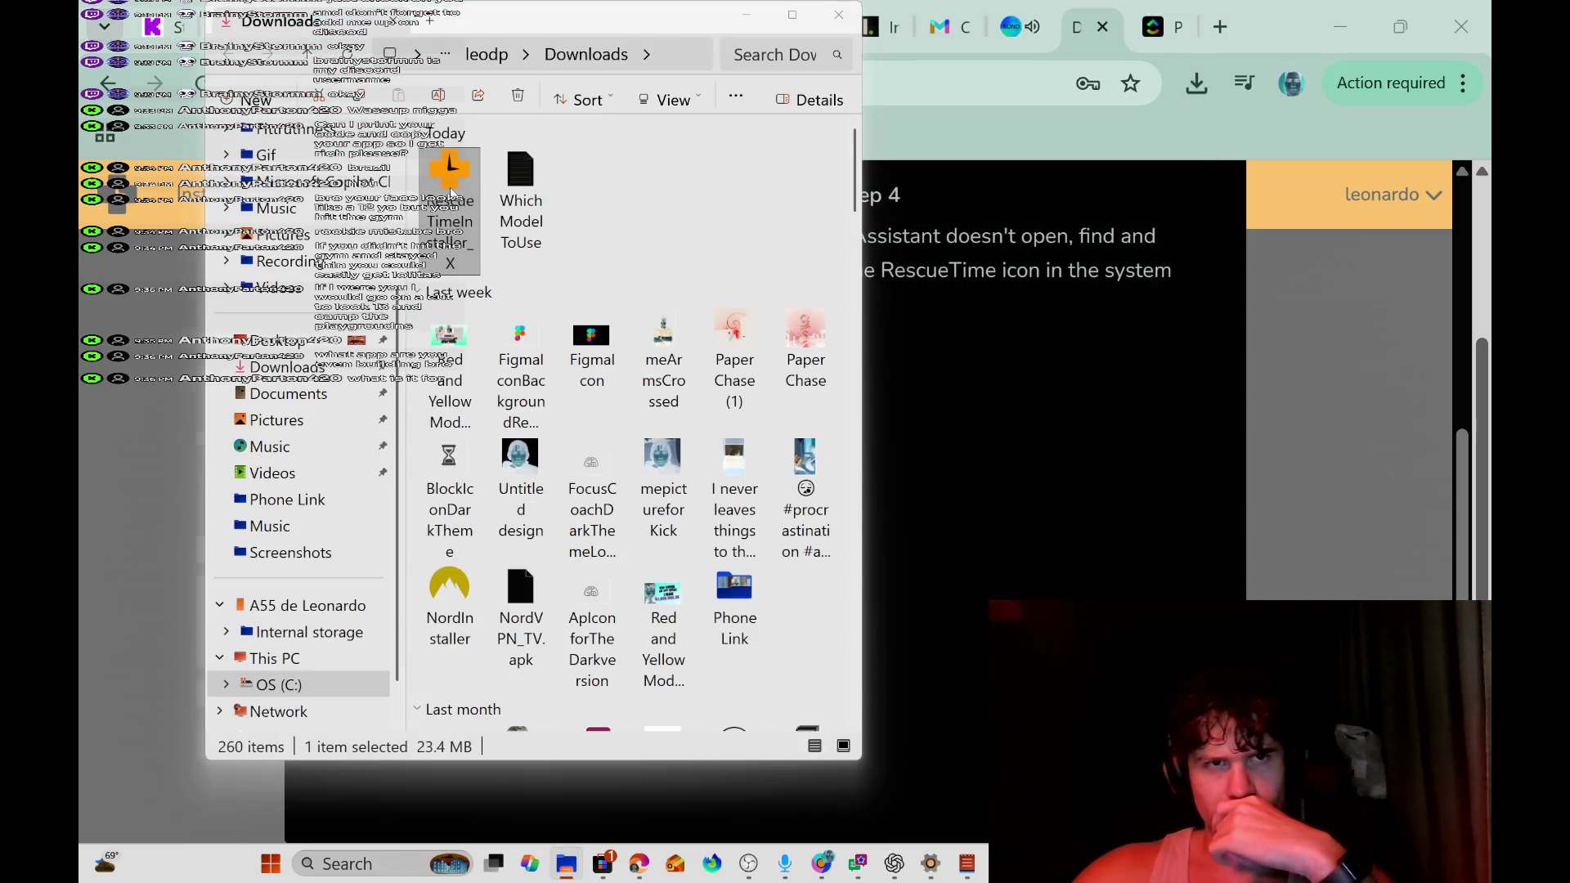
{"action": "double_click", "coordinate": [451, 193]}
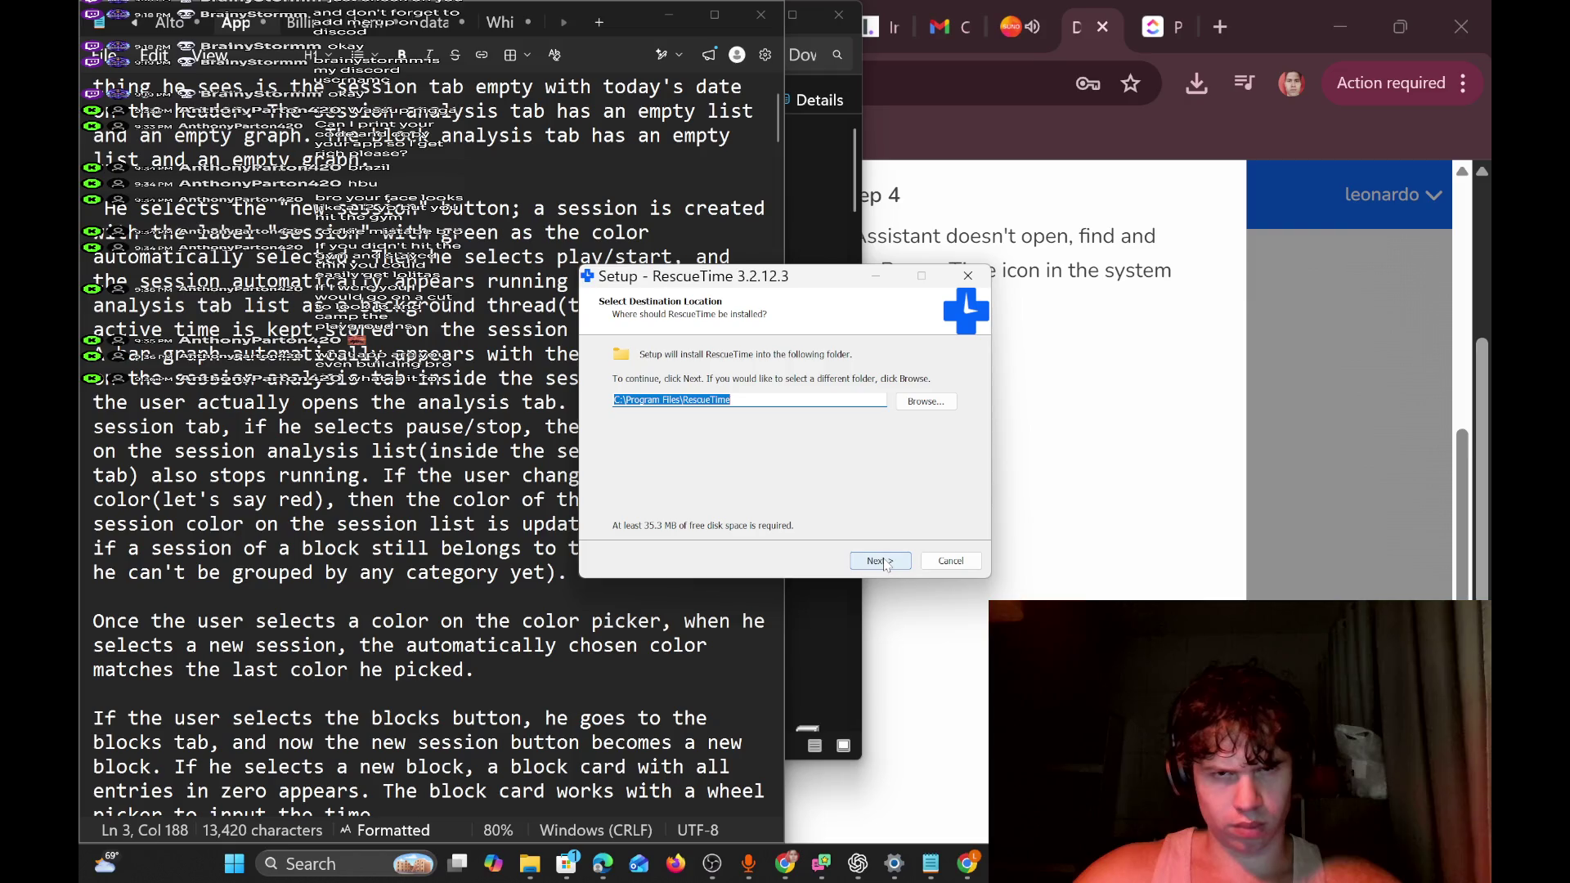
Install RescueTime with the default folder, Start Menu and auto-start settings, then choose Log In
{"action": "left_click", "coordinate": [886, 563]}
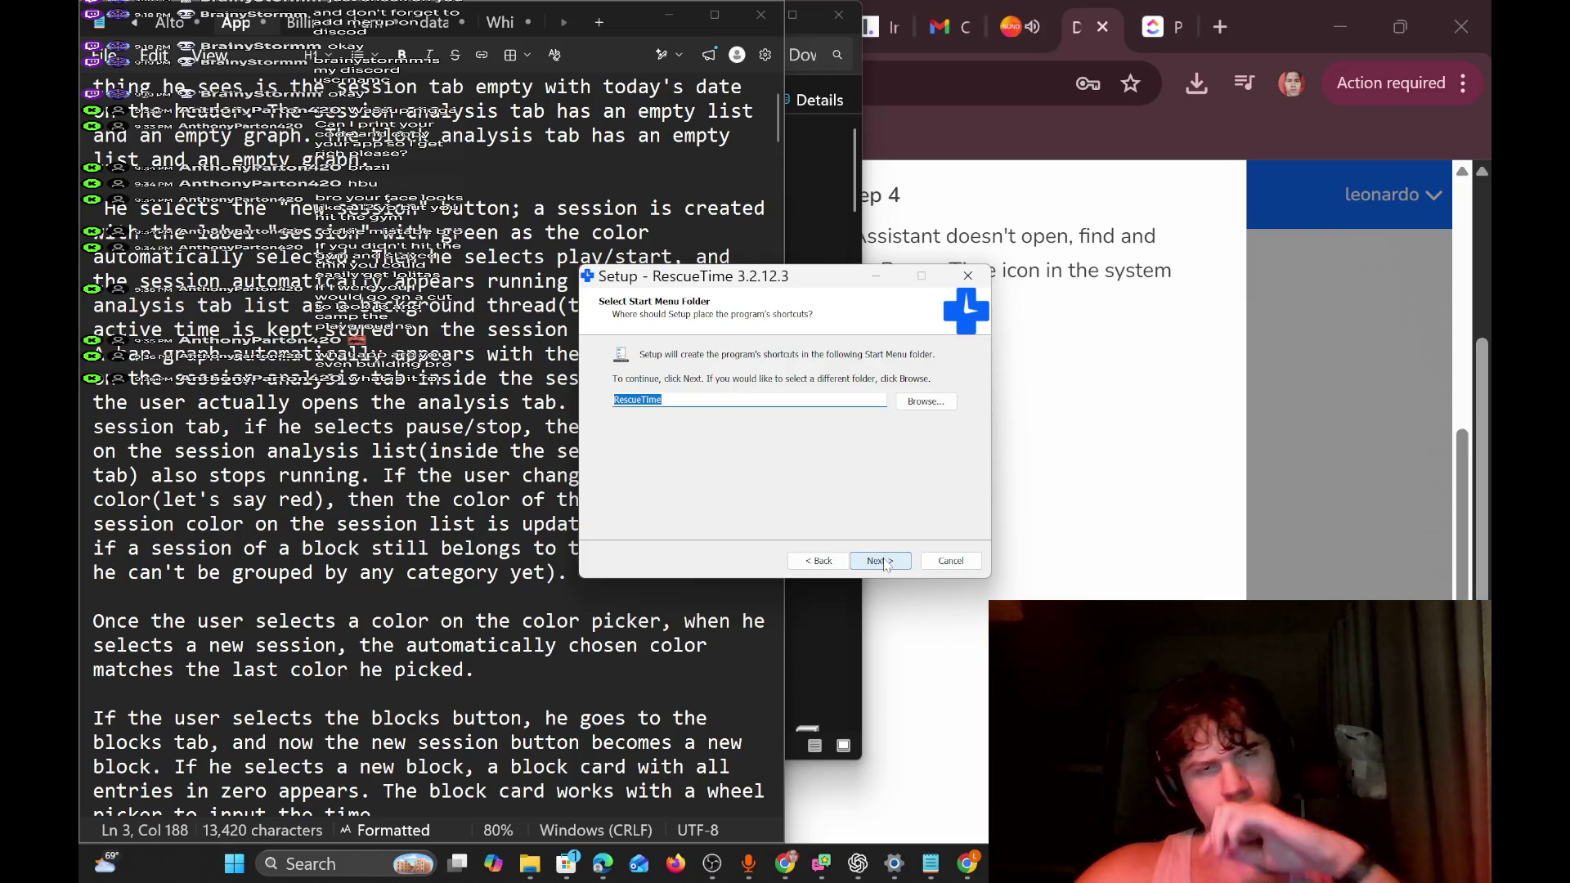
{"action": "left_click", "coordinate": [885, 563]}
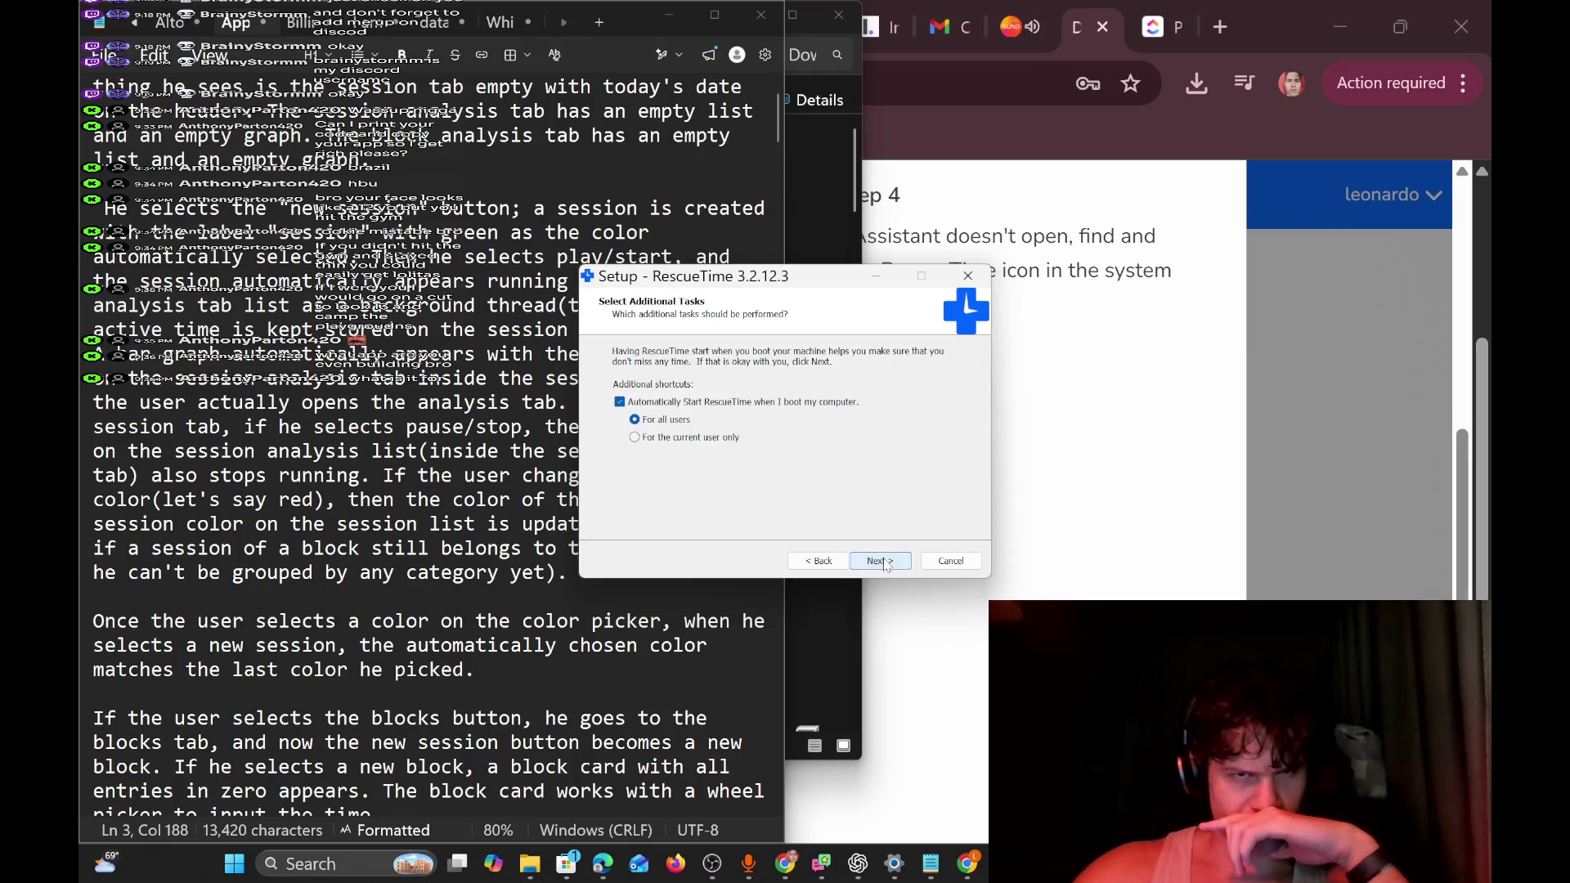
{"action": "left_click", "coordinate": [885, 563]}
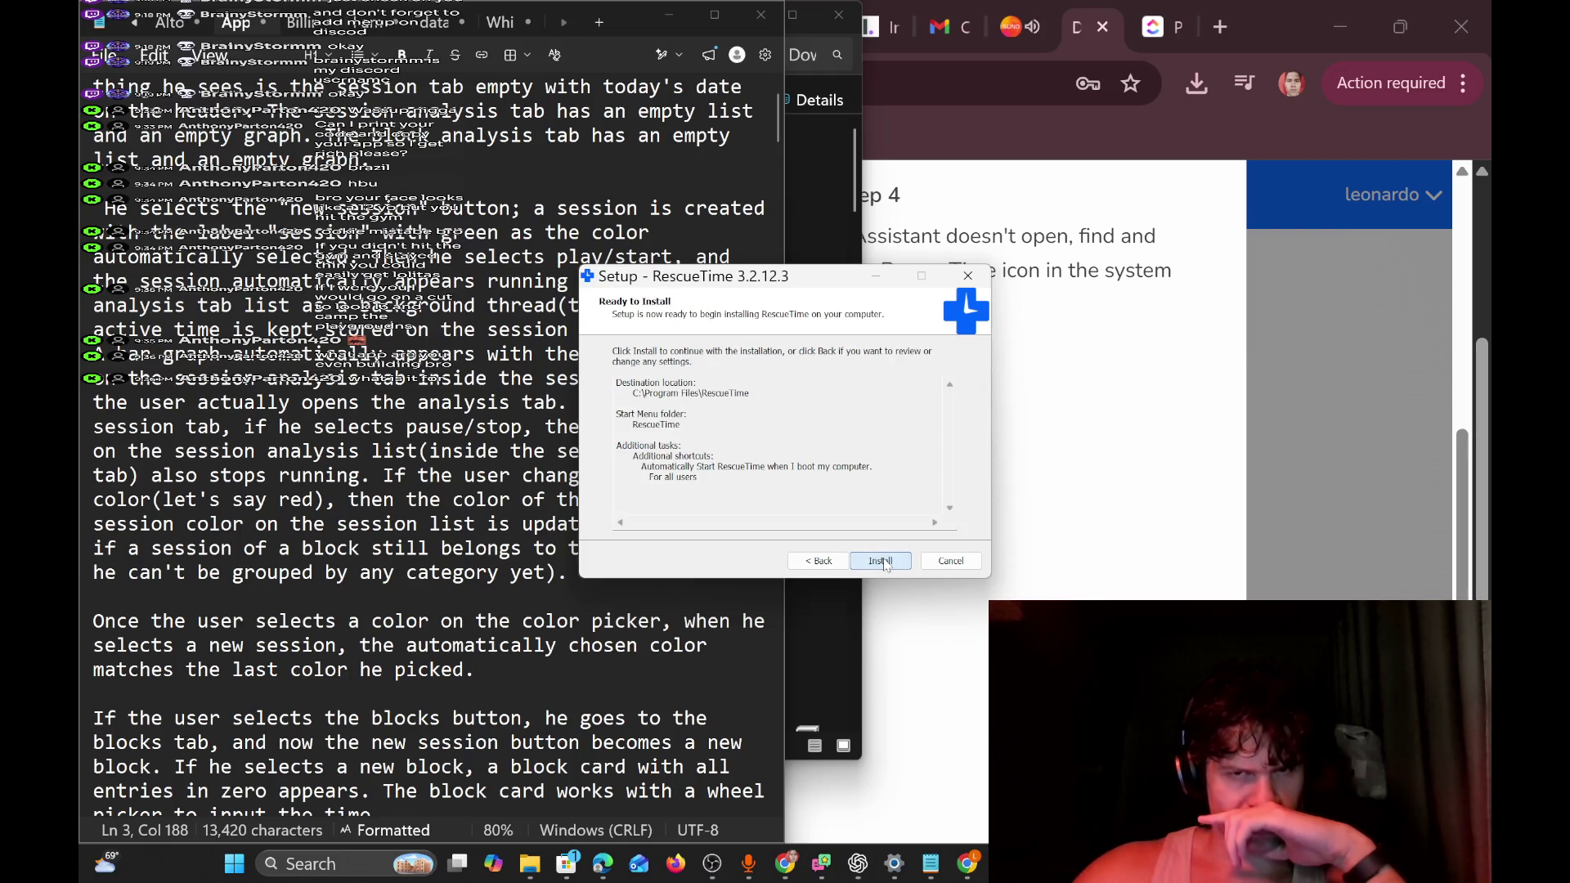
{"action": "left_click", "coordinate": [886, 563]}
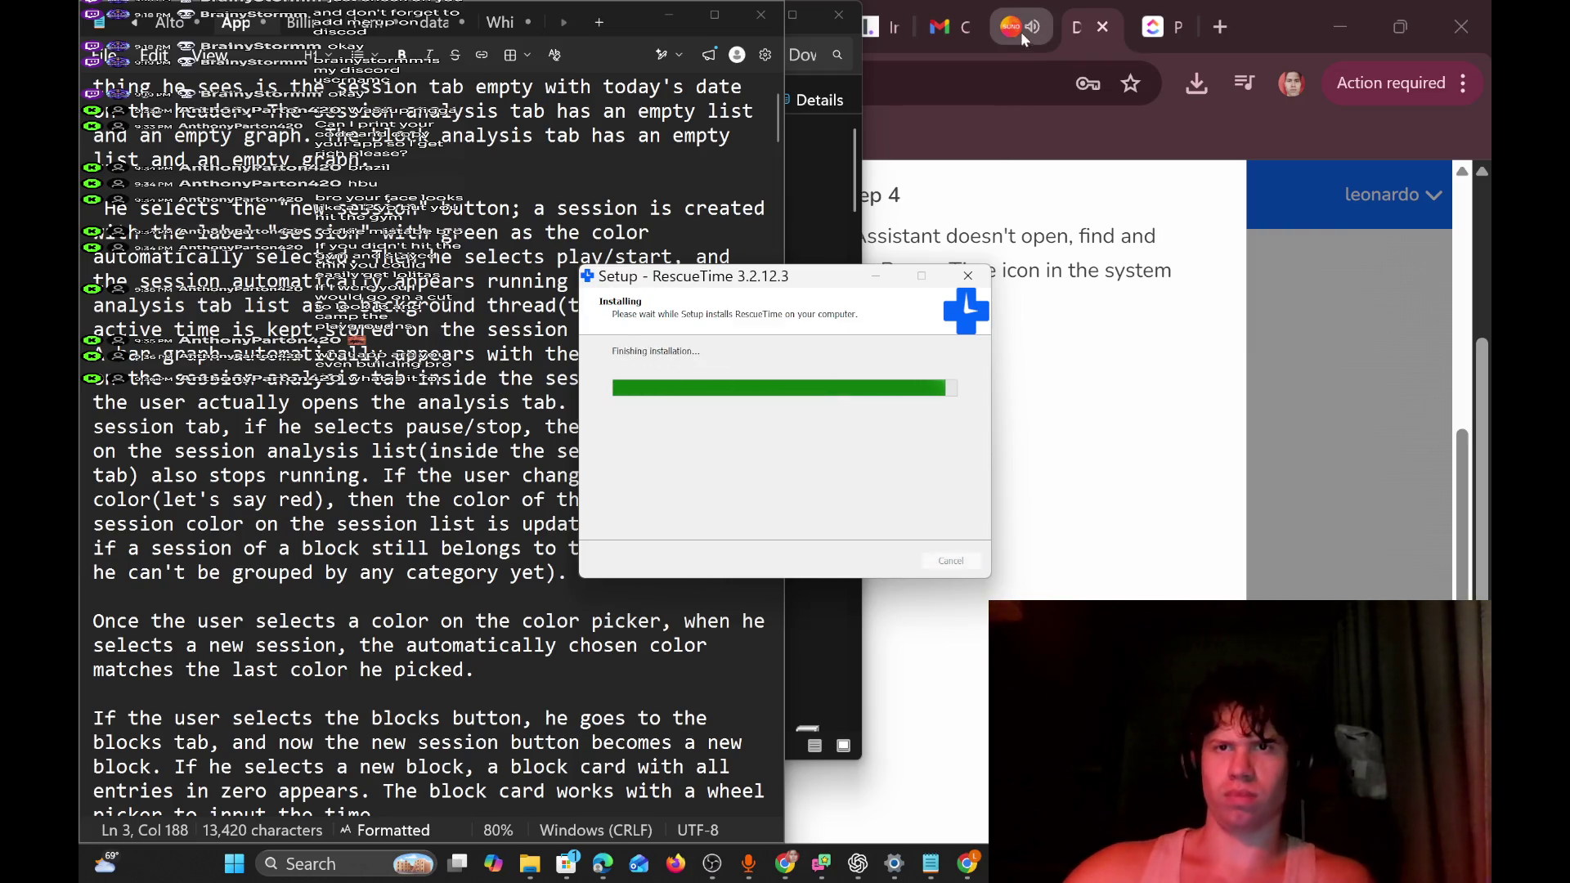
{"action": "left_click", "coordinate": [890, 562]}
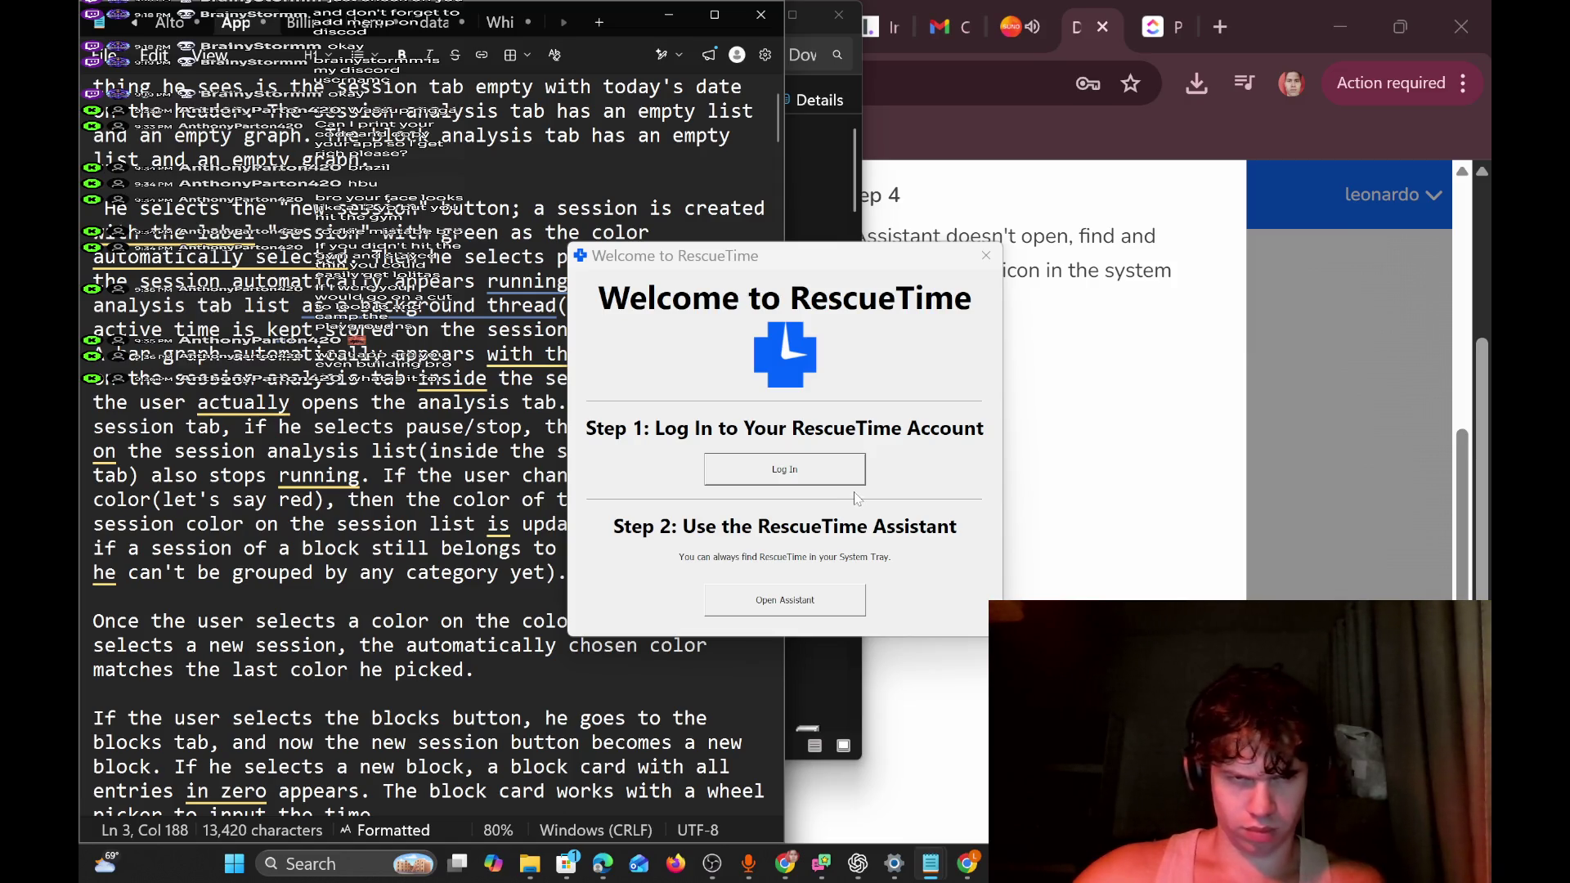
{"action": "left_click", "coordinate": [791, 476]}
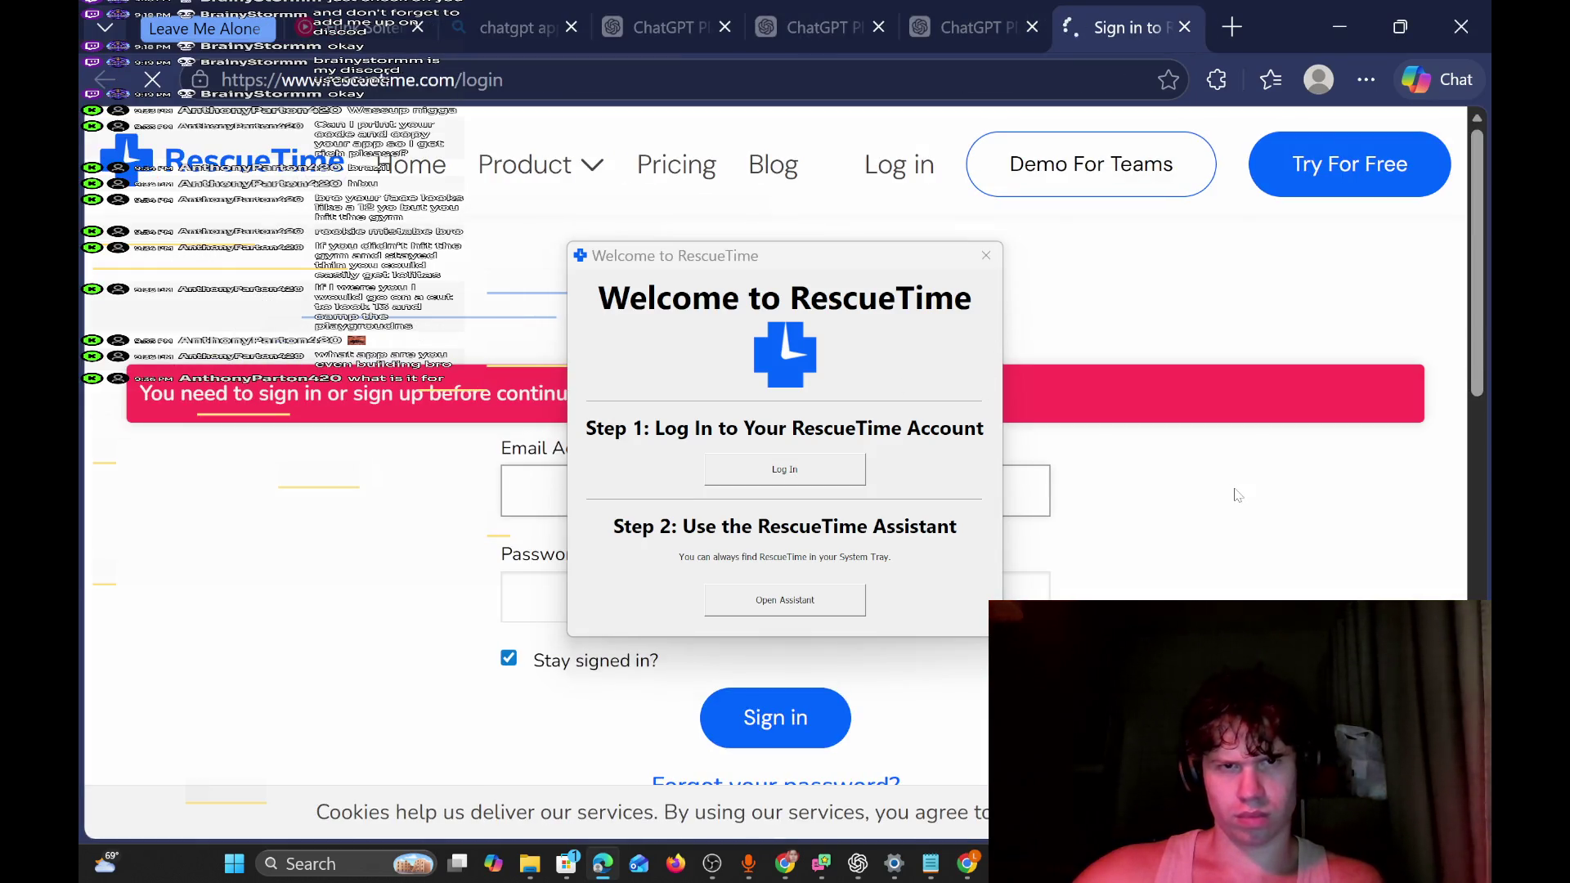
Move the welcome window aside and enter the account email address on the sign-in form
{"action": "left_click_drag", "start_coordinate": [912, 270], "coordinate": [1264, 525]}
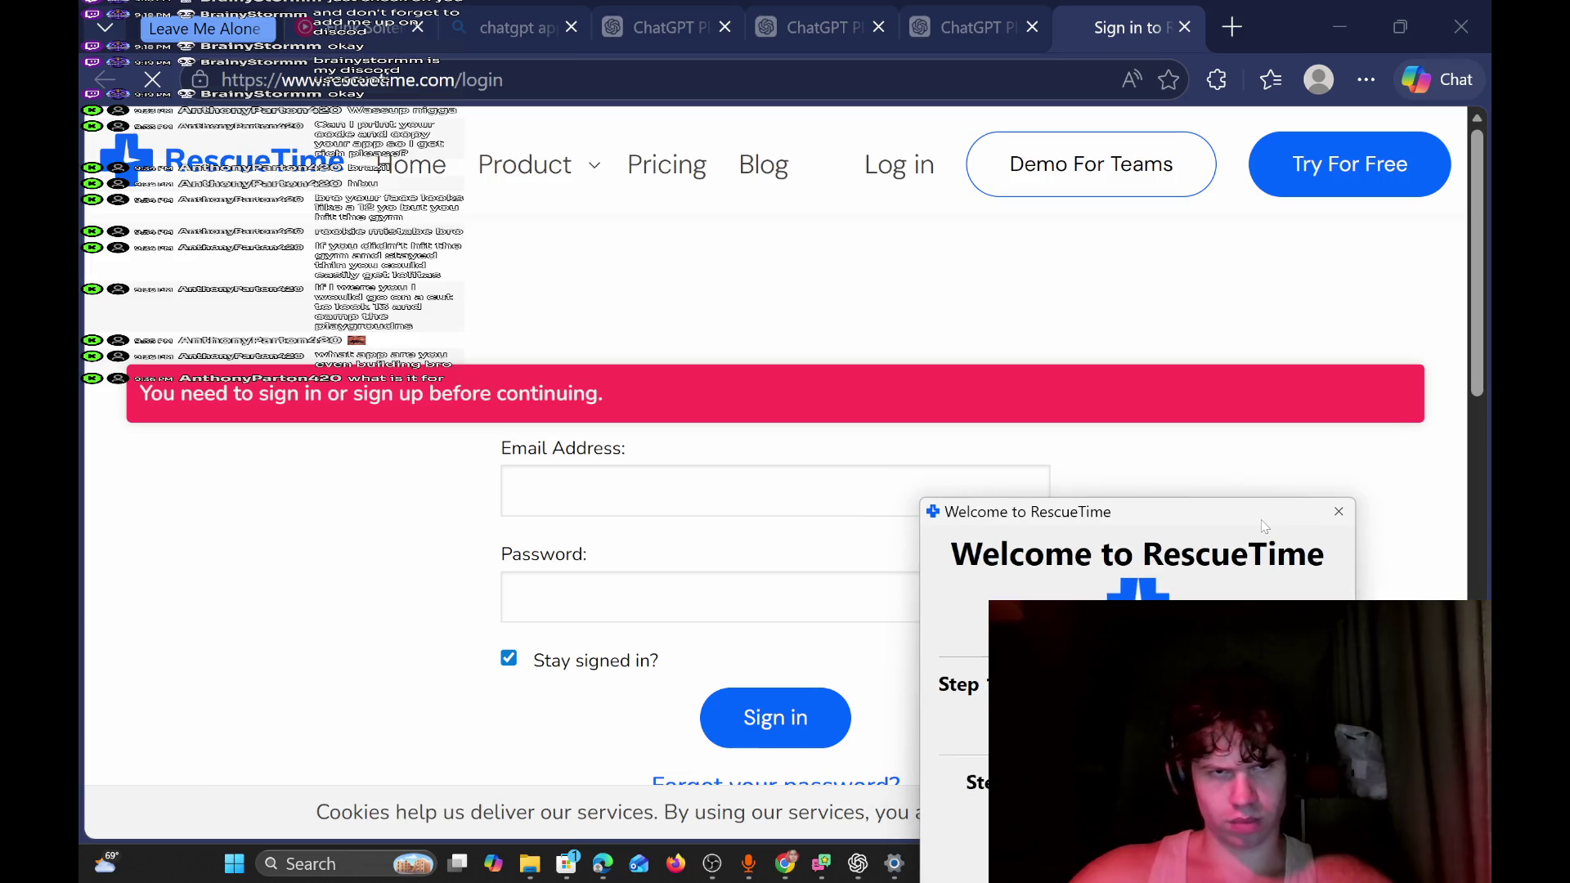
{"action": "left_click", "coordinate": [776, 491]}
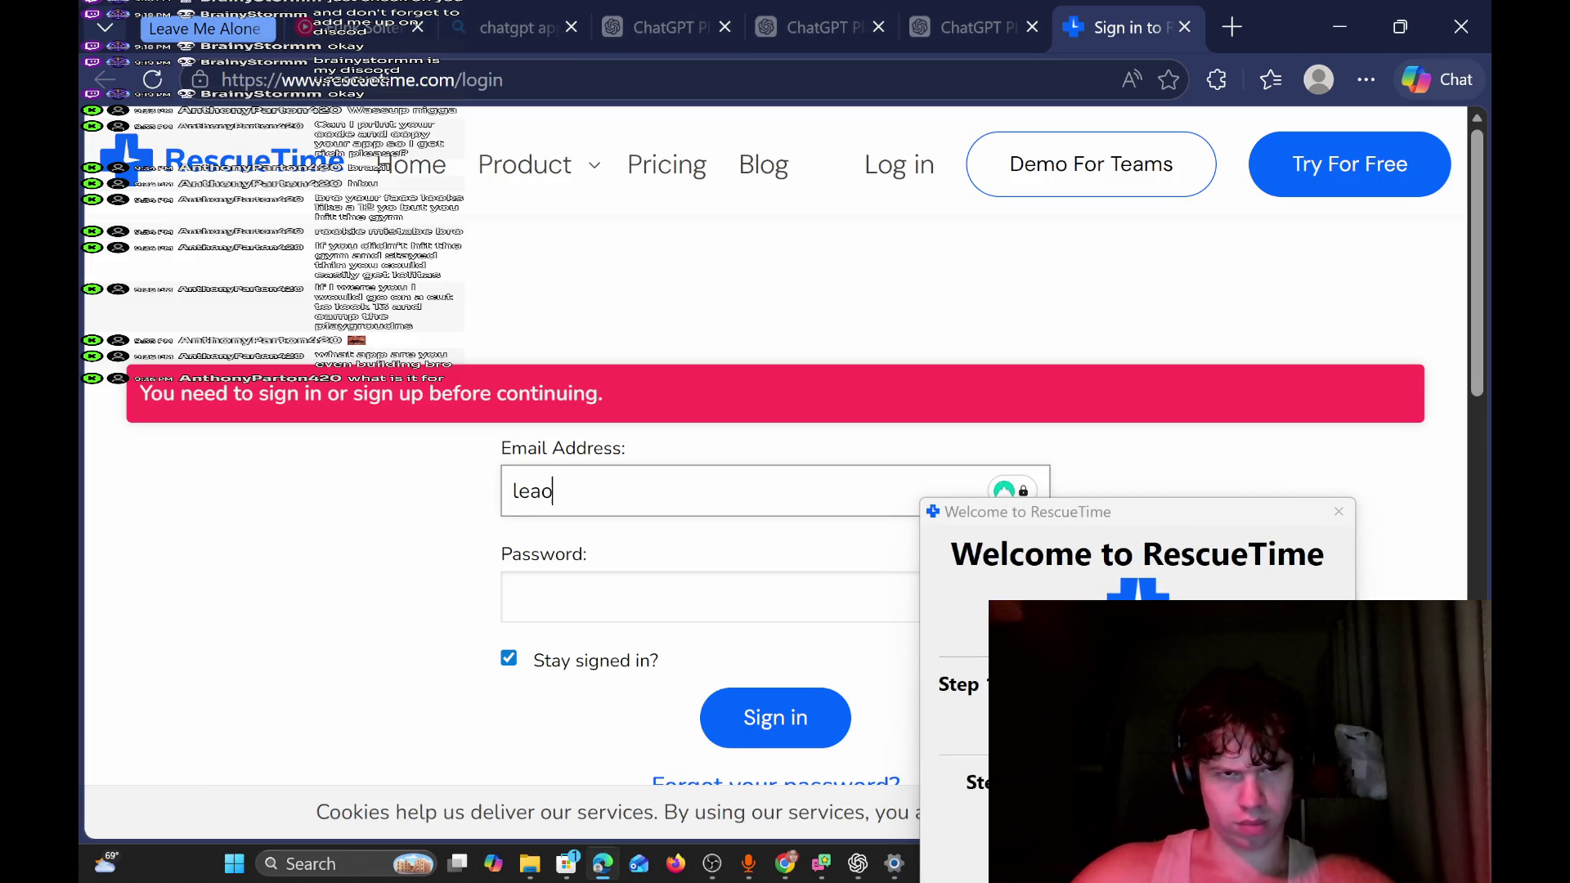
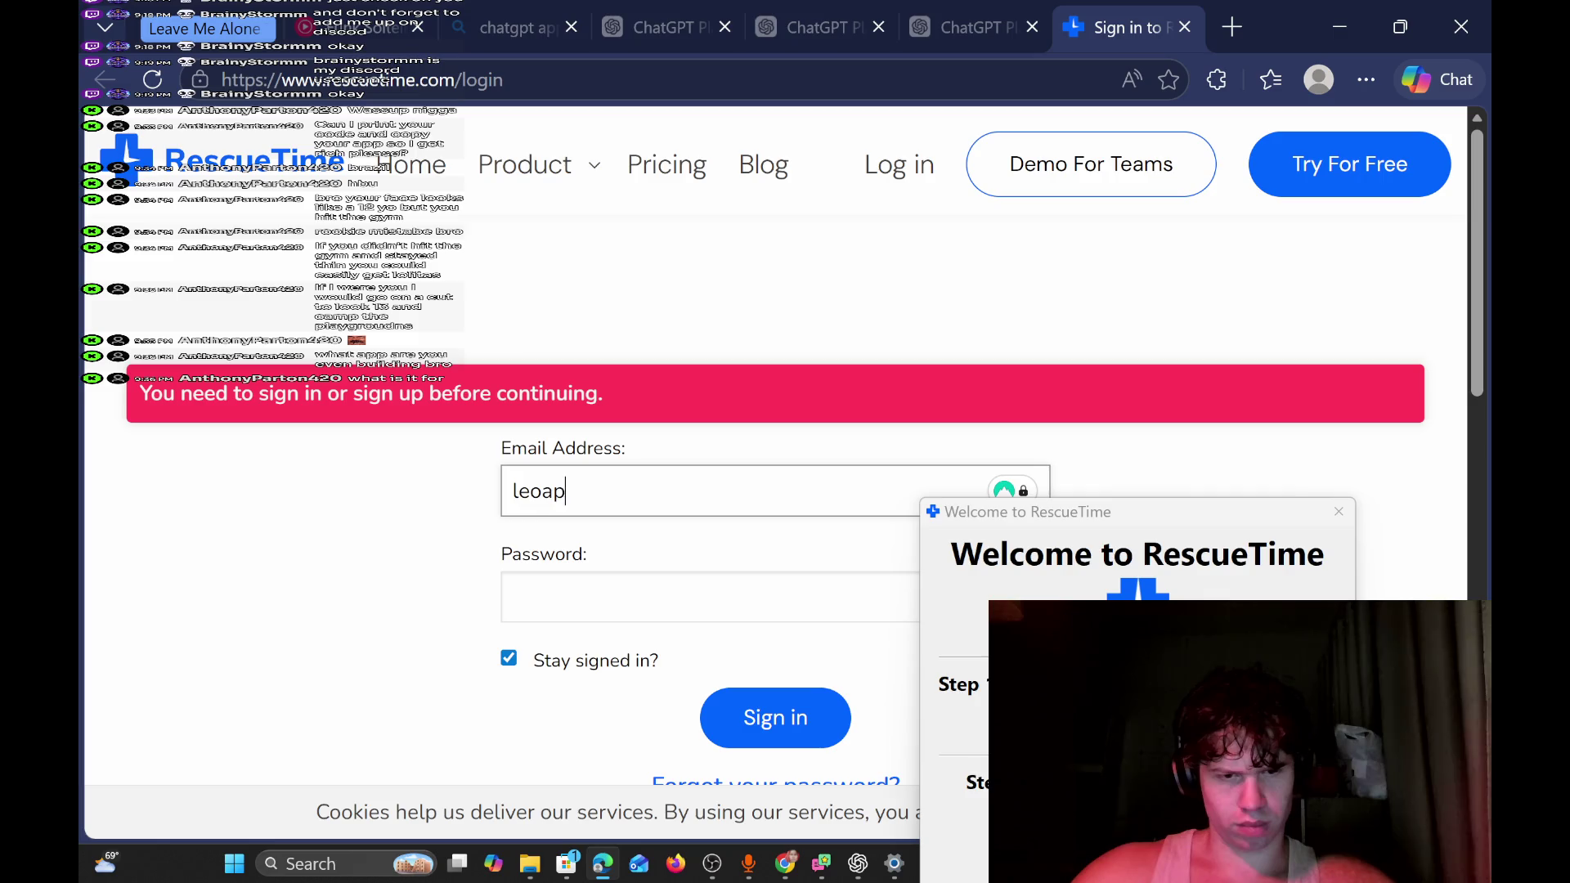
{"action": "key", "text": "Return"}
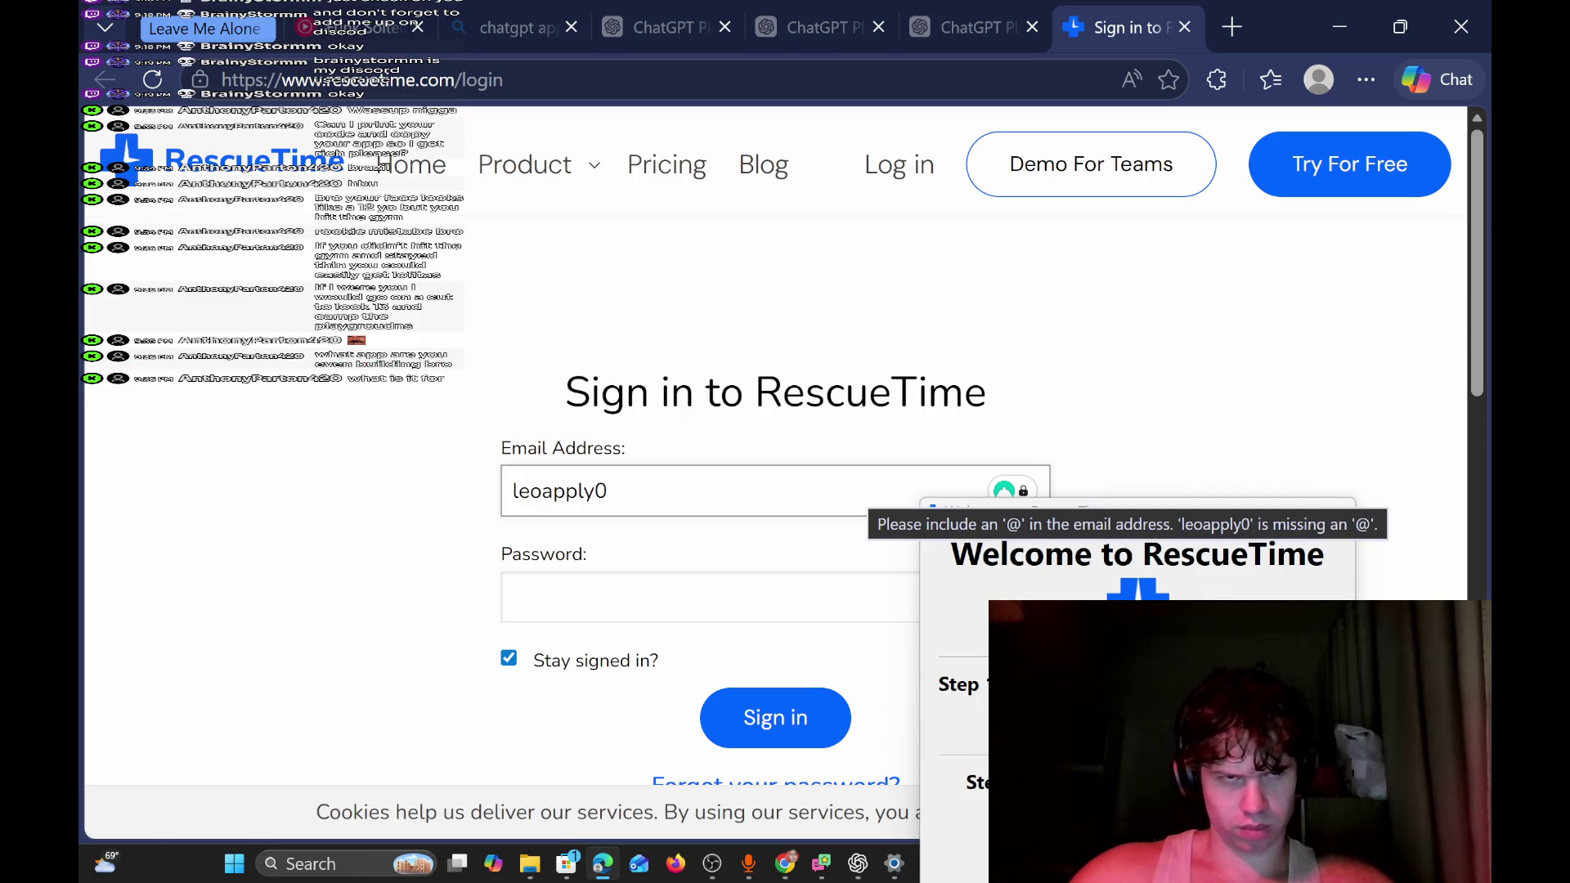
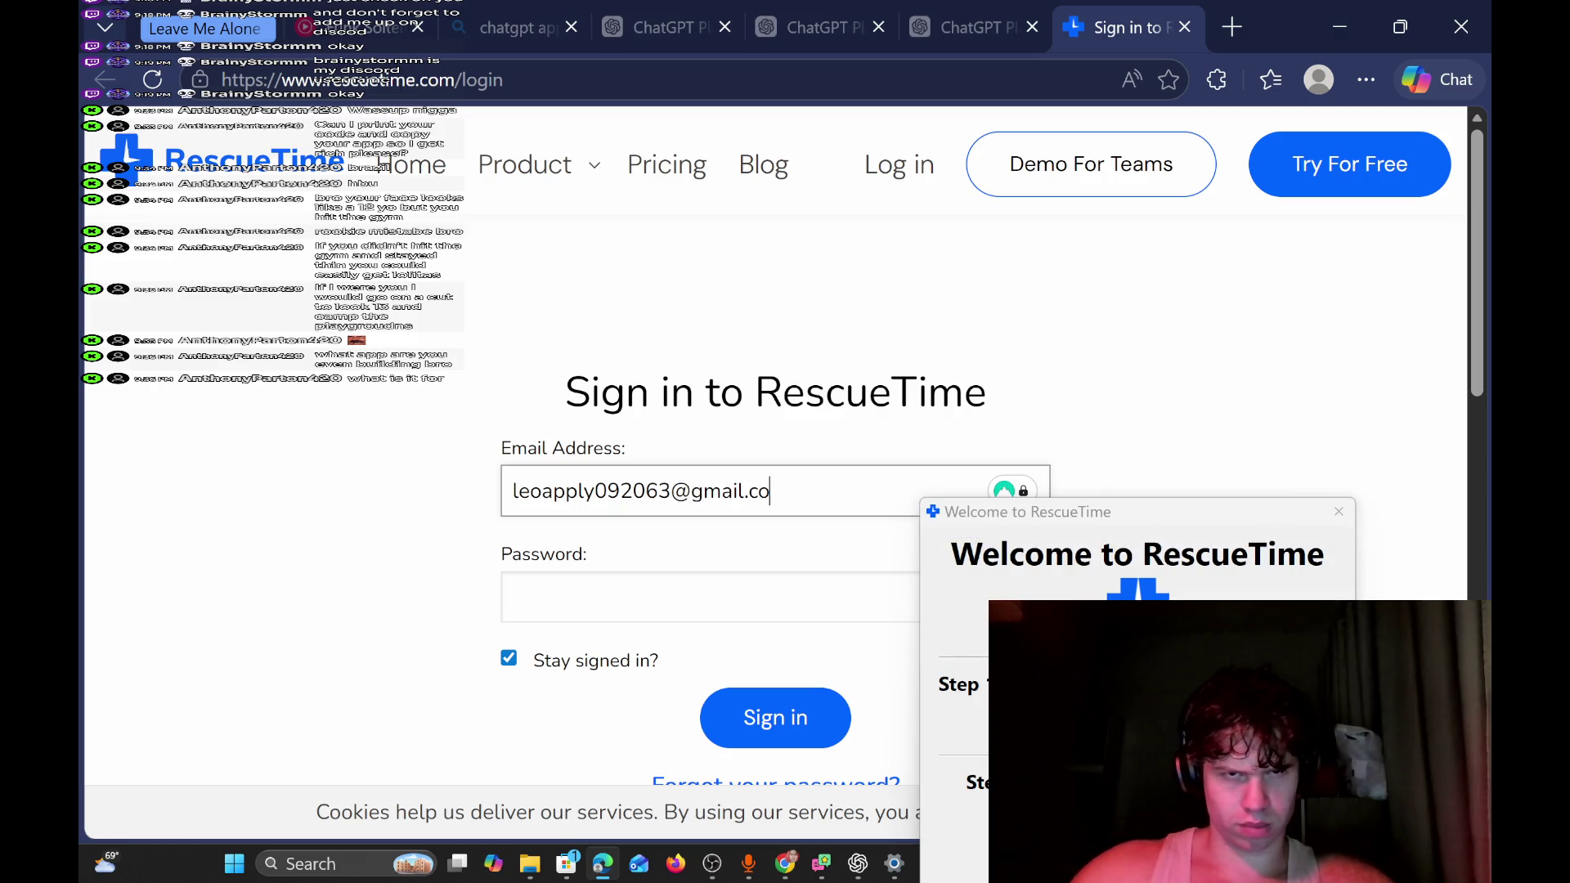
Type the account password and sign in to RescueTime
{"action": "left_click", "coordinate": [703, 597]}
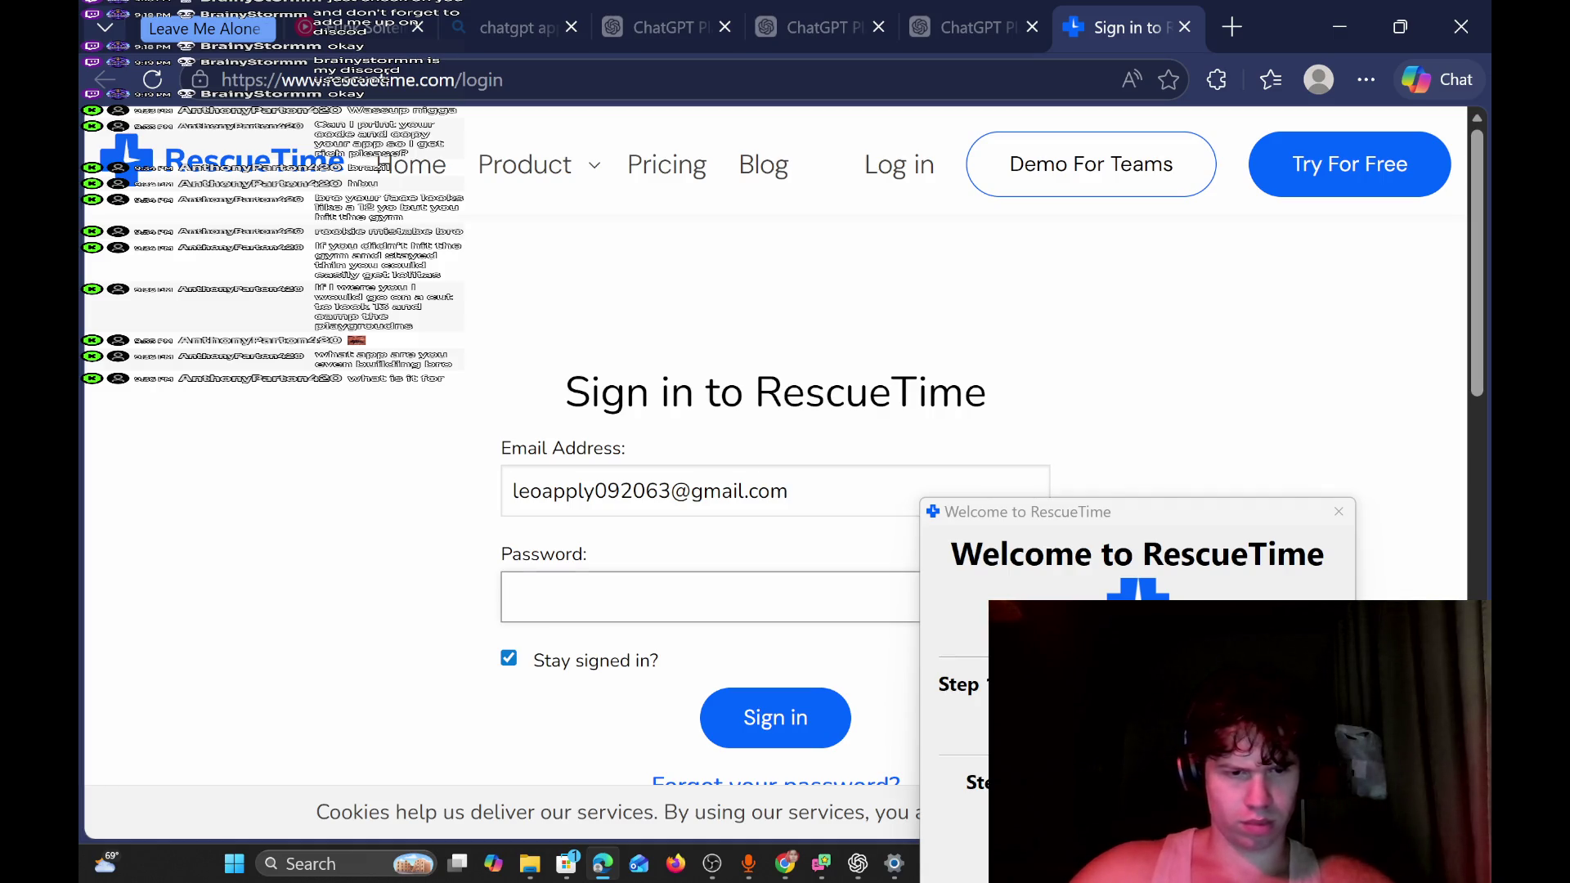
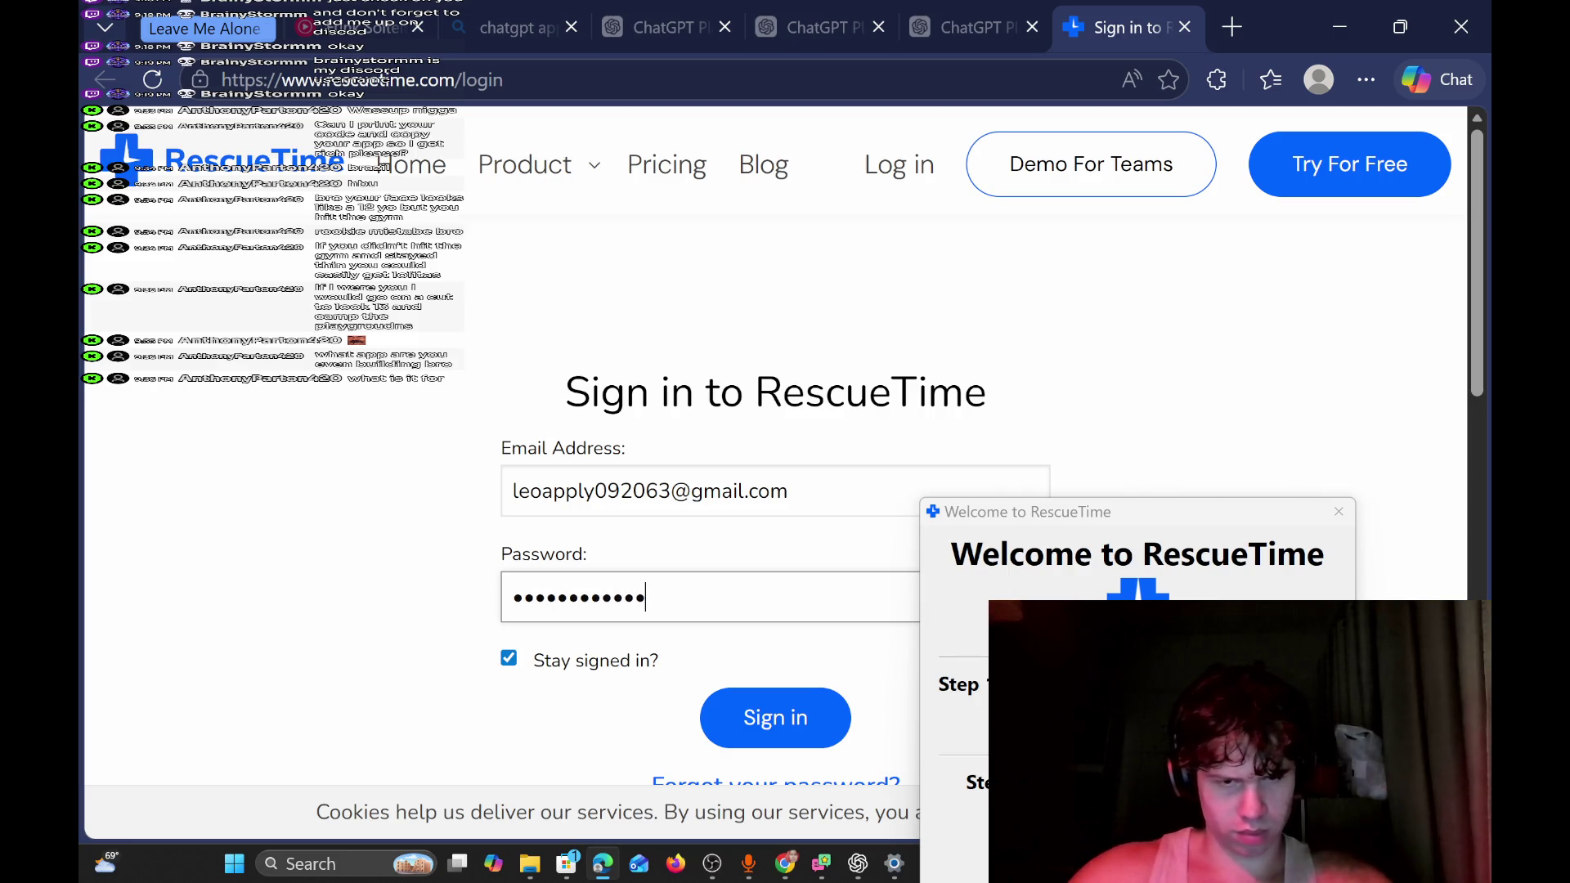
{"action": "left_click", "coordinate": [824, 744]}
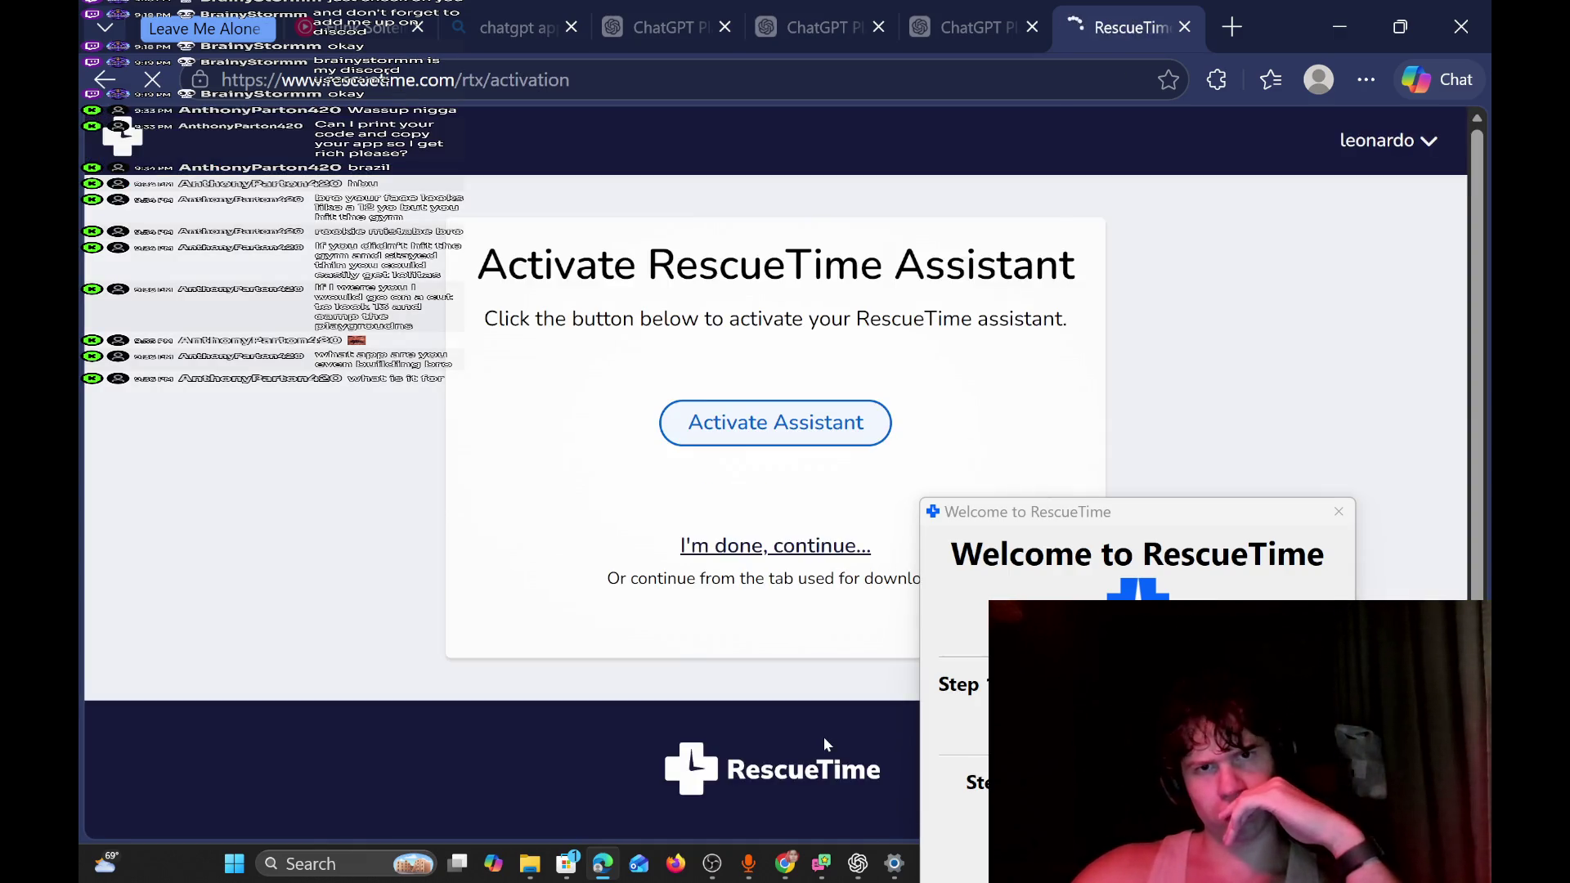
{"action": "left_click", "coordinate": [779, 425]}
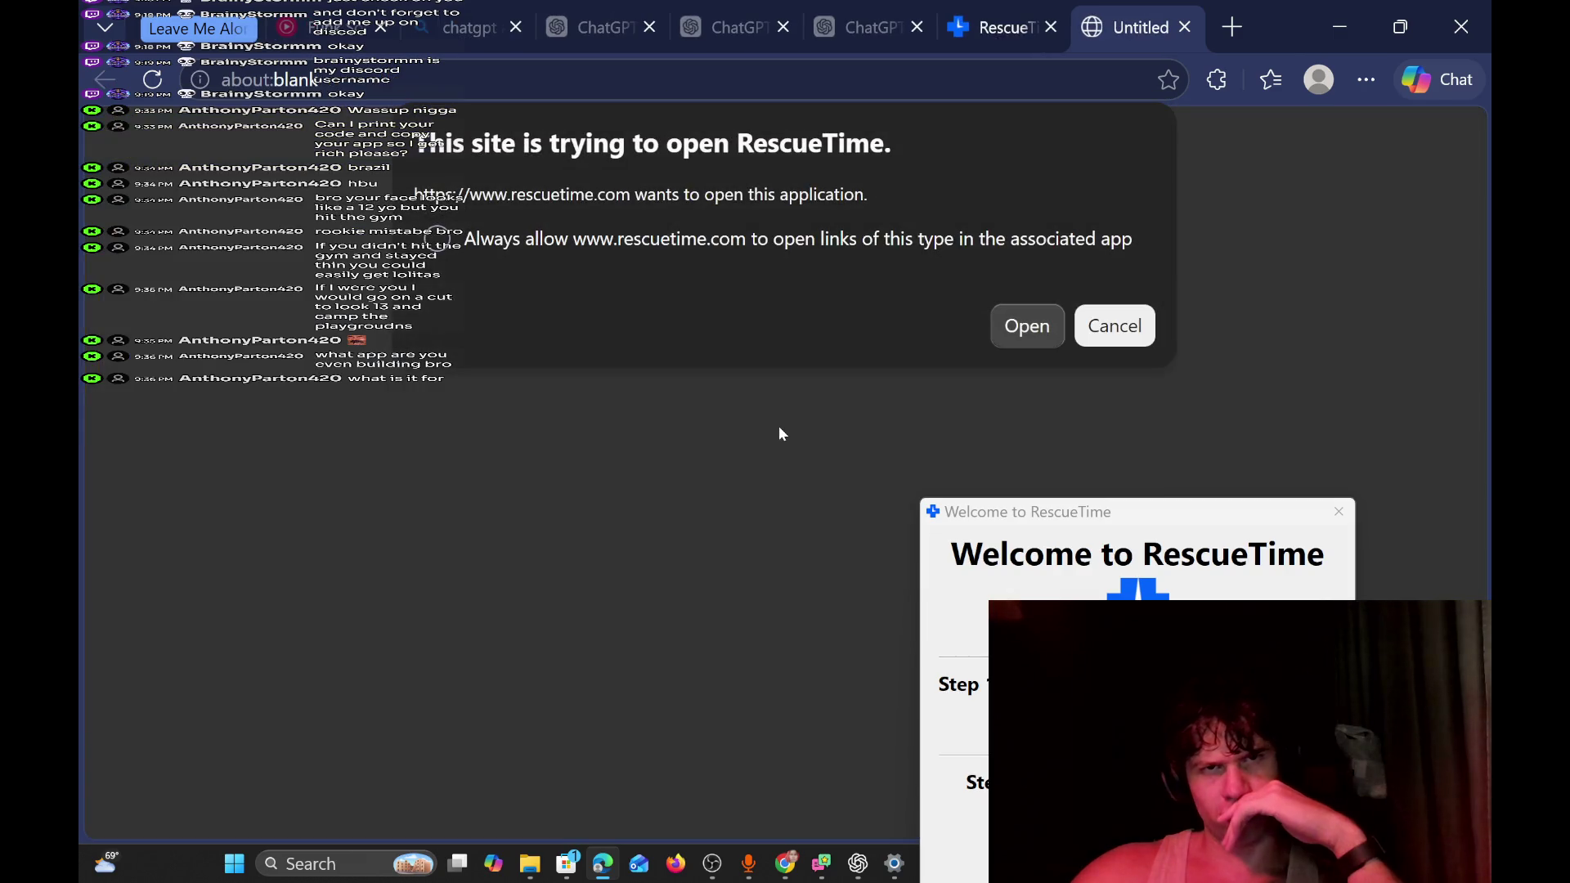
{"action": "left_click", "coordinate": [1028, 327]}
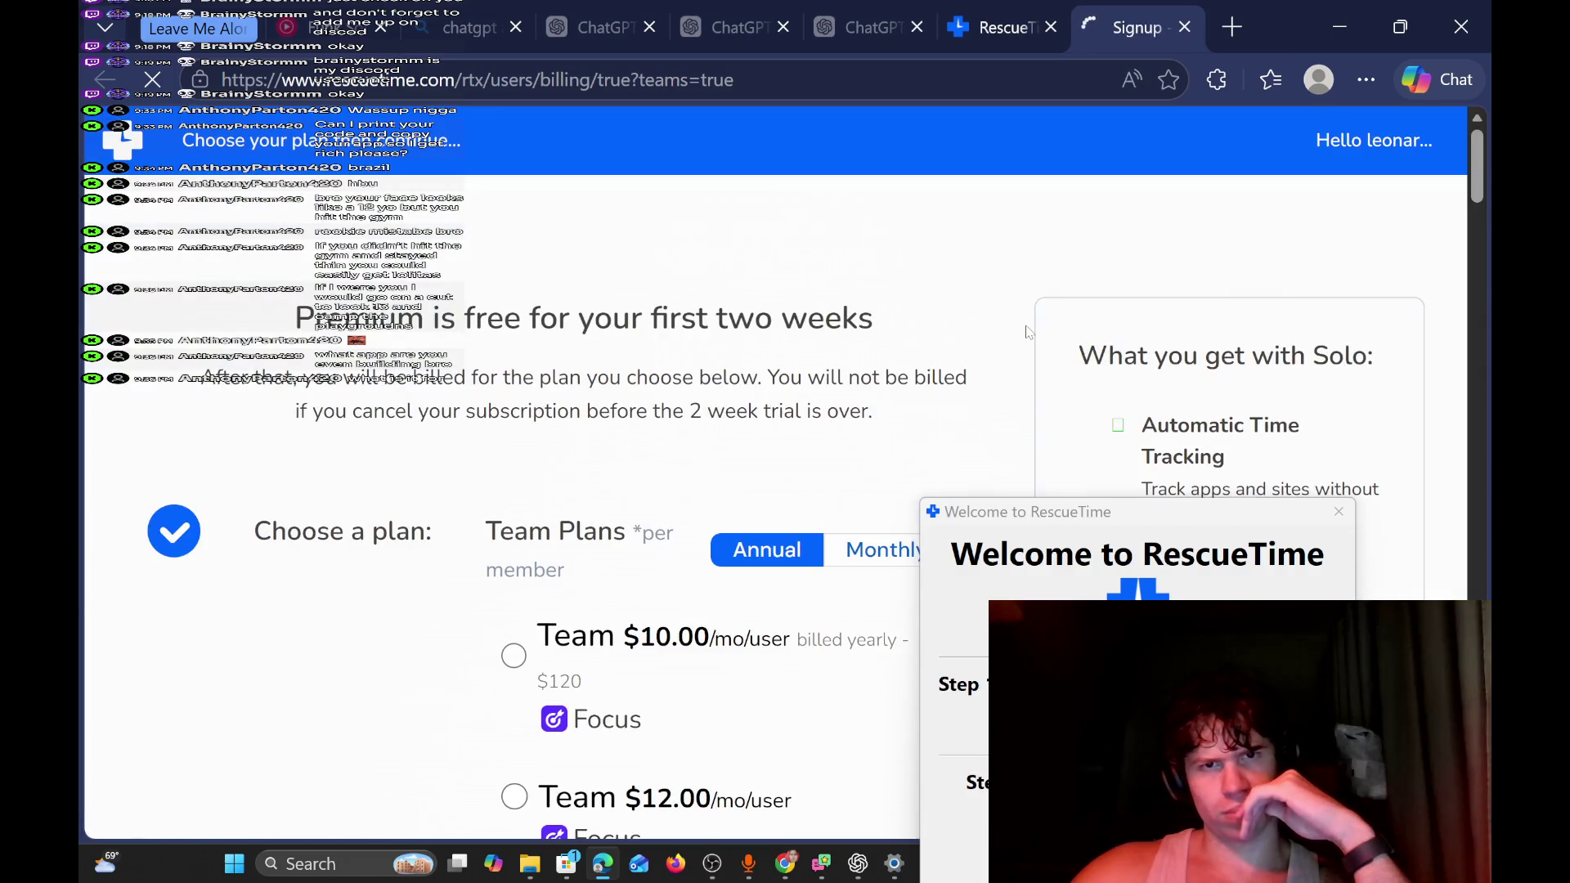
{"action": "scroll", "coordinate": [1028, 331], "scroll_direction": "down", "scroll_amount": 3}
{"action": "scroll", "coordinate": [1028, 332], "scroll_direction": "down", "scroll_amount": 1}
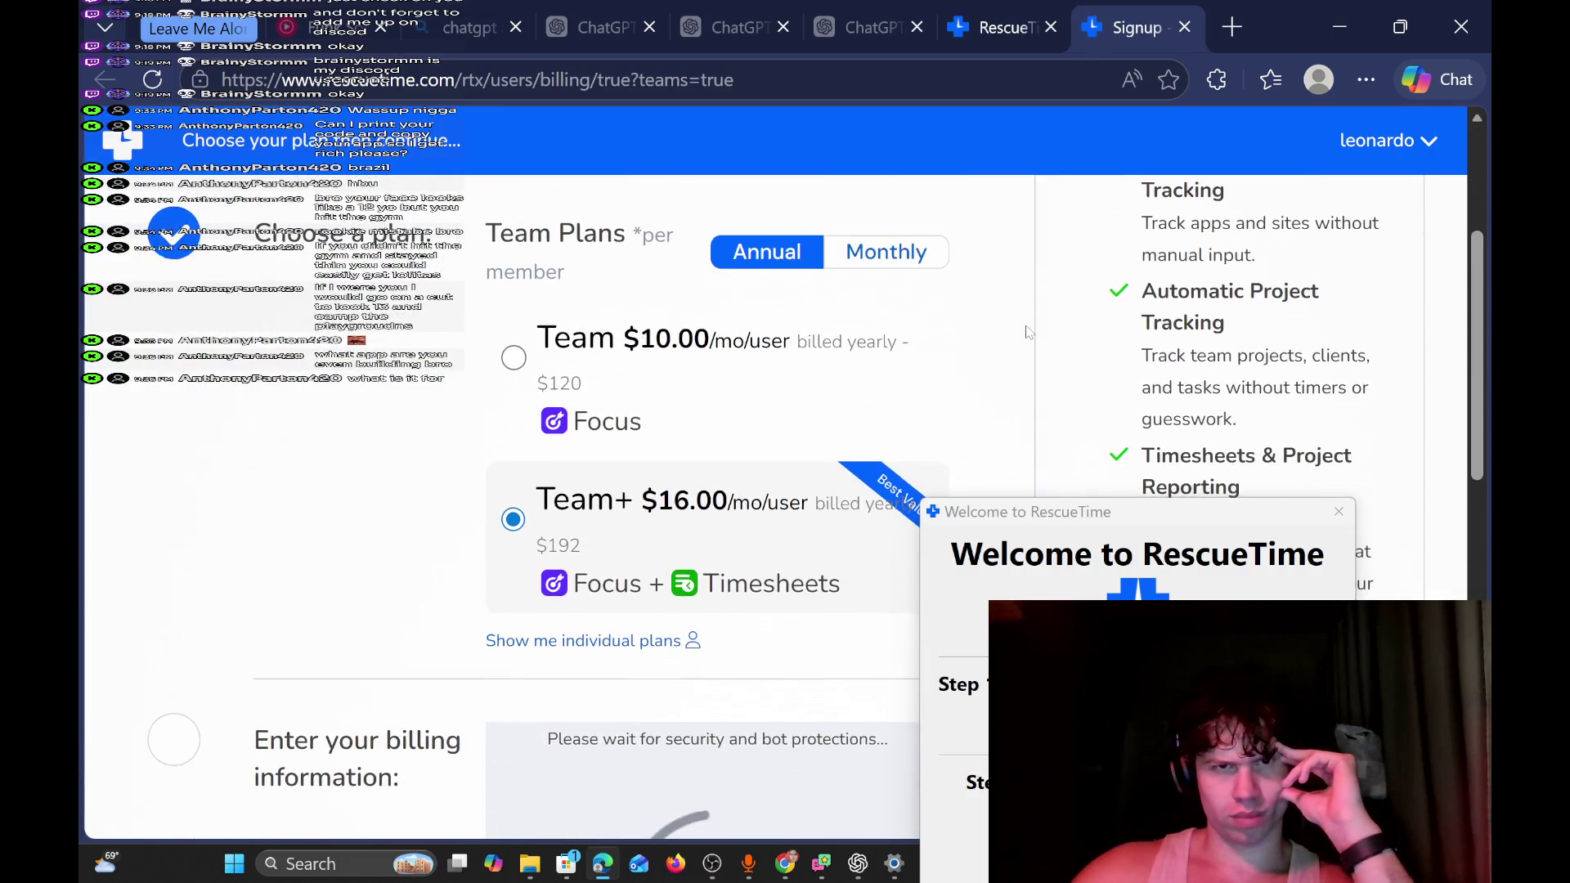
{"action": "scroll", "coordinate": [1028, 331], "scroll_direction": "down", "scroll_amount": 10}
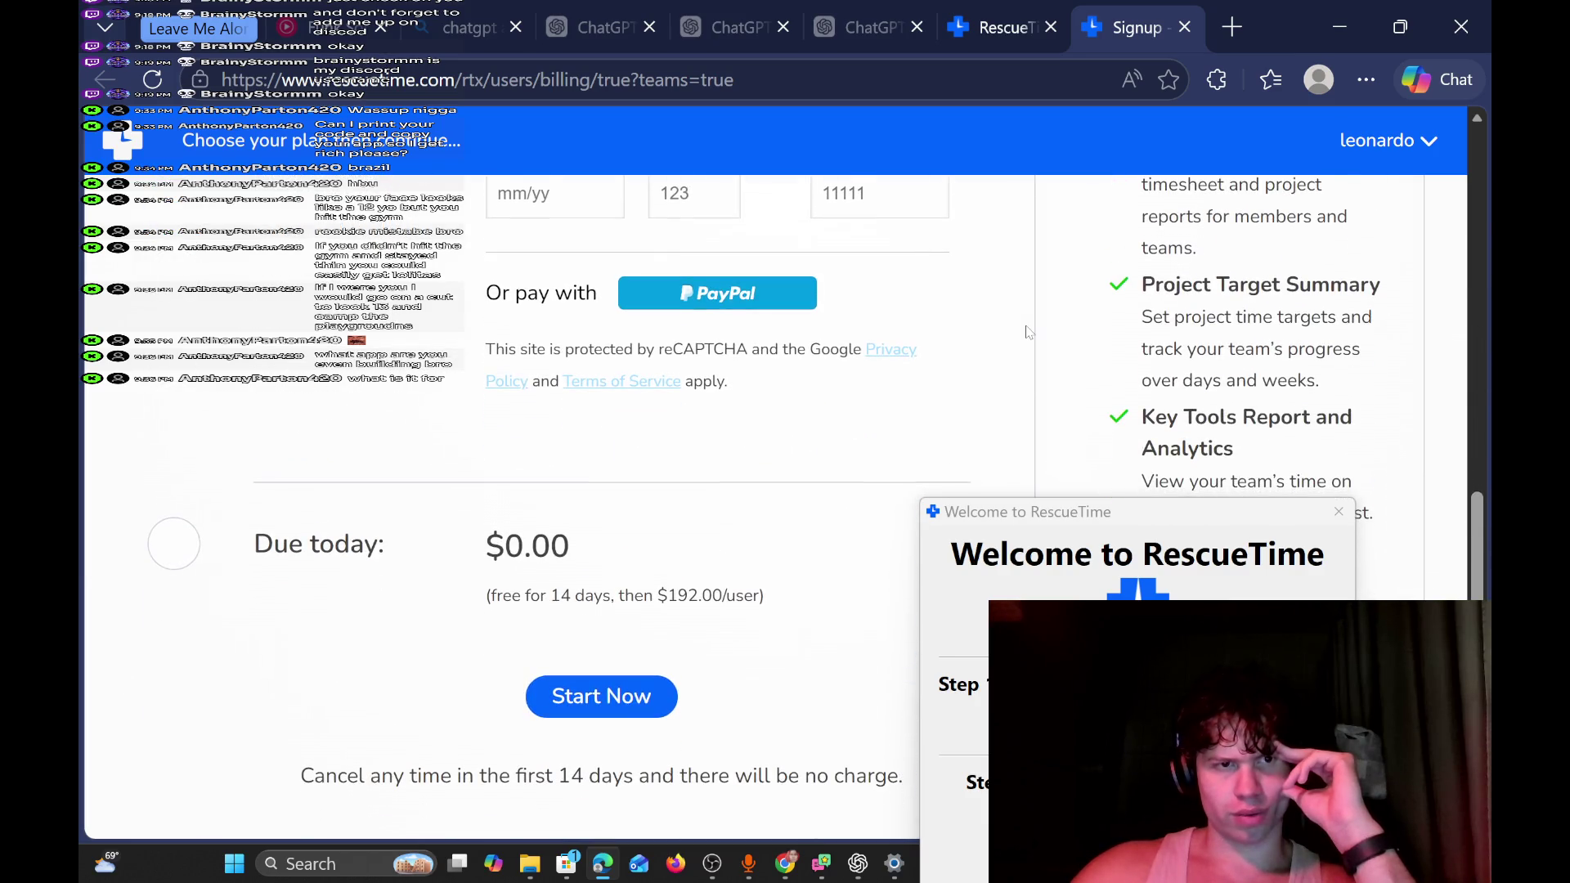
{"action": "scroll", "coordinate": [1028, 332], "scroll_direction": "down", "scroll_amount": 1}
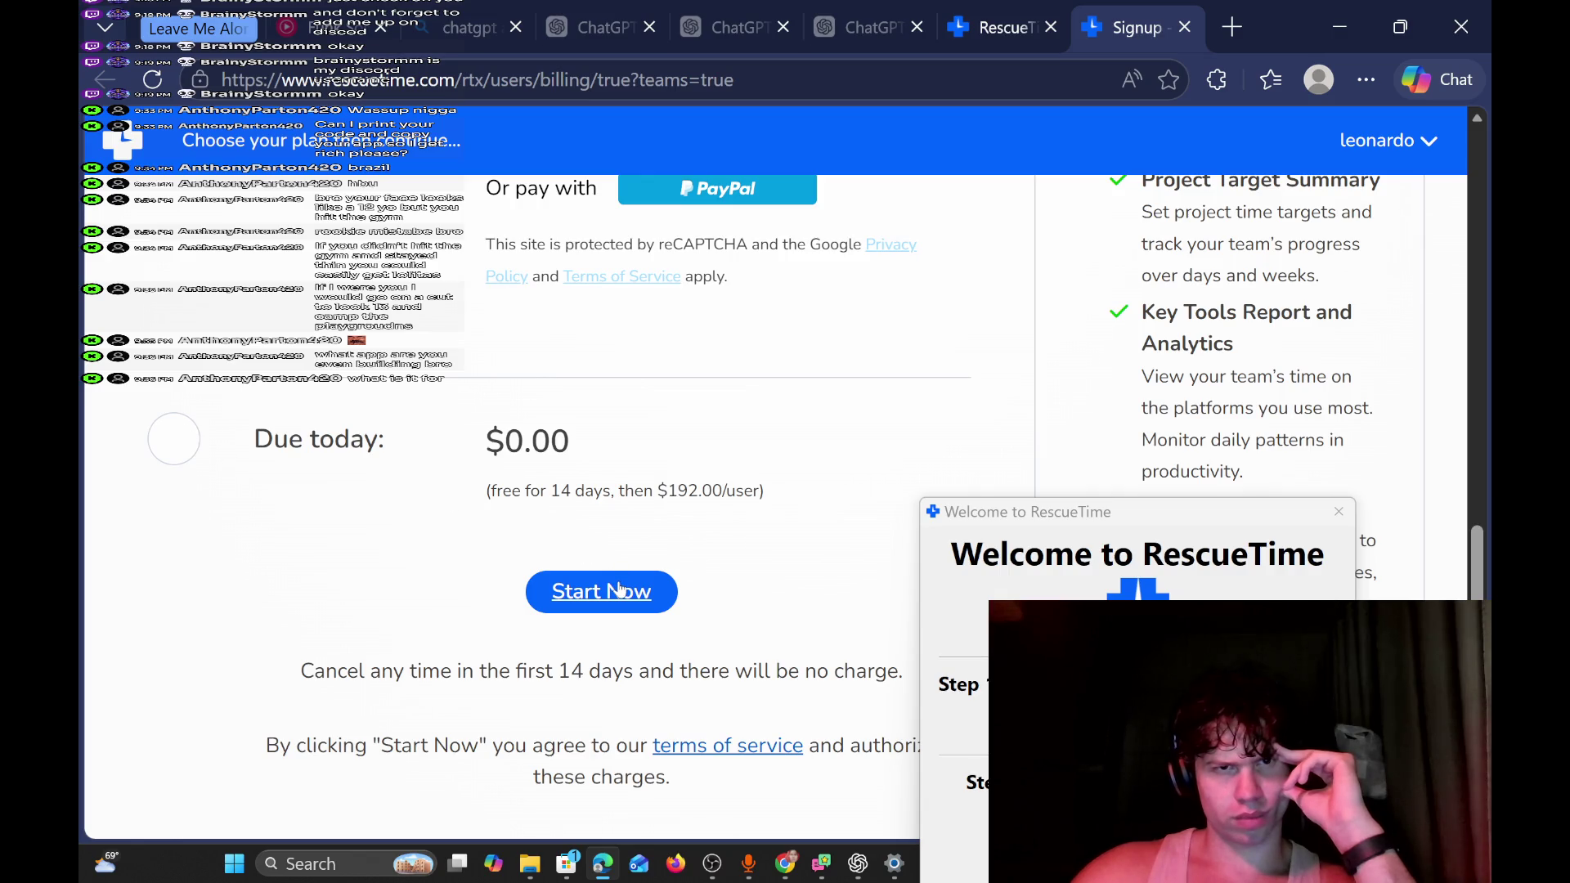
{"action": "scroll", "coordinate": [619, 589], "scroll_direction": "up", "scroll_amount": 1}
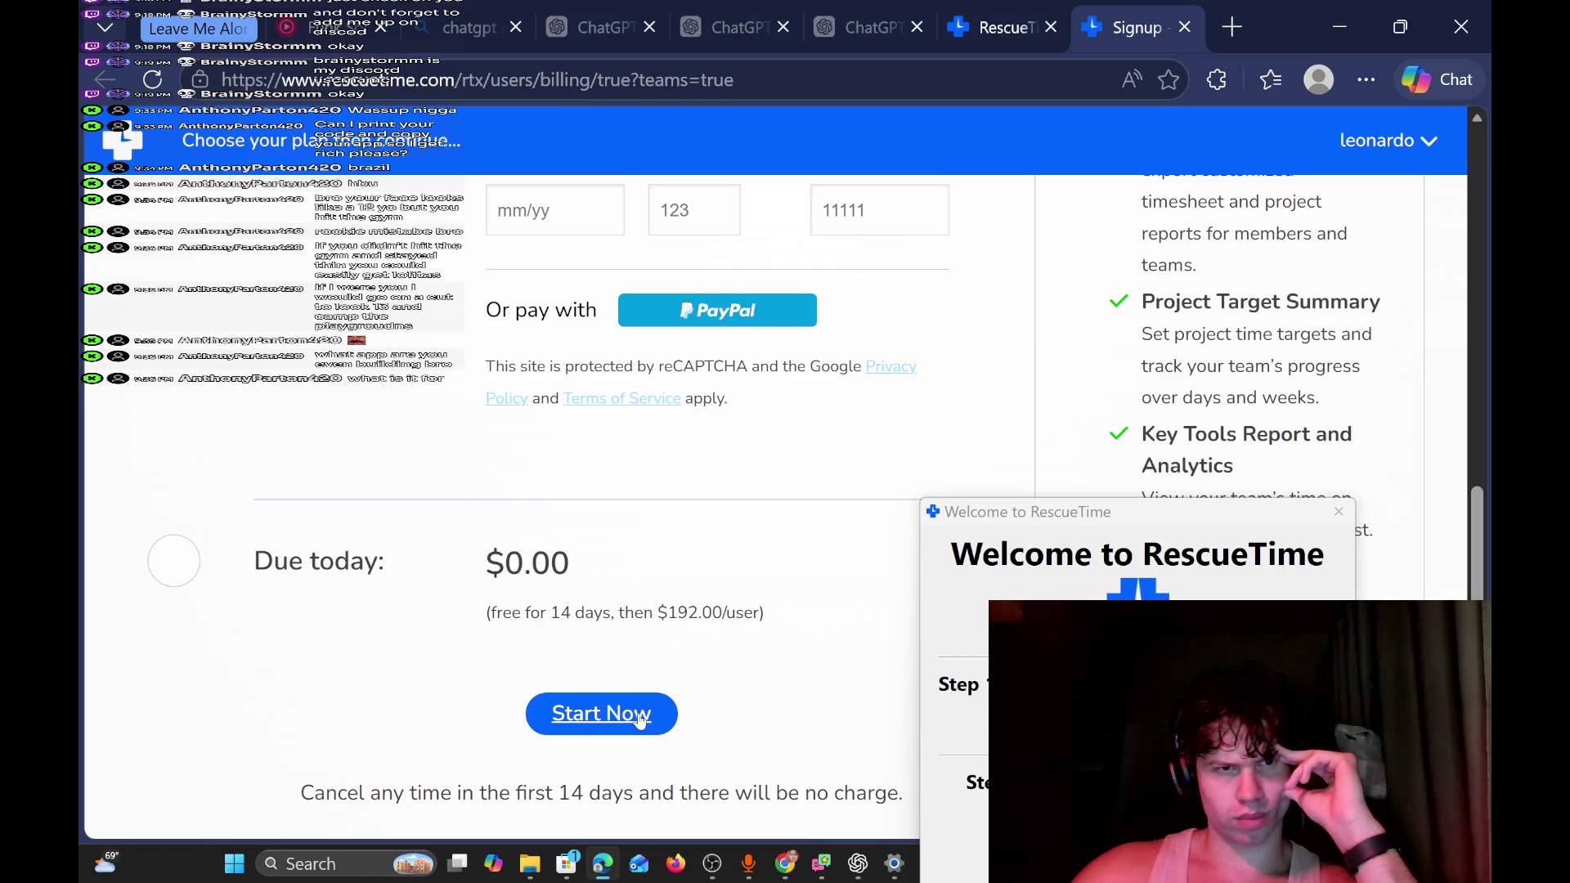
{"action": "scroll", "coordinate": [639, 716], "scroll_direction": "up", "scroll_amount": 1}
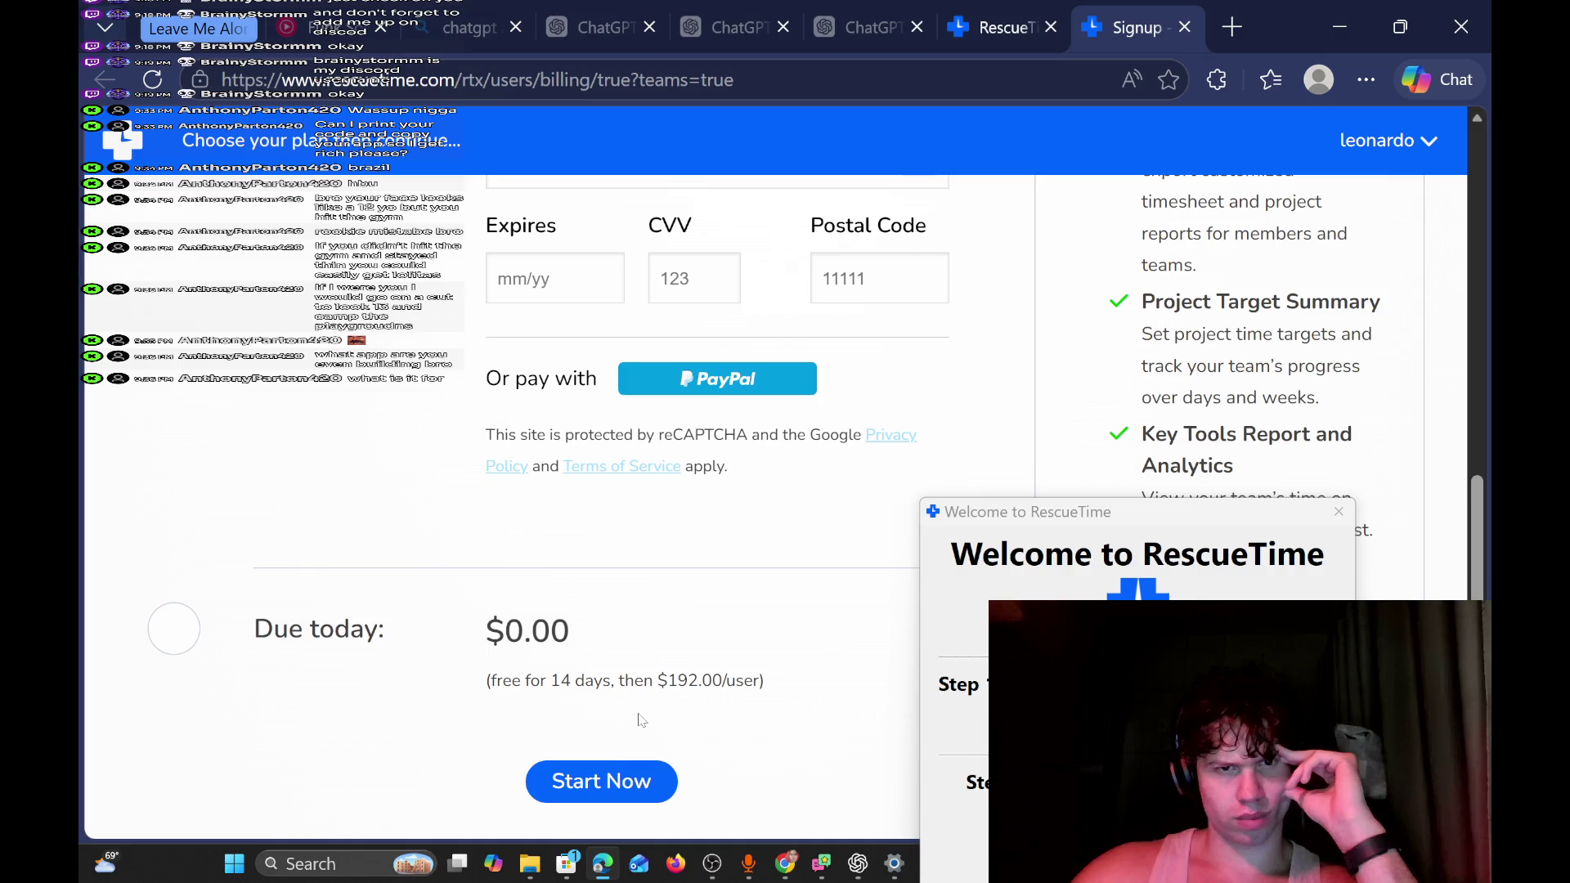
{"action": "scroll", "coordinate": [642, 719], "scroll_direction": "down", "scroll_amount": 4}
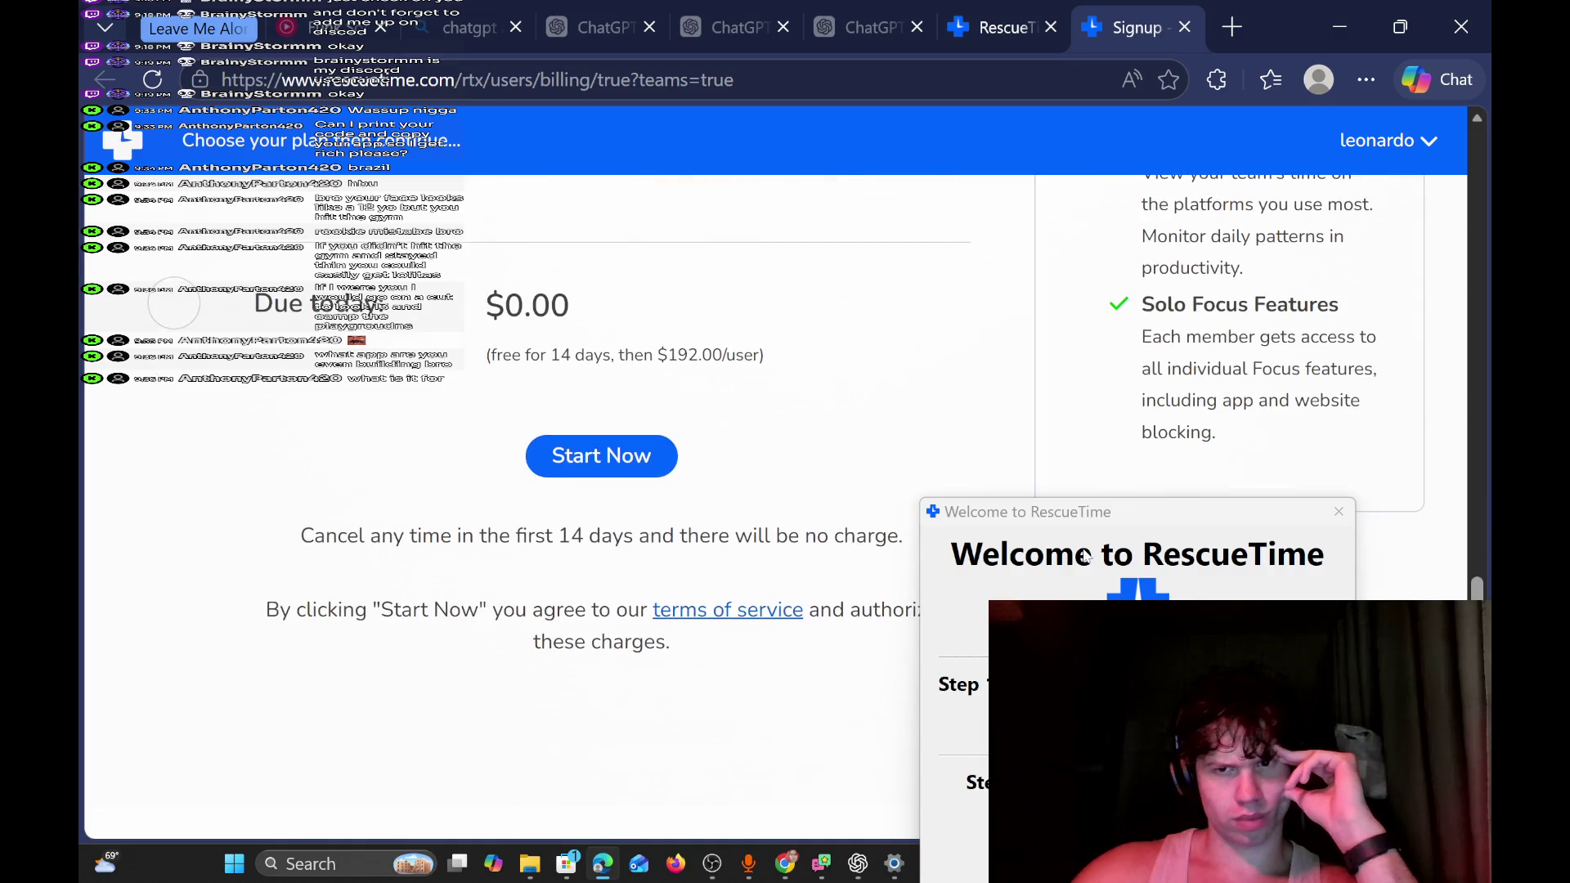
{"action": "left_click", "coordinate": [1347, 516]}
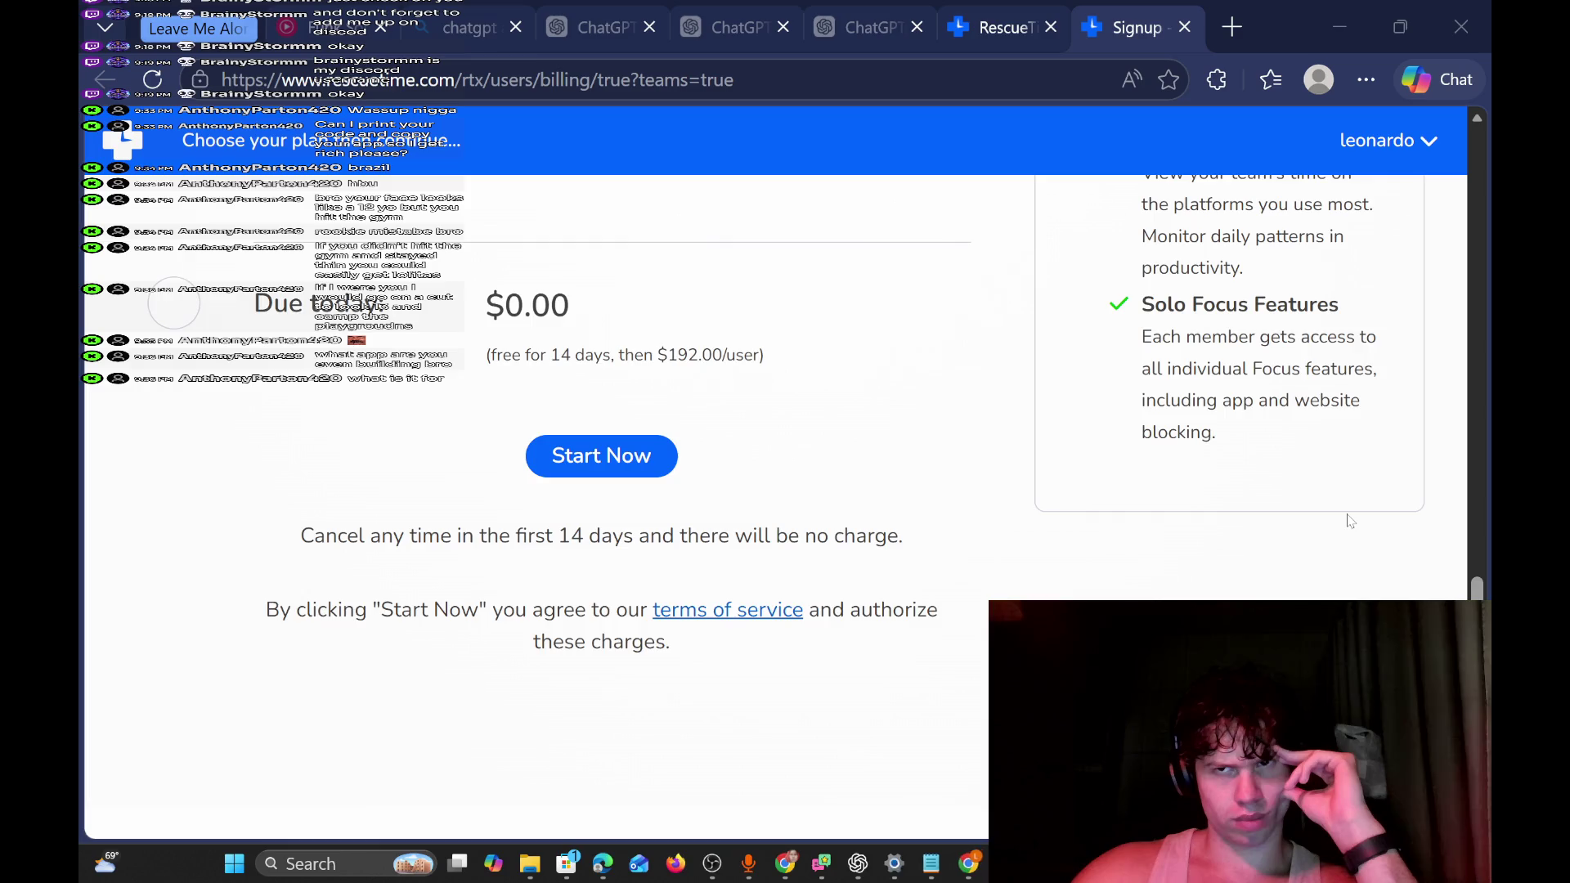
{"action": "scroll", "coordinate": [1349, 521], "scroll_direction": "up", "scroll_amount": 12}
{"action": "scroll", "coordinate": [1349, 521], "scroll_direction": "up", "scroll_amount": 4}
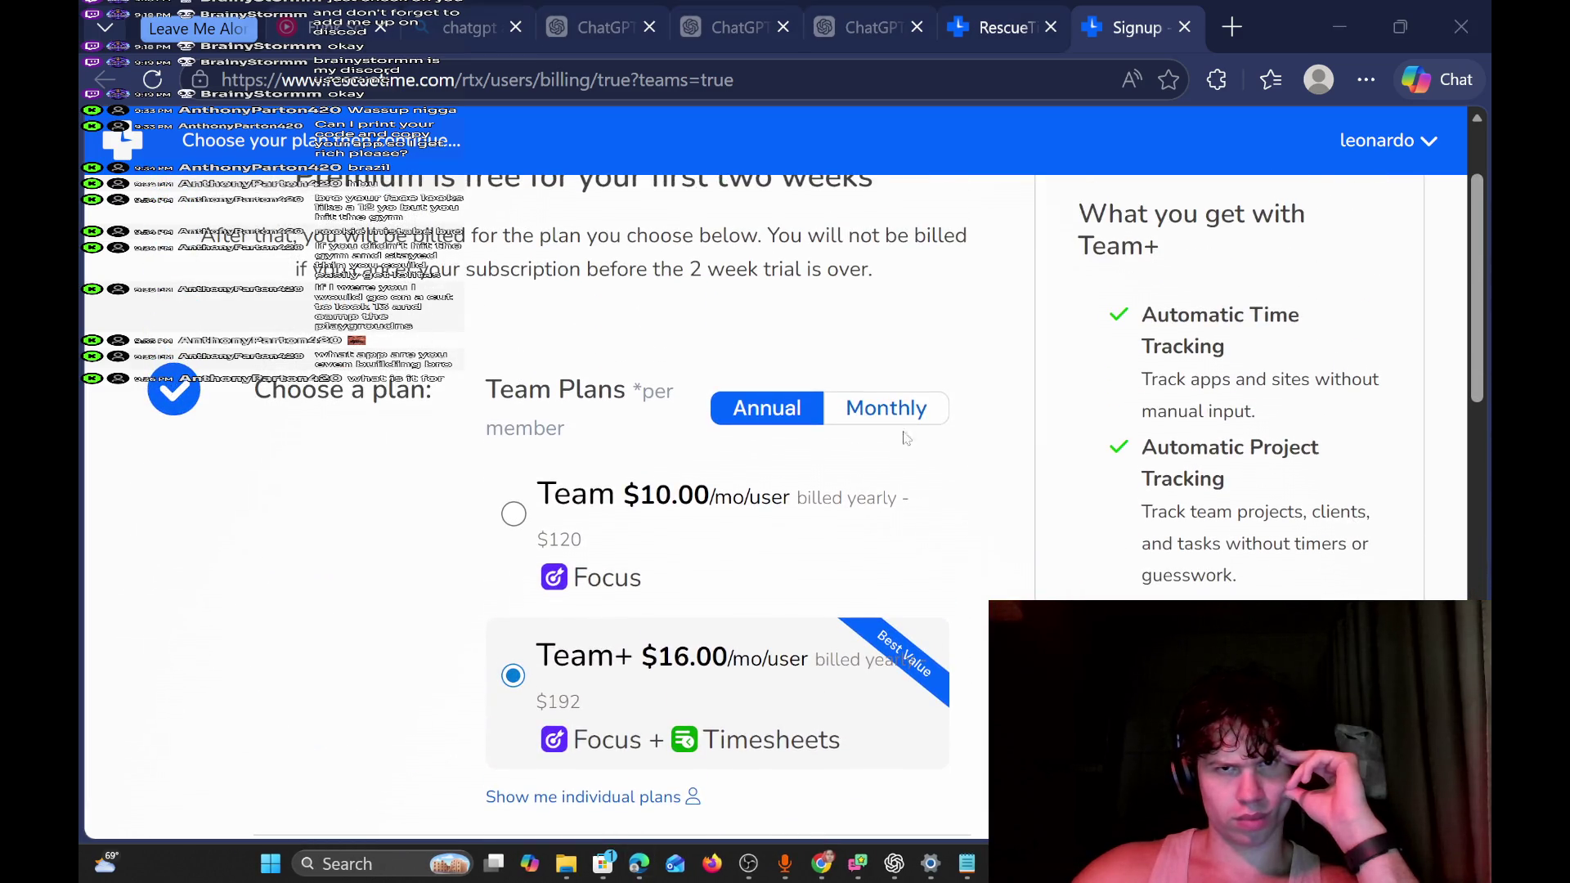
{"action": "left_click", "coordinate": [192, 409]}
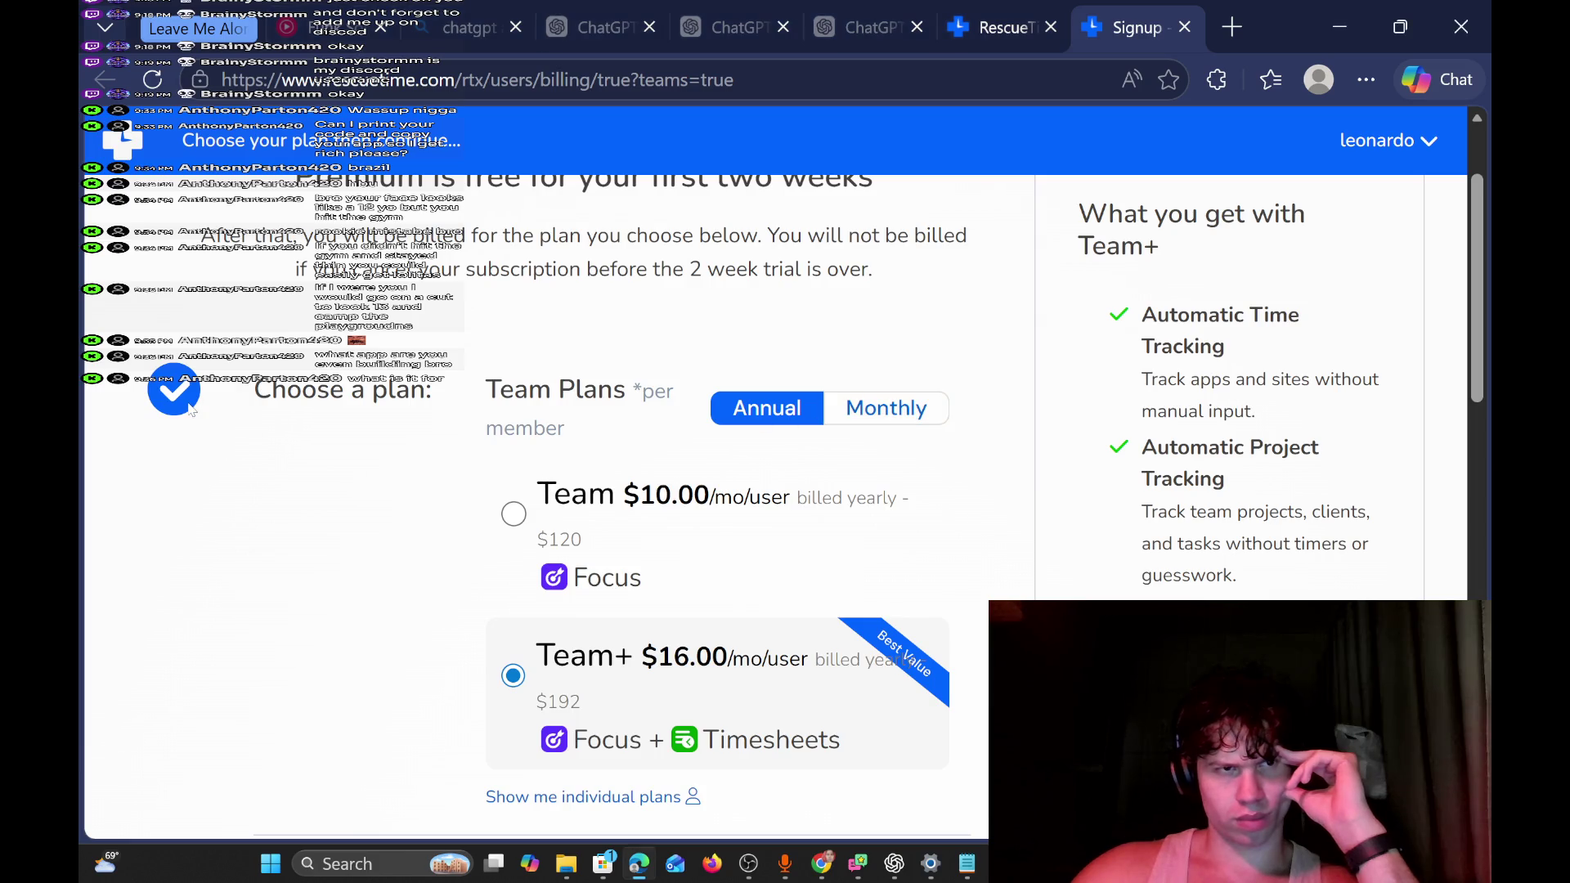
{"action": "scroll", "coordinate": [191, 409], "scroll_direction": "down", "scroll_amount": 6}
{"action": "scroll", "coordinate": [164, 458], "scroll_direction": "down", "scroll_amount": 5}
{"action": "scroll", "coordinate": [172, 657], "scroll_direction": "down", "scroll_amount": 5}
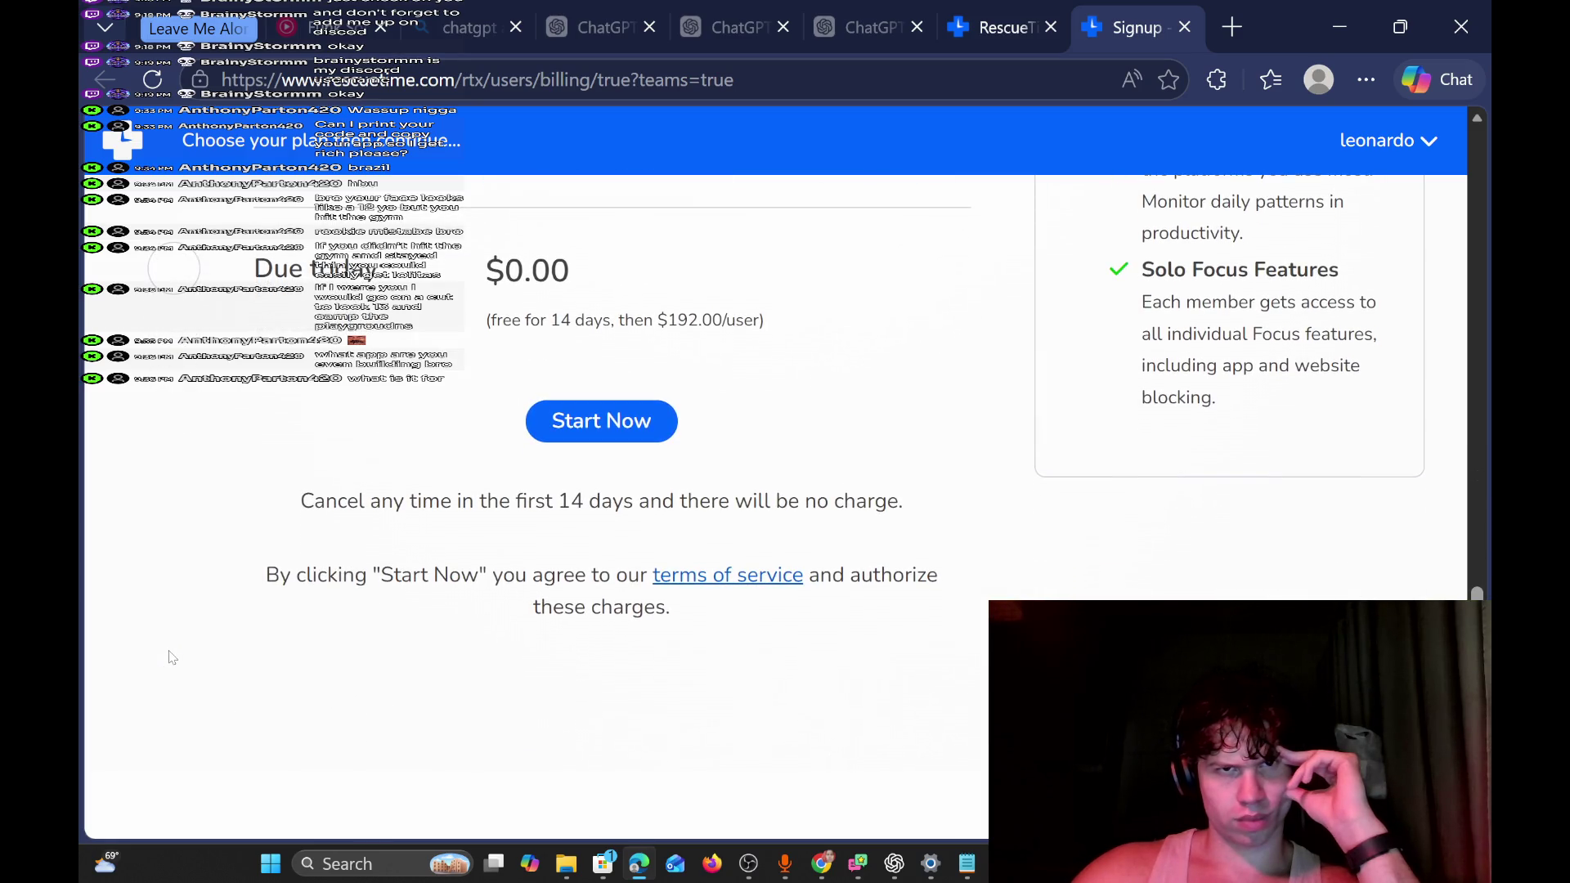
{"action": "scroll", "coordinate": [172, 656], "scroll_direction": "up", "scroll_amount": 15}
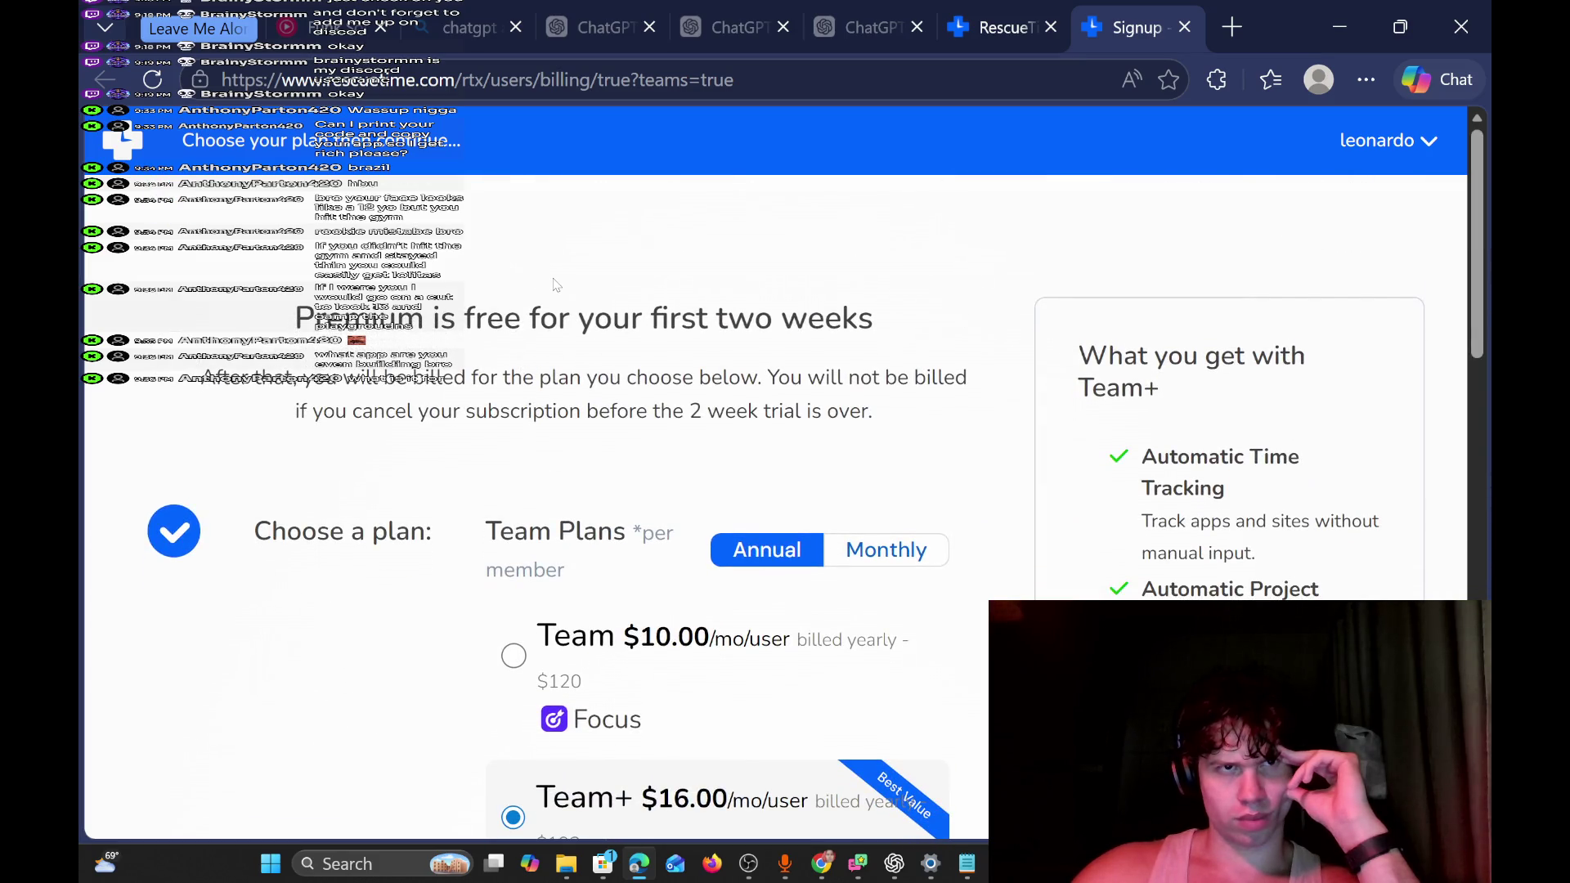
{"action": "scroll", "coordinate": [533, 271], "scroll_direction": "down", "scroll_amount": 8}
{"action": "scroll", "coordinate": [533, 271], "scroll_direction": "up", "scroll_amount": 6}
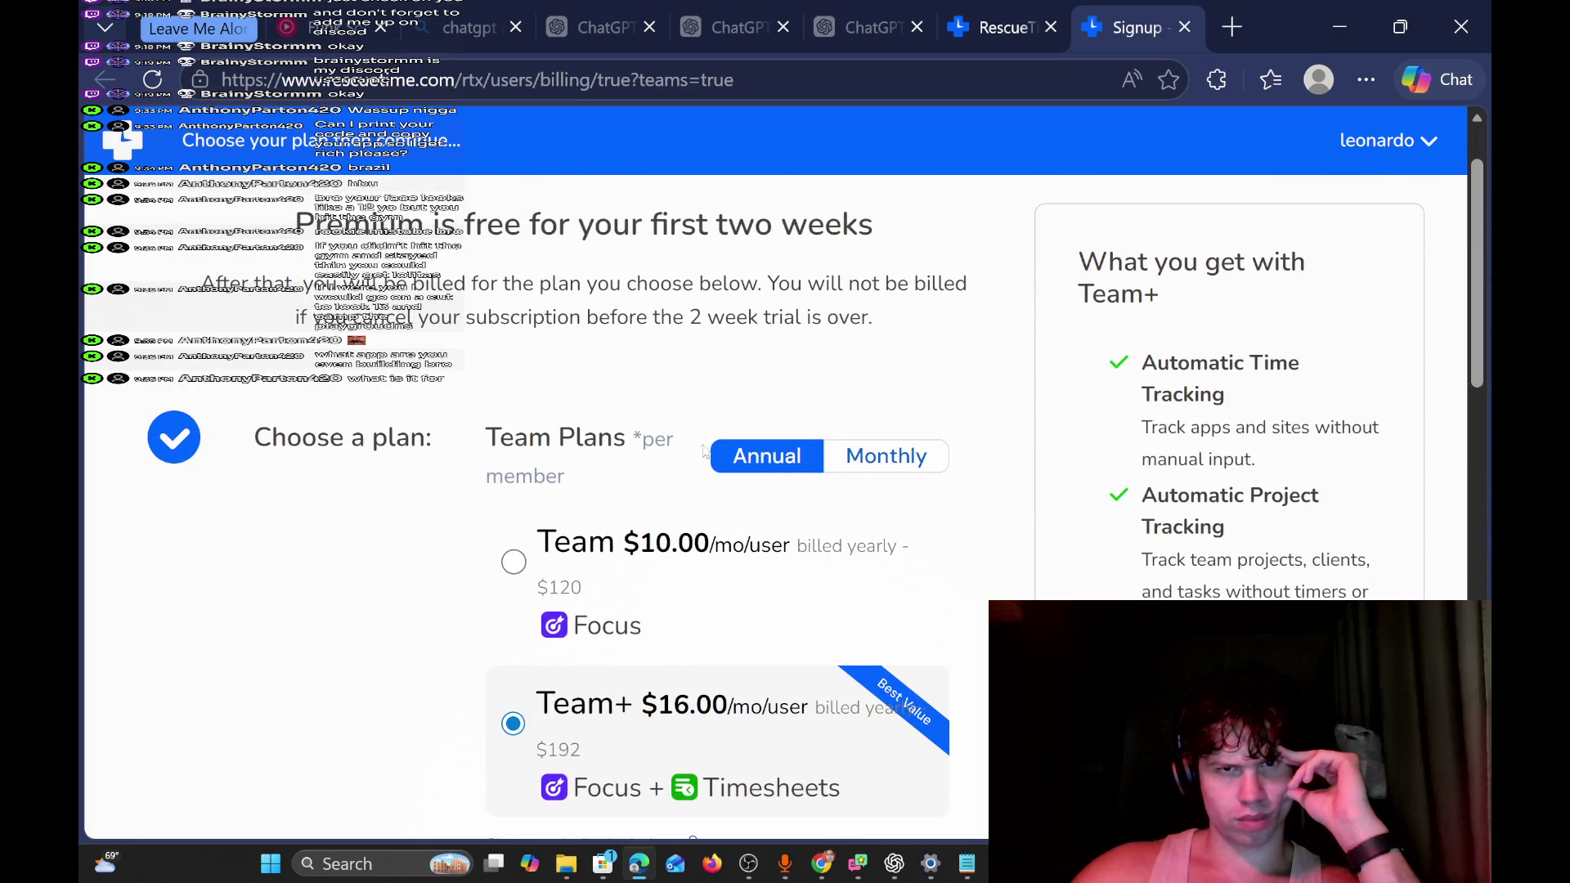
{"action": "left_click", "coordinate": [850, 456]}
Choose the Team plan with monthly billing and start the free trial with Start Now
{"action": "left_click", "coordinate": [767, 456]}
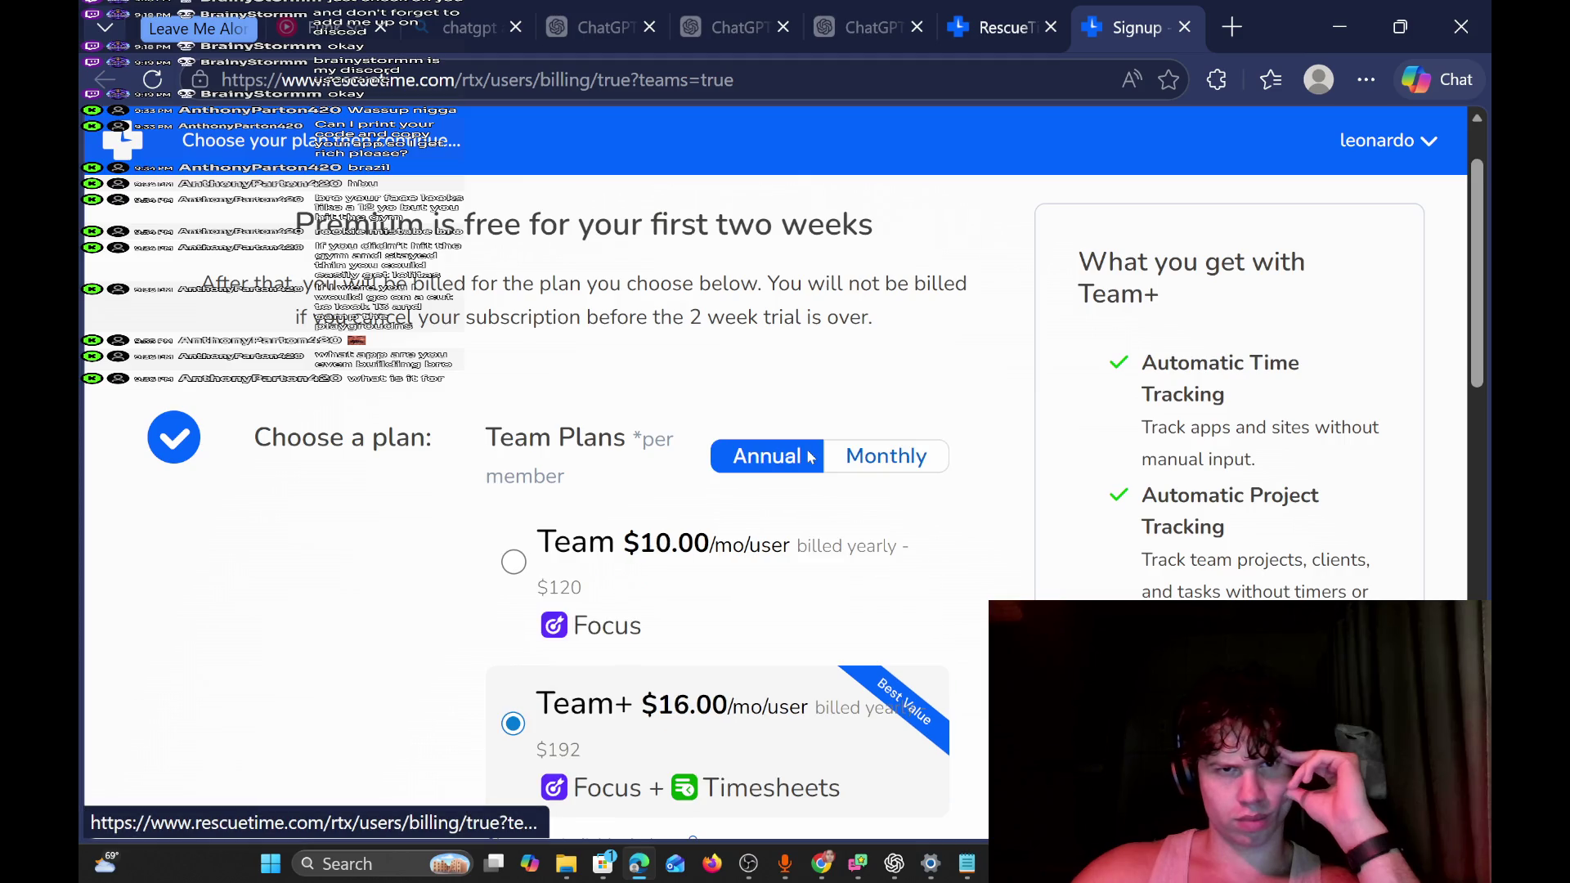
{"action": "left_click", "coordinate": [547, 572]}
{"action": "scroll", "coordinate": [532, 572], "scroll_direction": "down", "scroll_amount": 4}
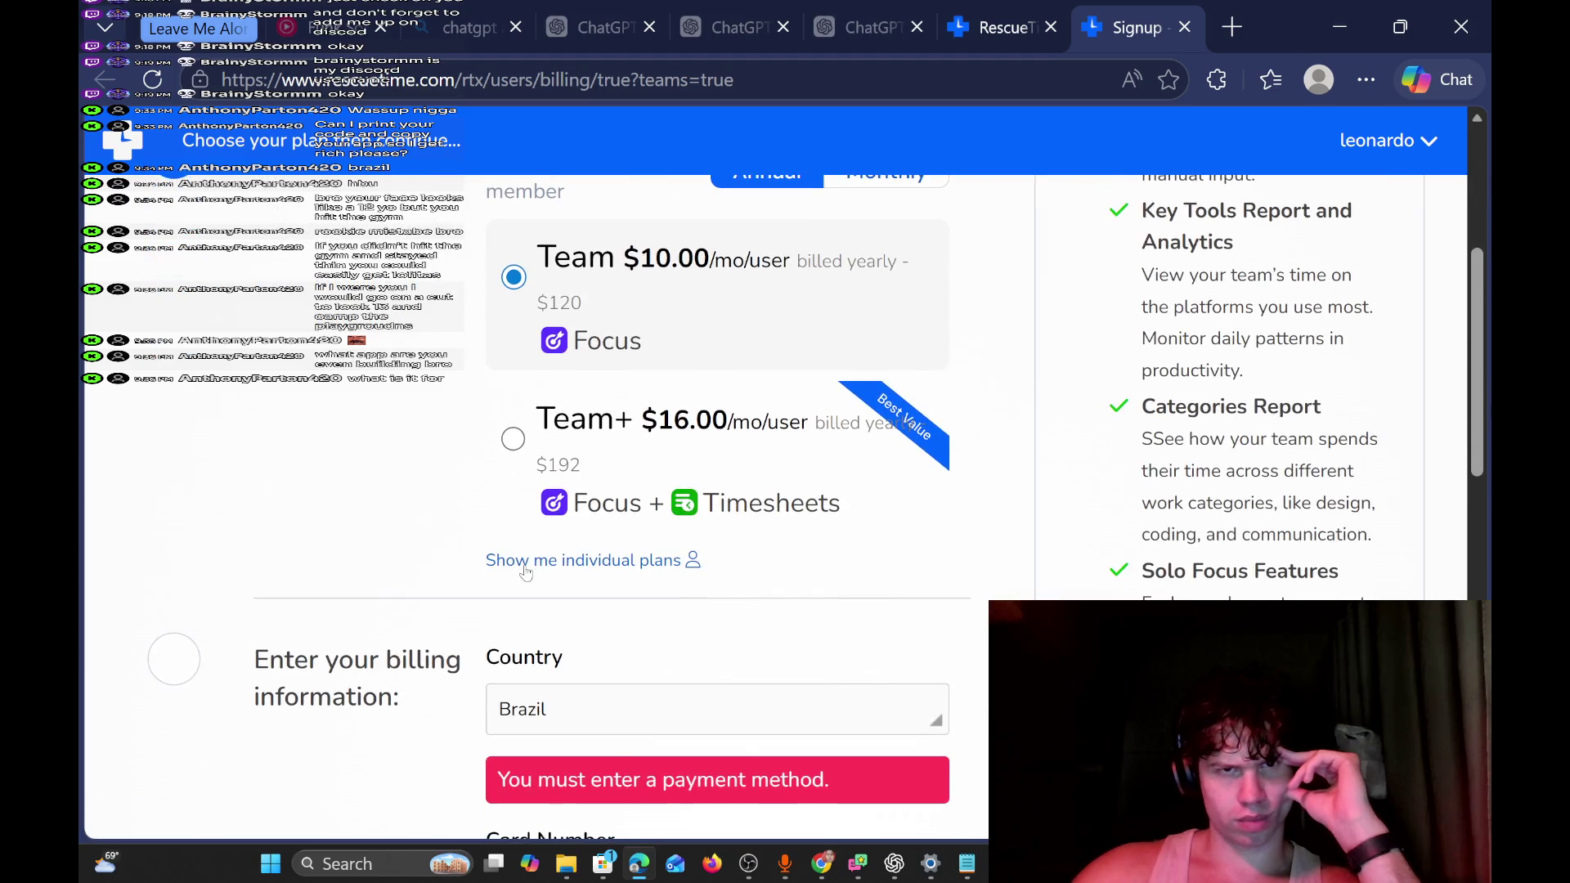
{"action": "scroll", "coordinate": [525, 572], "scroll_direction": "up", "scroll_amount": 1}
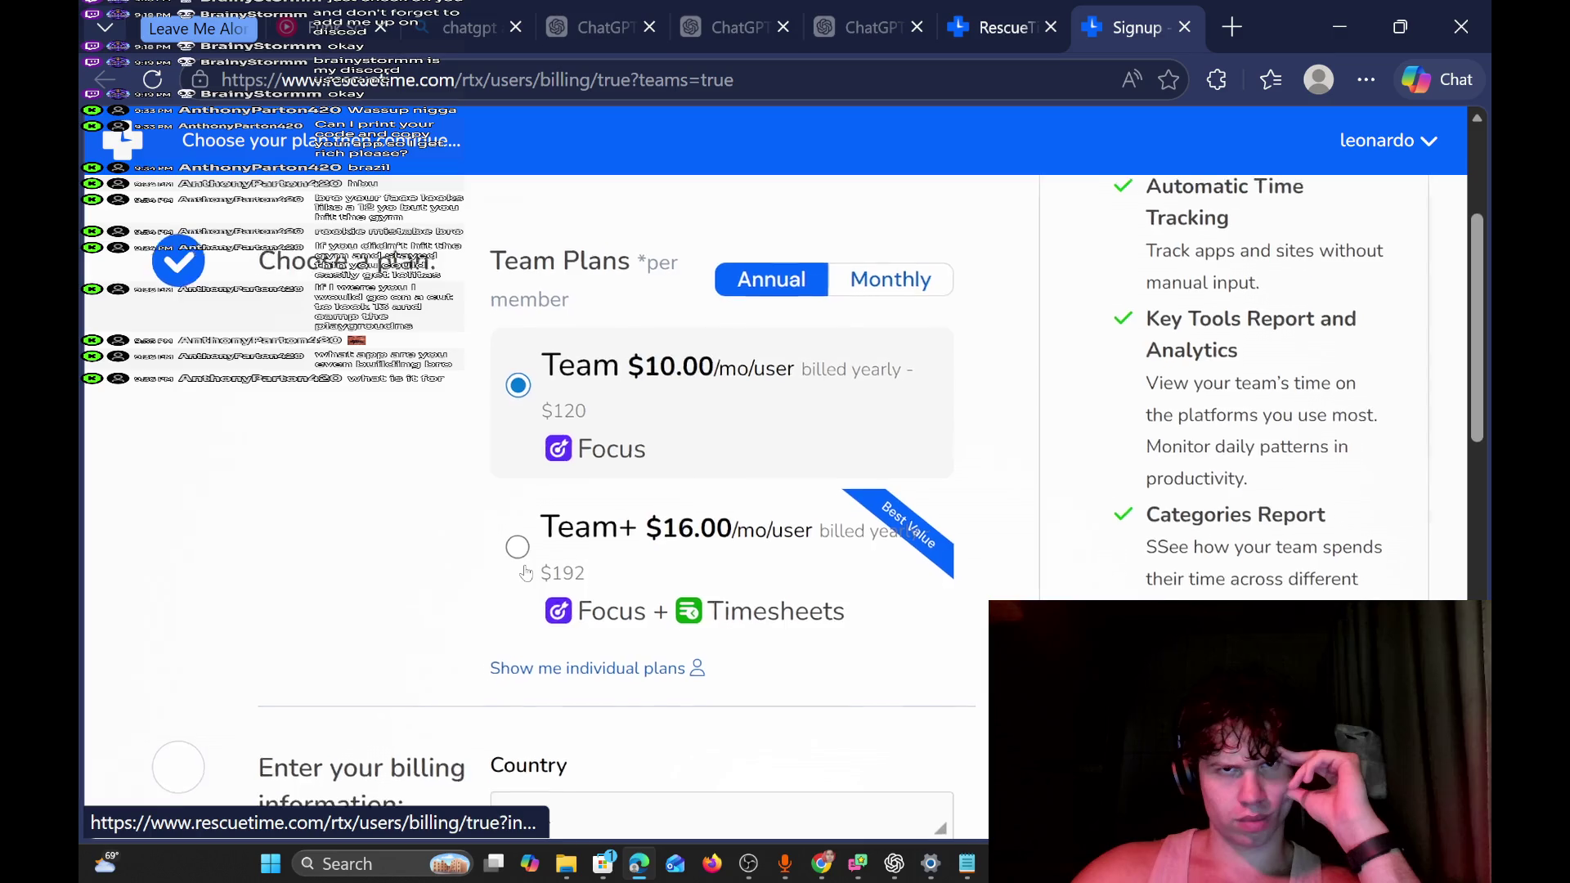
{"action": "left_click", "coordinate": [881, 299]}
{"action": "scroll", "coordinate": [459, 458], "scroll_direction": "down", "scroll_amount": 3}
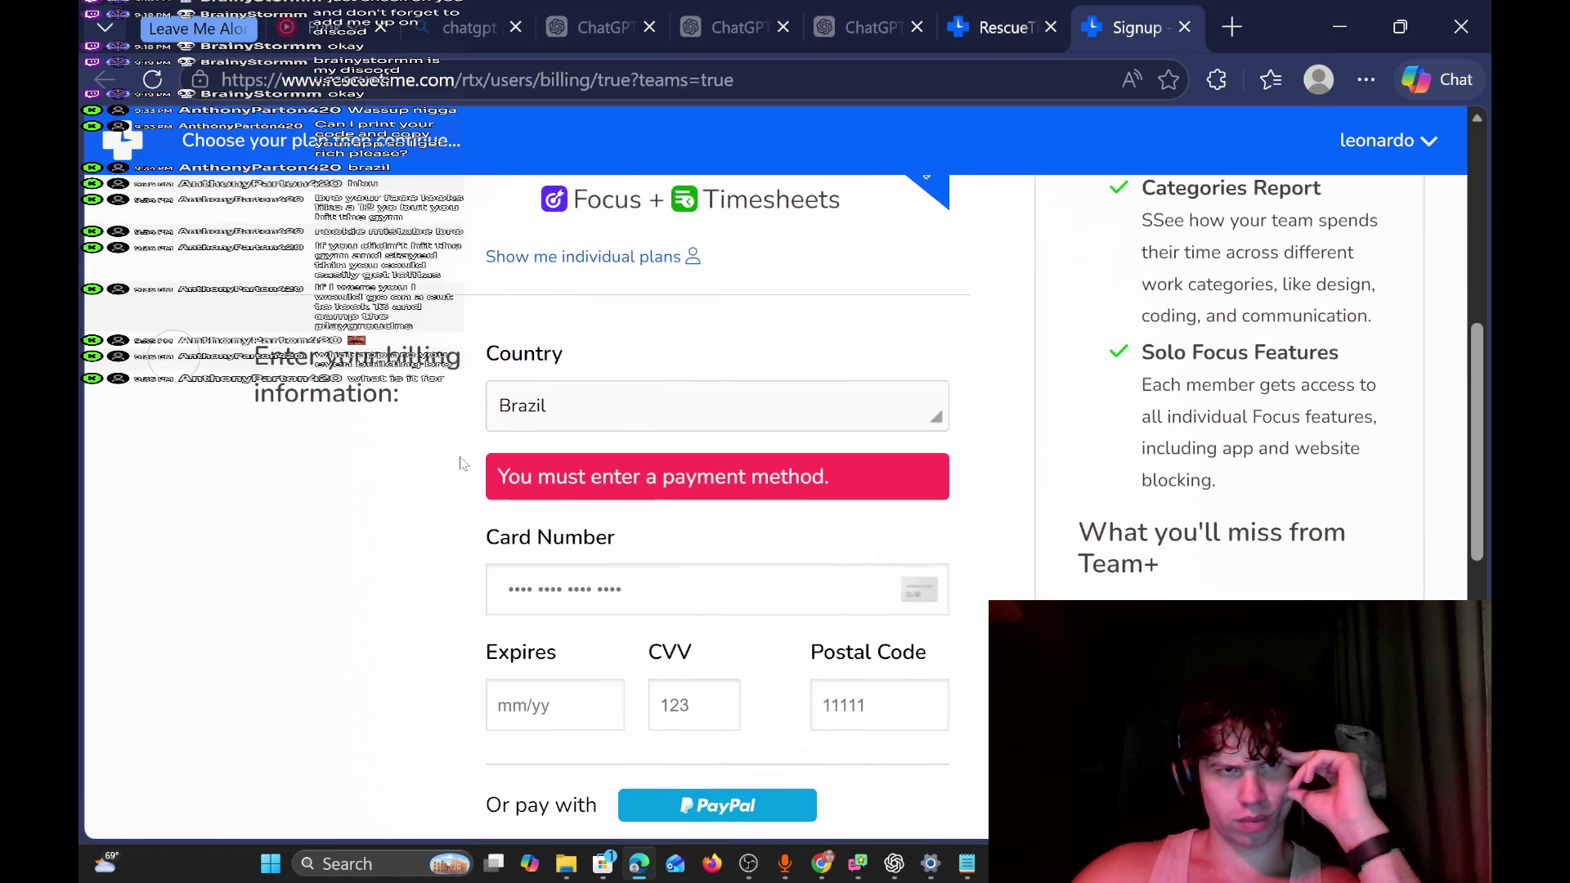
{"action": "scroll", "coordinate": [459, 463], "scroll_direction": "down", "scroll_amount": 5}
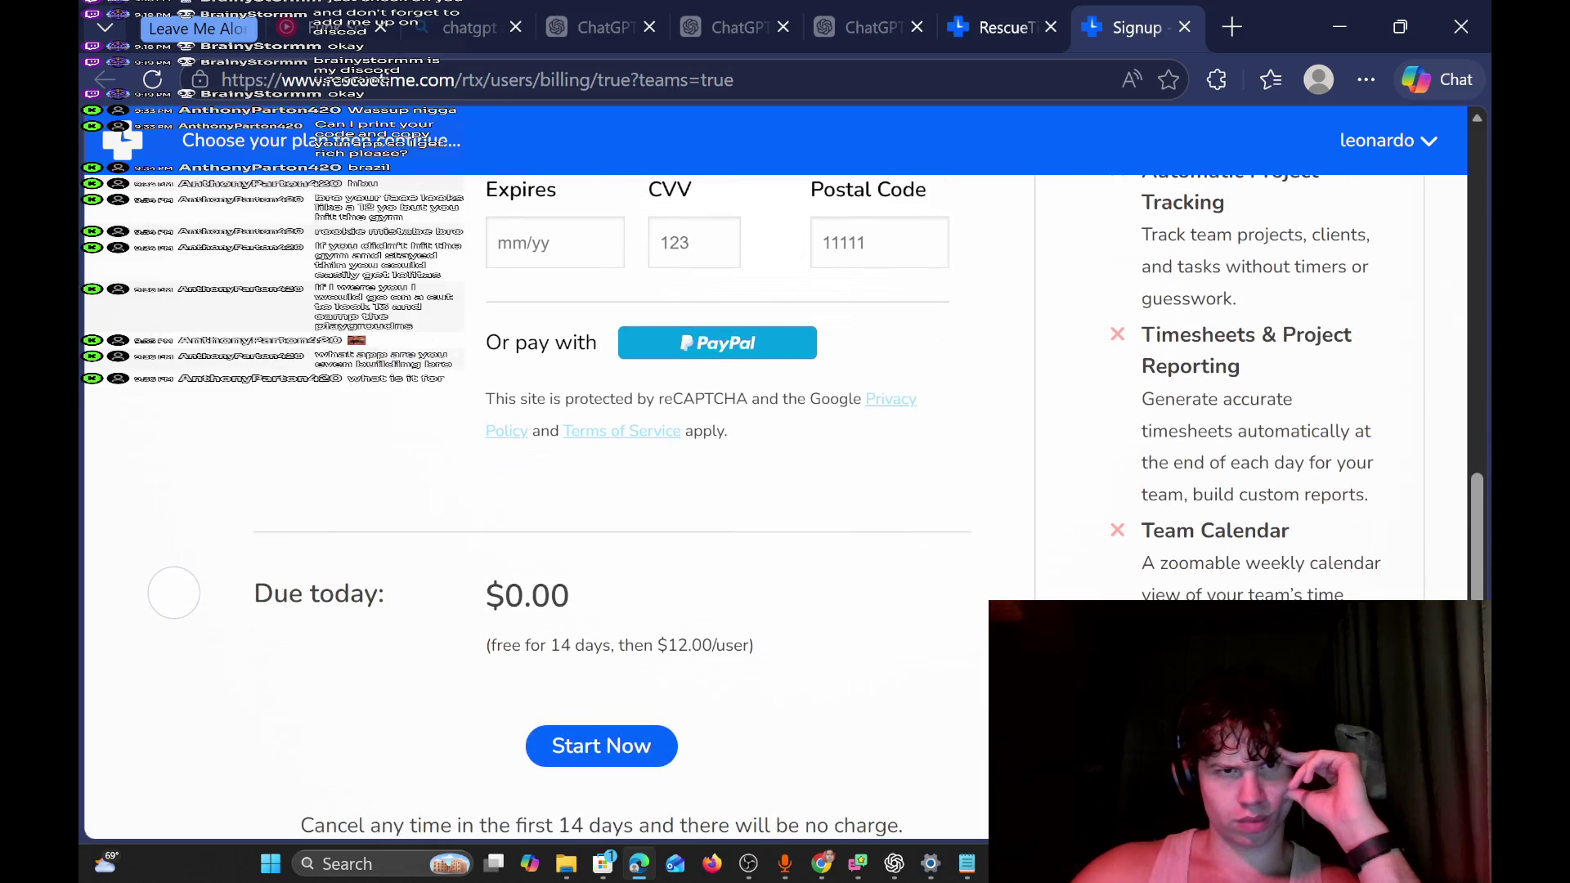
{"action": "left_click", "coordinate": [596, 410]}
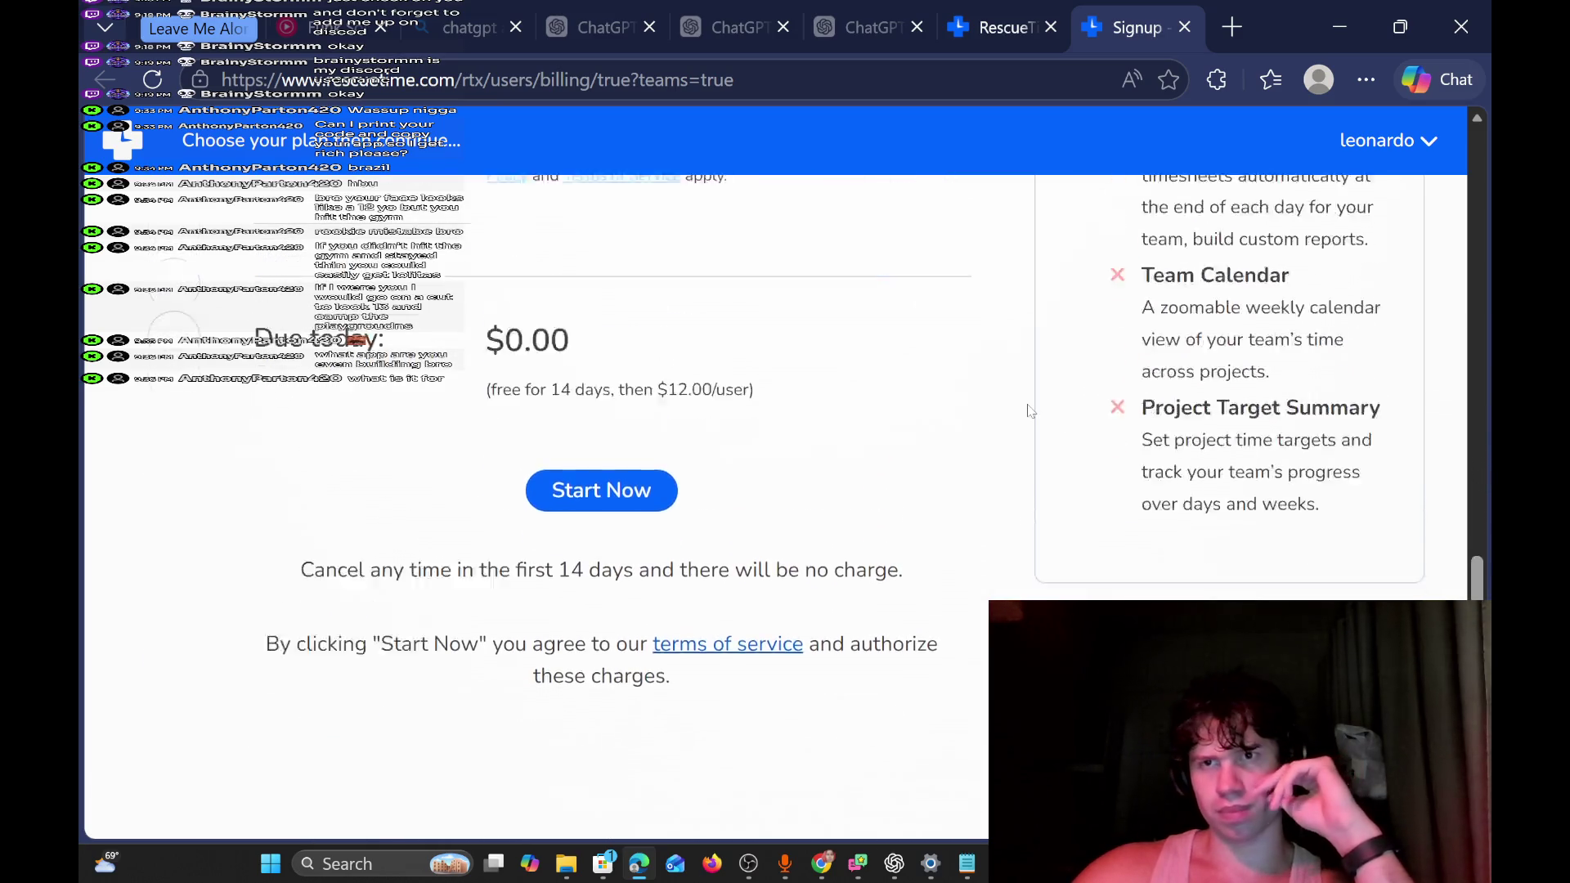
{"action": "scroll", "coordinate": [1029, 411], "scroll_direction": "up", "scroll_amount": 10}
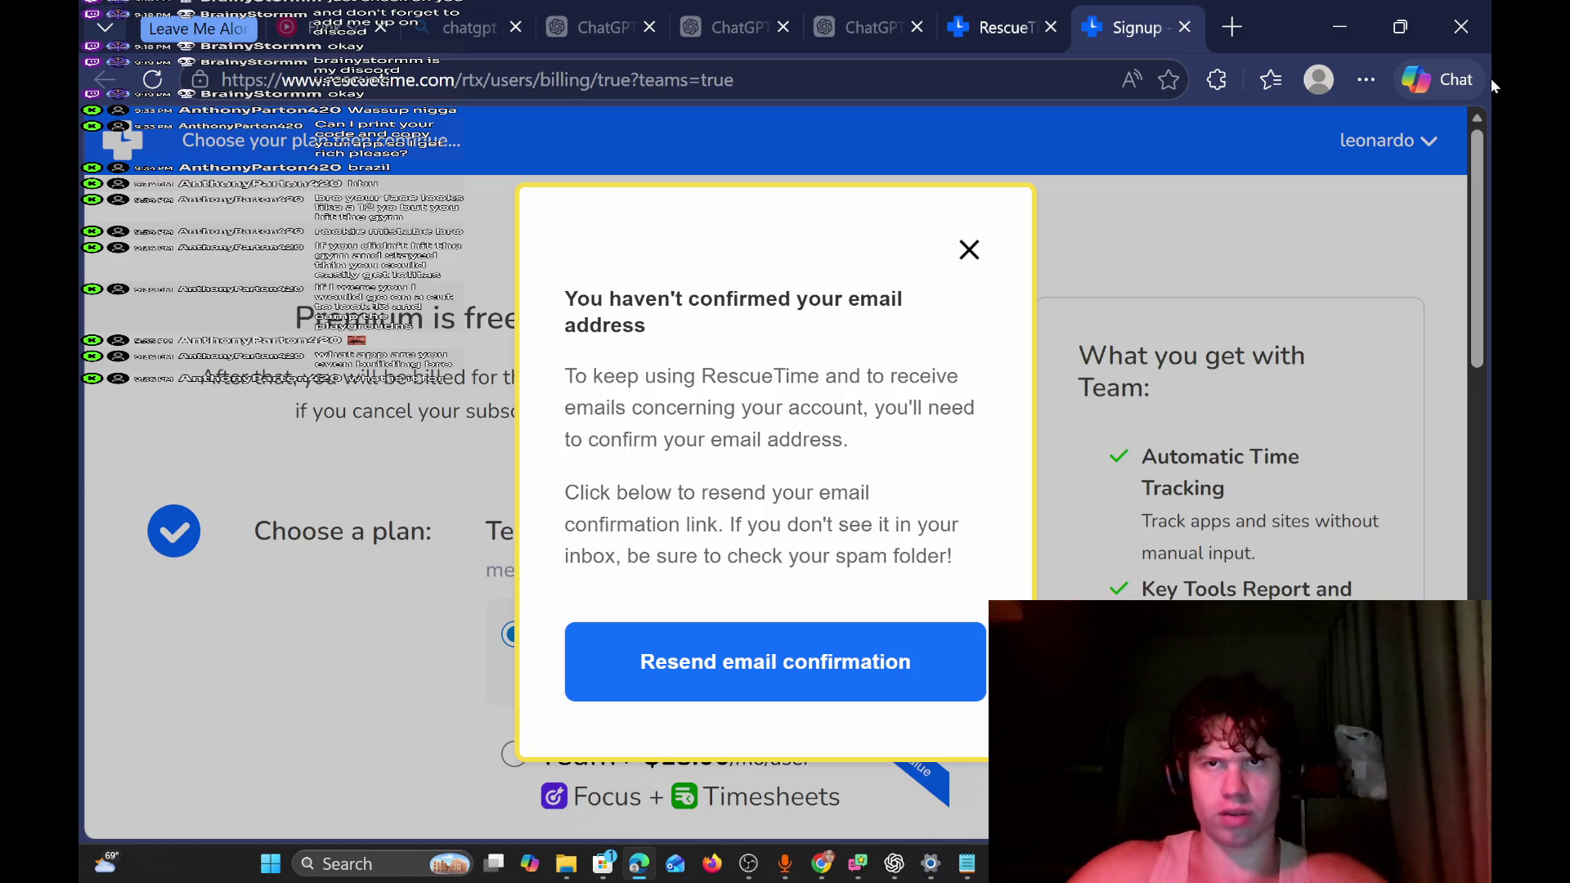
Open a new browser tab alongside the RescueTime unconfirmed-email notice
{"action": "left_click", "coordinate": [1249, 25]}
Search Bing for 'sensor tower', open the Sensor Tower homepage, and begin the free sign-up
{"action": "type", "text": "sensor"}
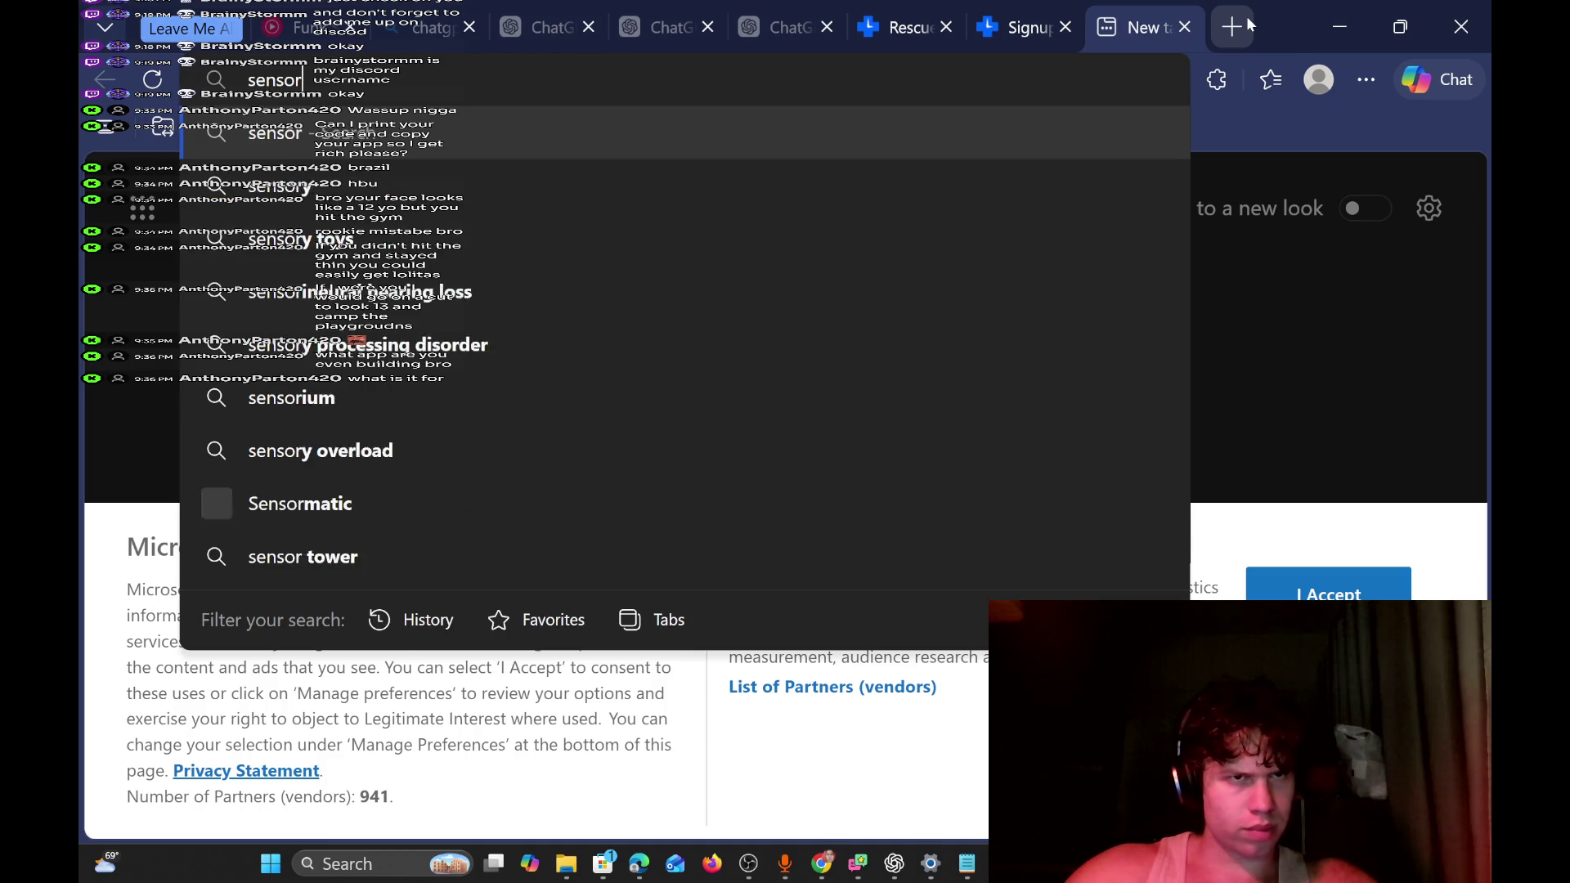
{"action": "type", "text": "tower"}
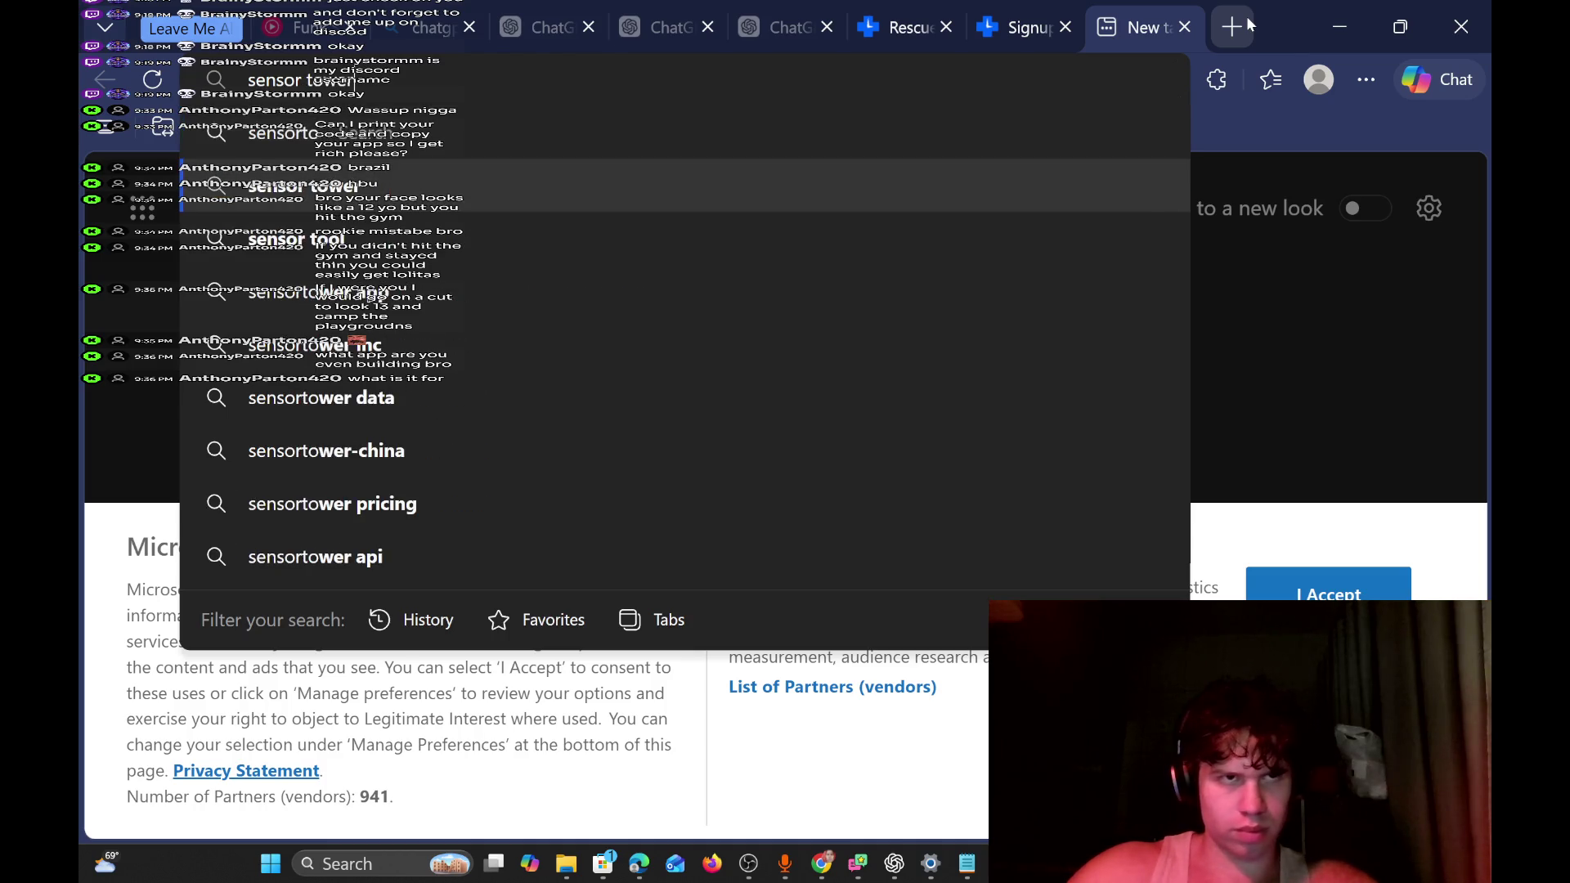
{"action": "left_click", "coordinate": [949, 187]}
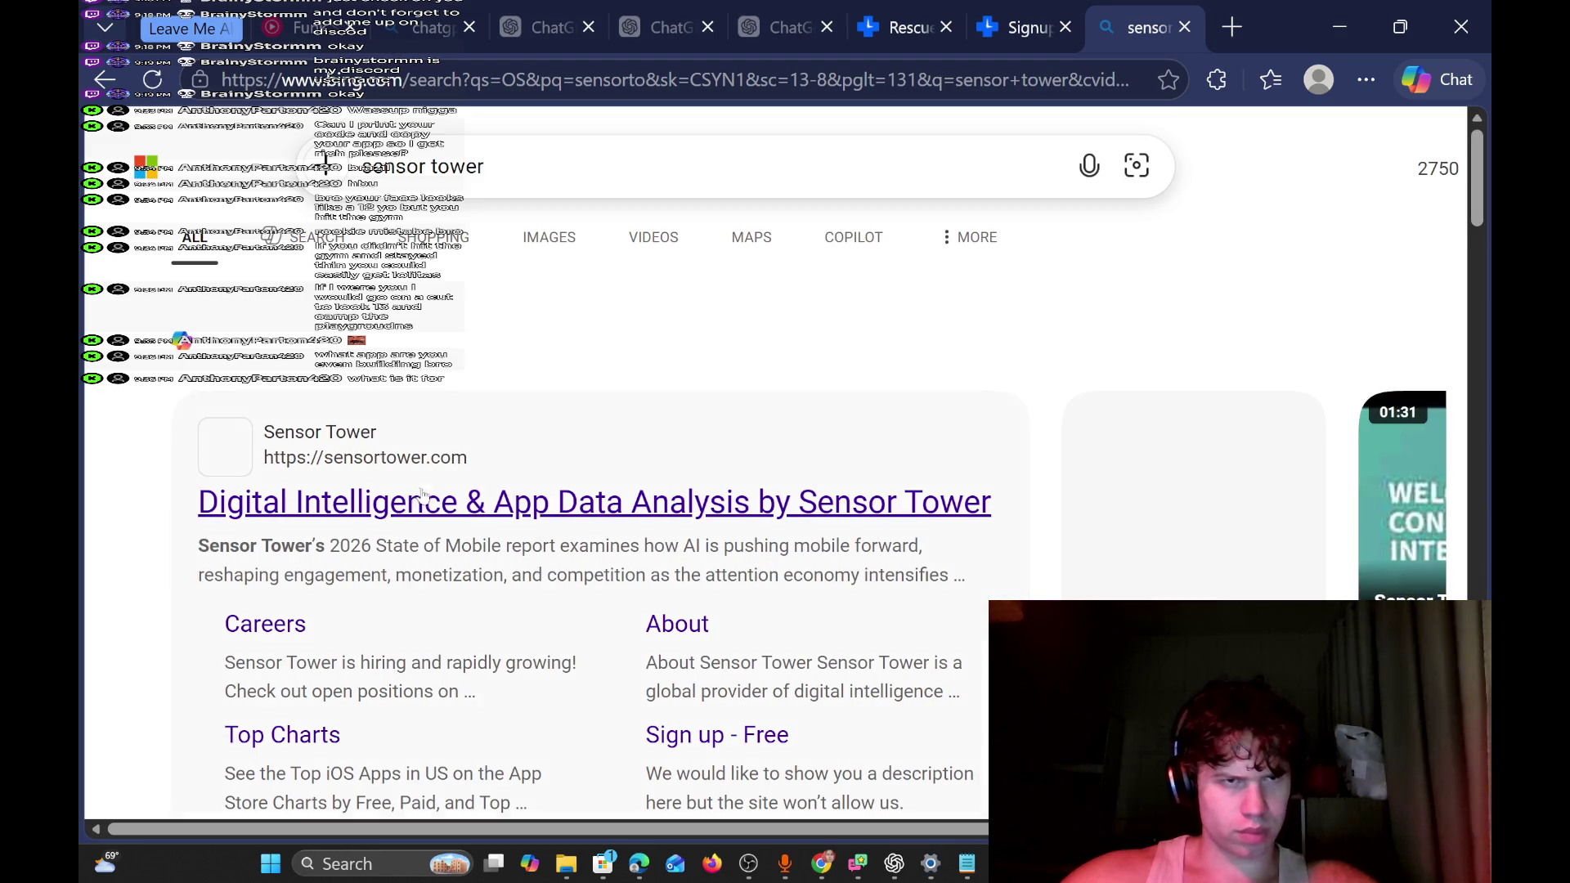
{"action": "left_click", "coordinate": [426, 497]}
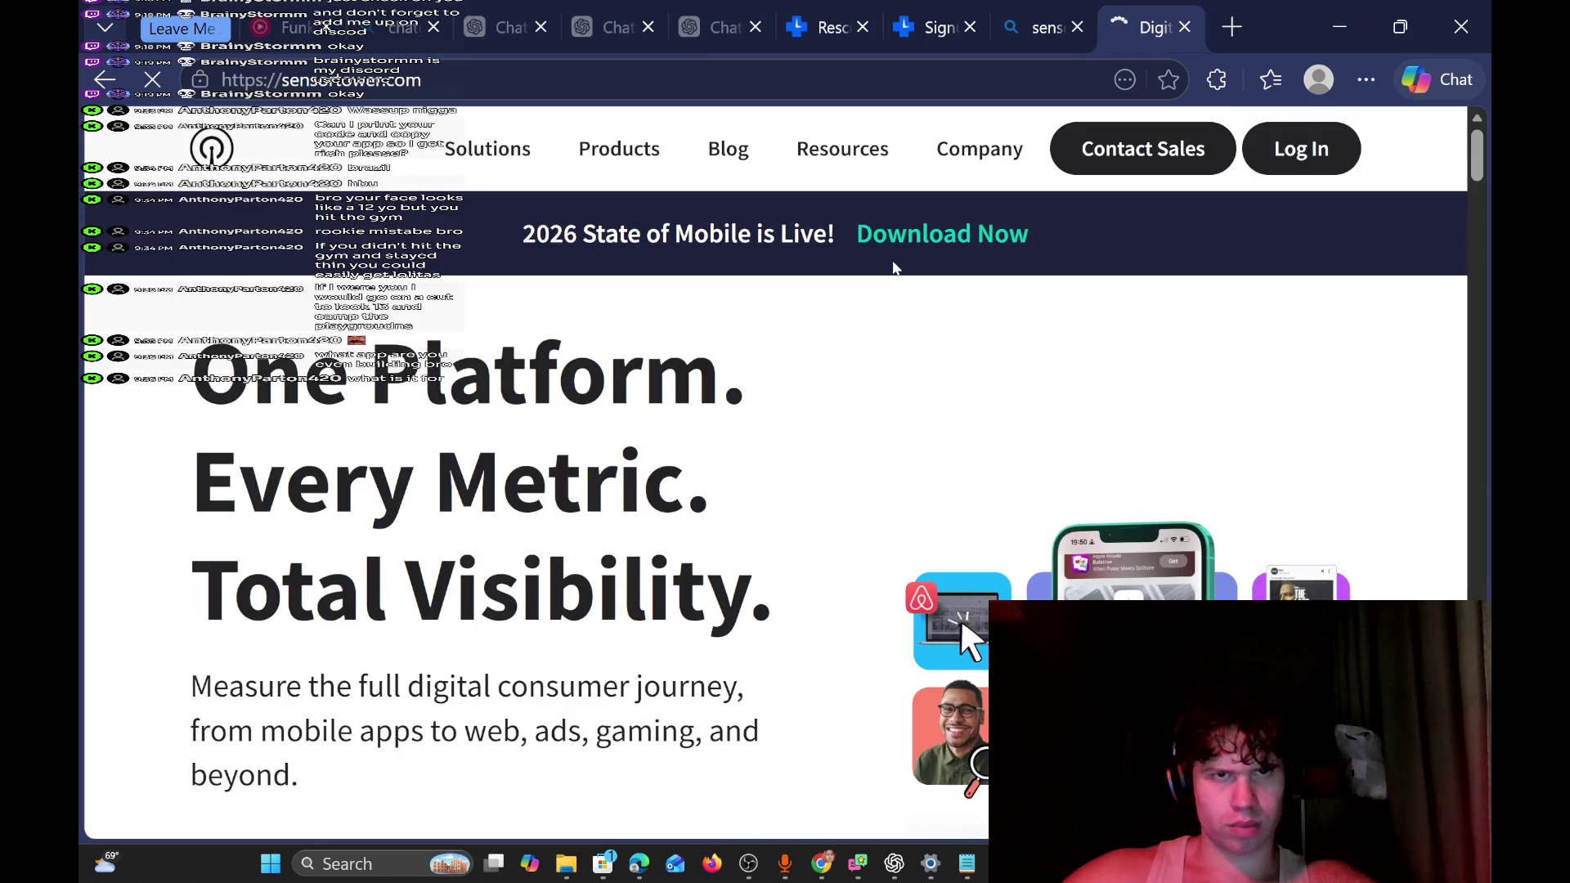
{"action": "scroll", "coordinate": [893, 268], "scroll_direction": "down", "scroll_amount": 3}
{"action": "scroll", "coordinate": [706, 342], "scroll_direction": "down", "scroll_amount": 3}
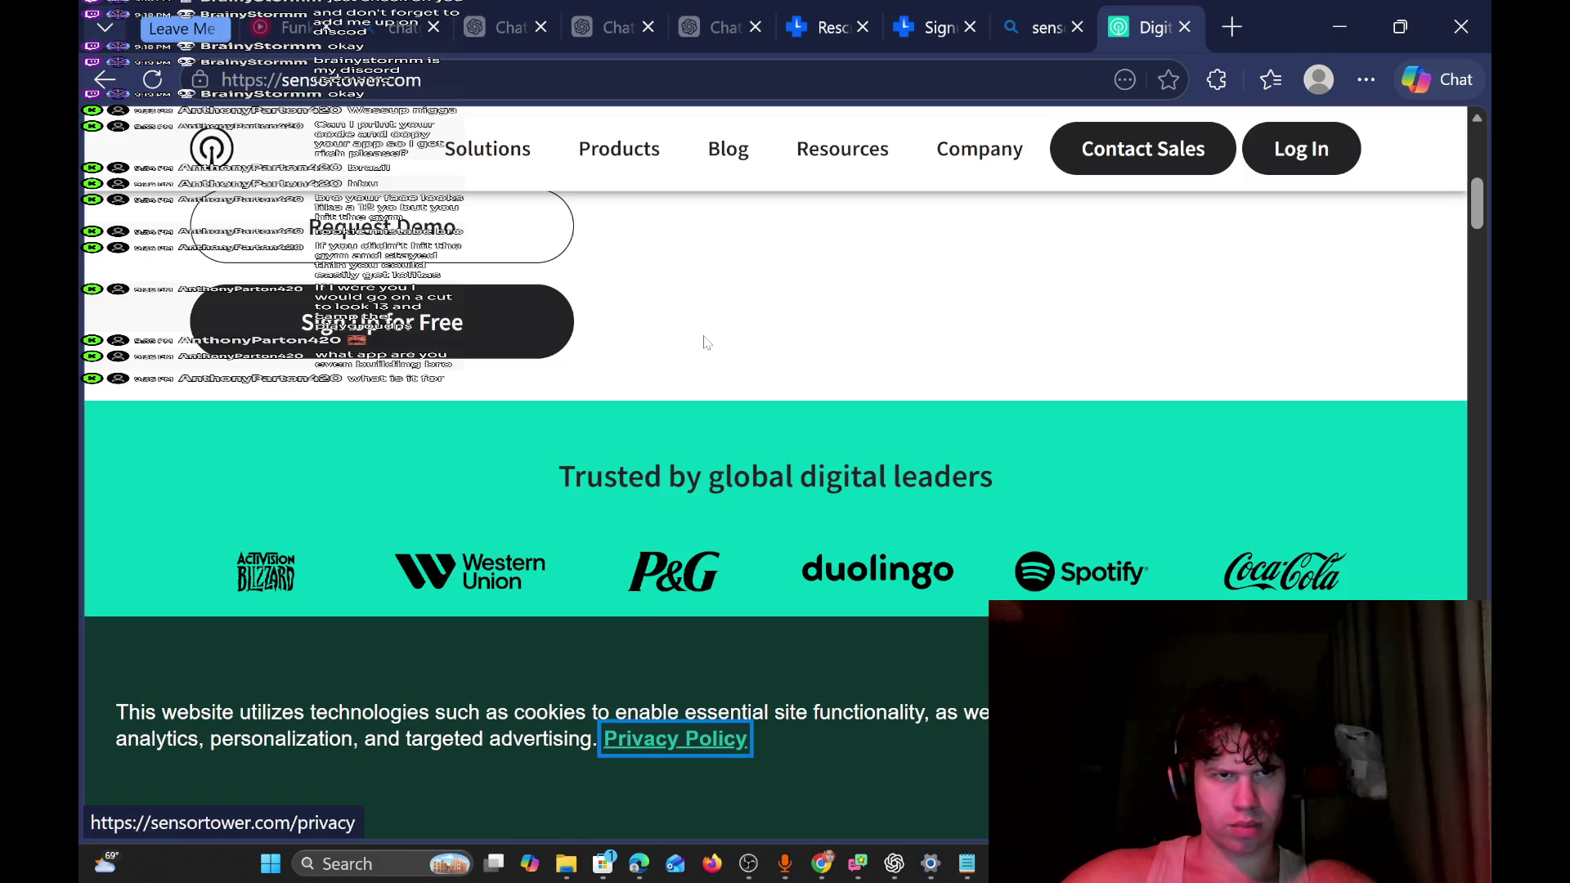
{"action": "left_click", "coordinate": [507, 317]}
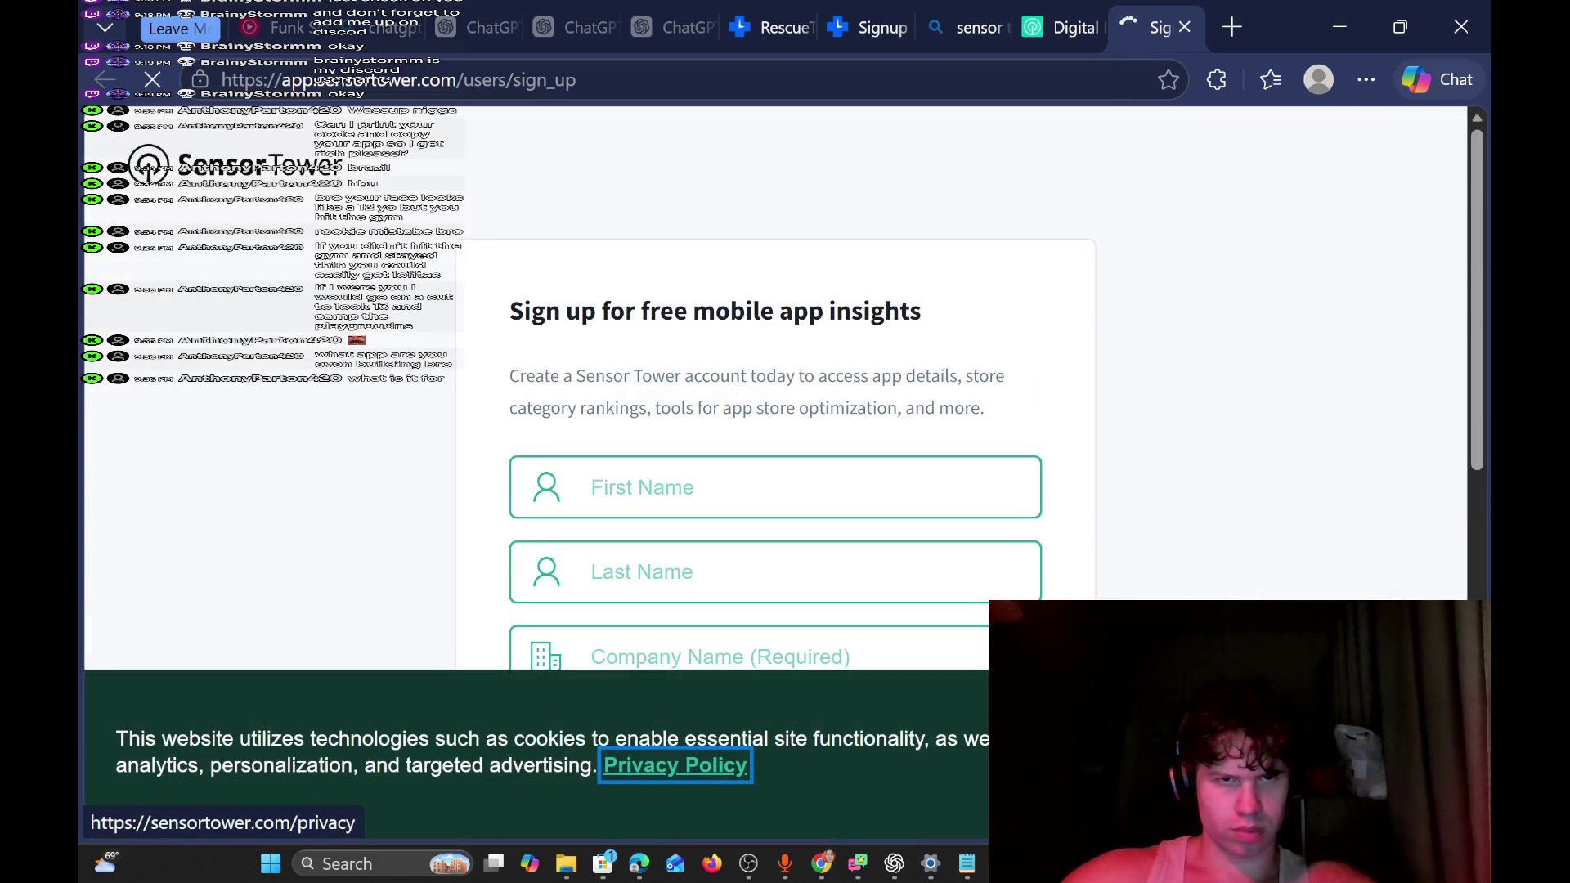
Fill in the first name and last name fields on the Sensor Tower sign-up form
{"action": "left_click", "coordinate": [769, 487]}
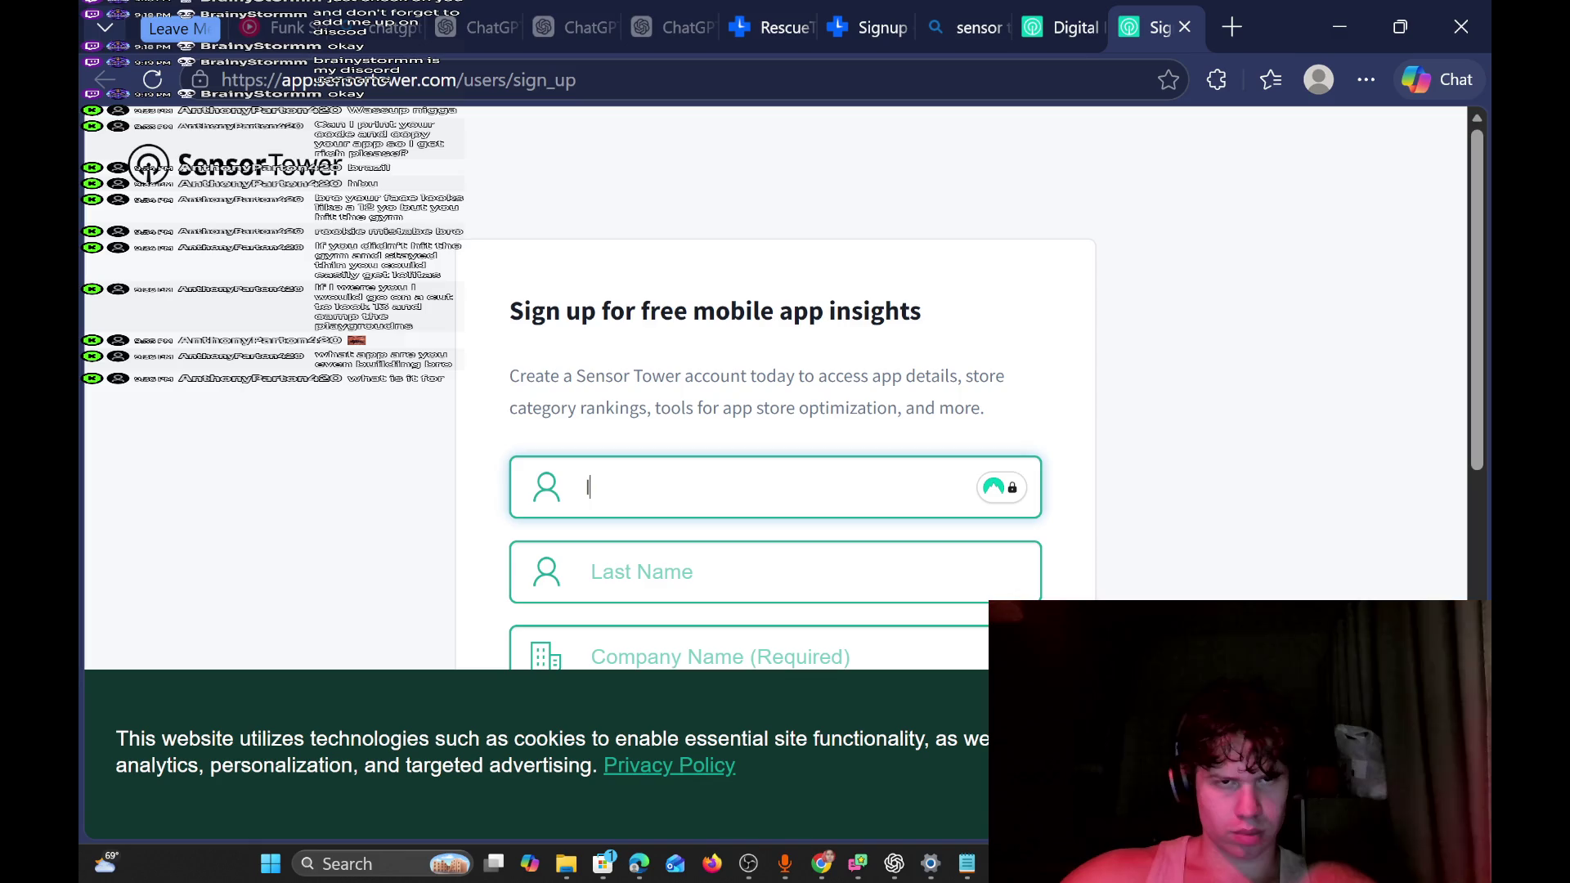
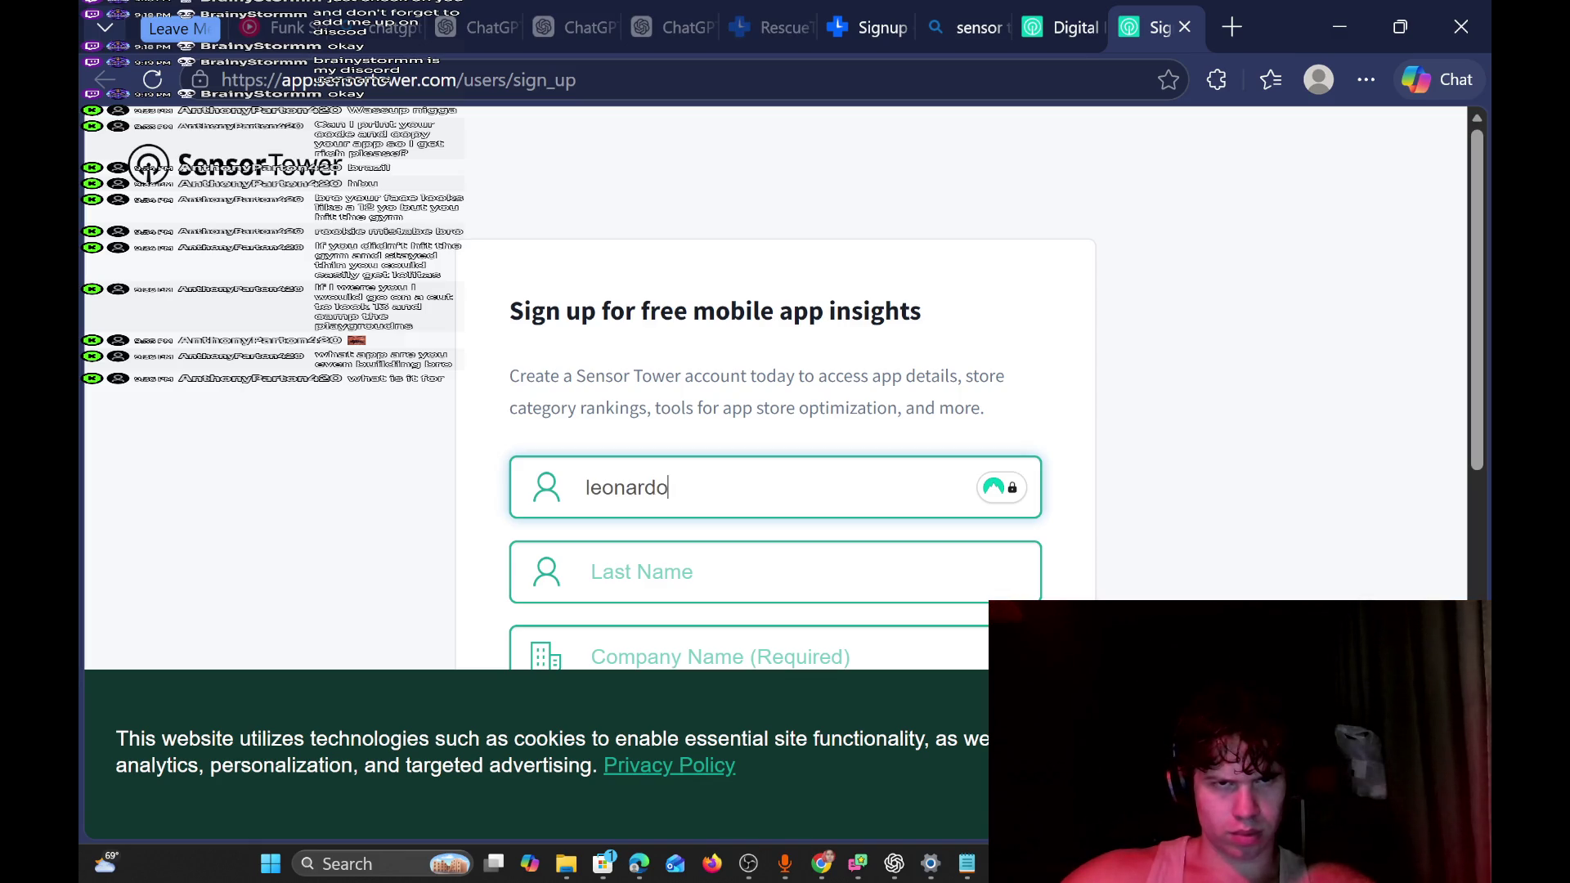
{"action": "left_click", "coordinate": [769, 571]}
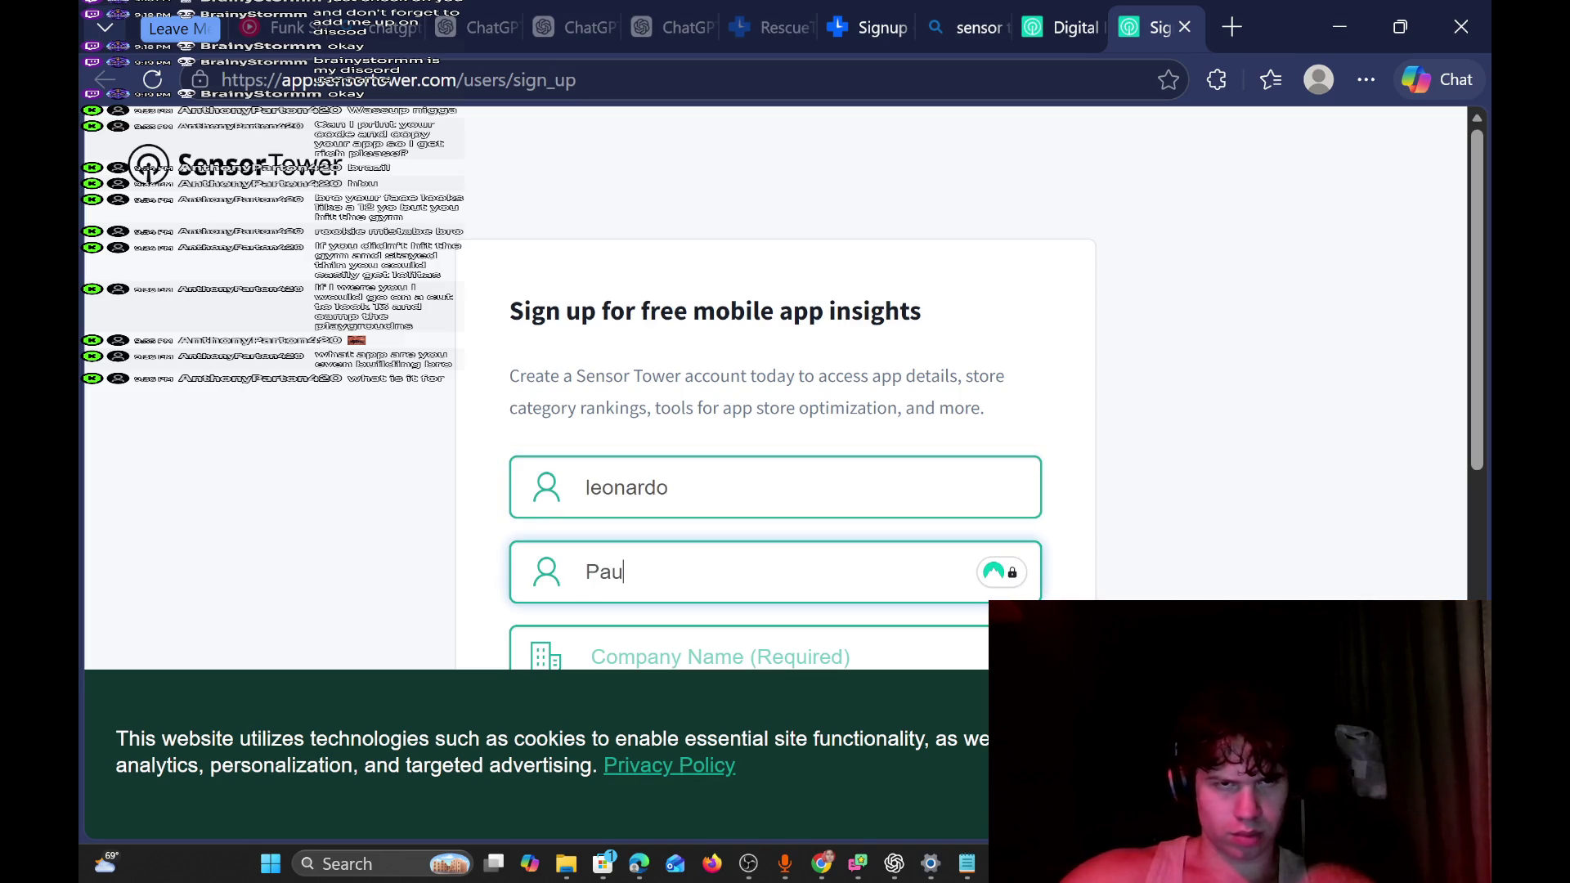
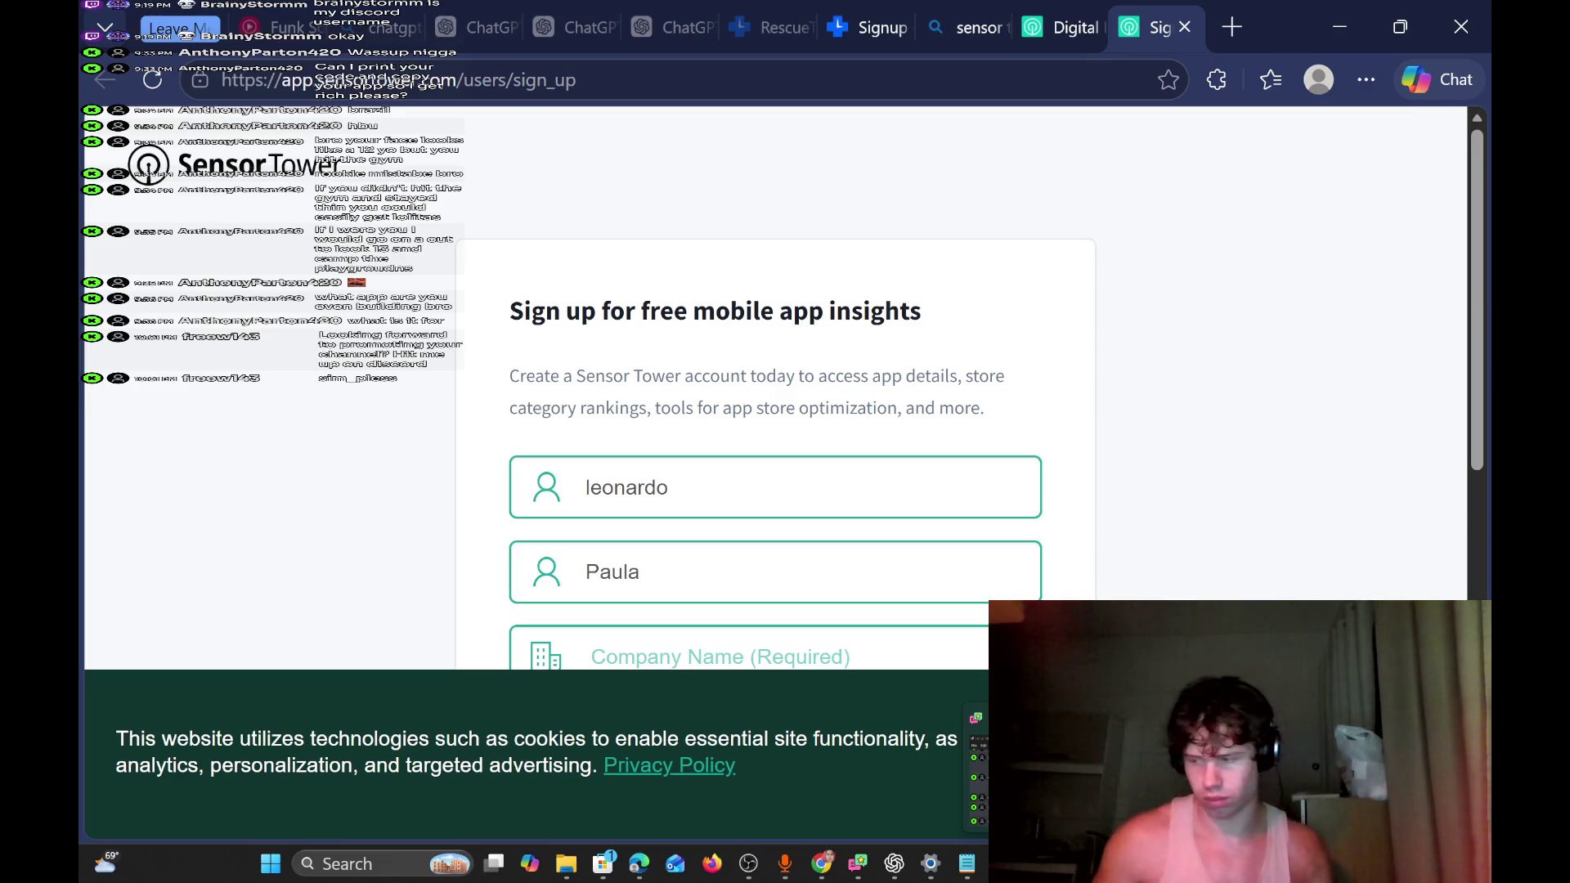
Raise the screen brightness and bring the Social Stream chat dashboard to the front with Super+D
{"action": "key", "text": "XF86MonBrightnessUp"}
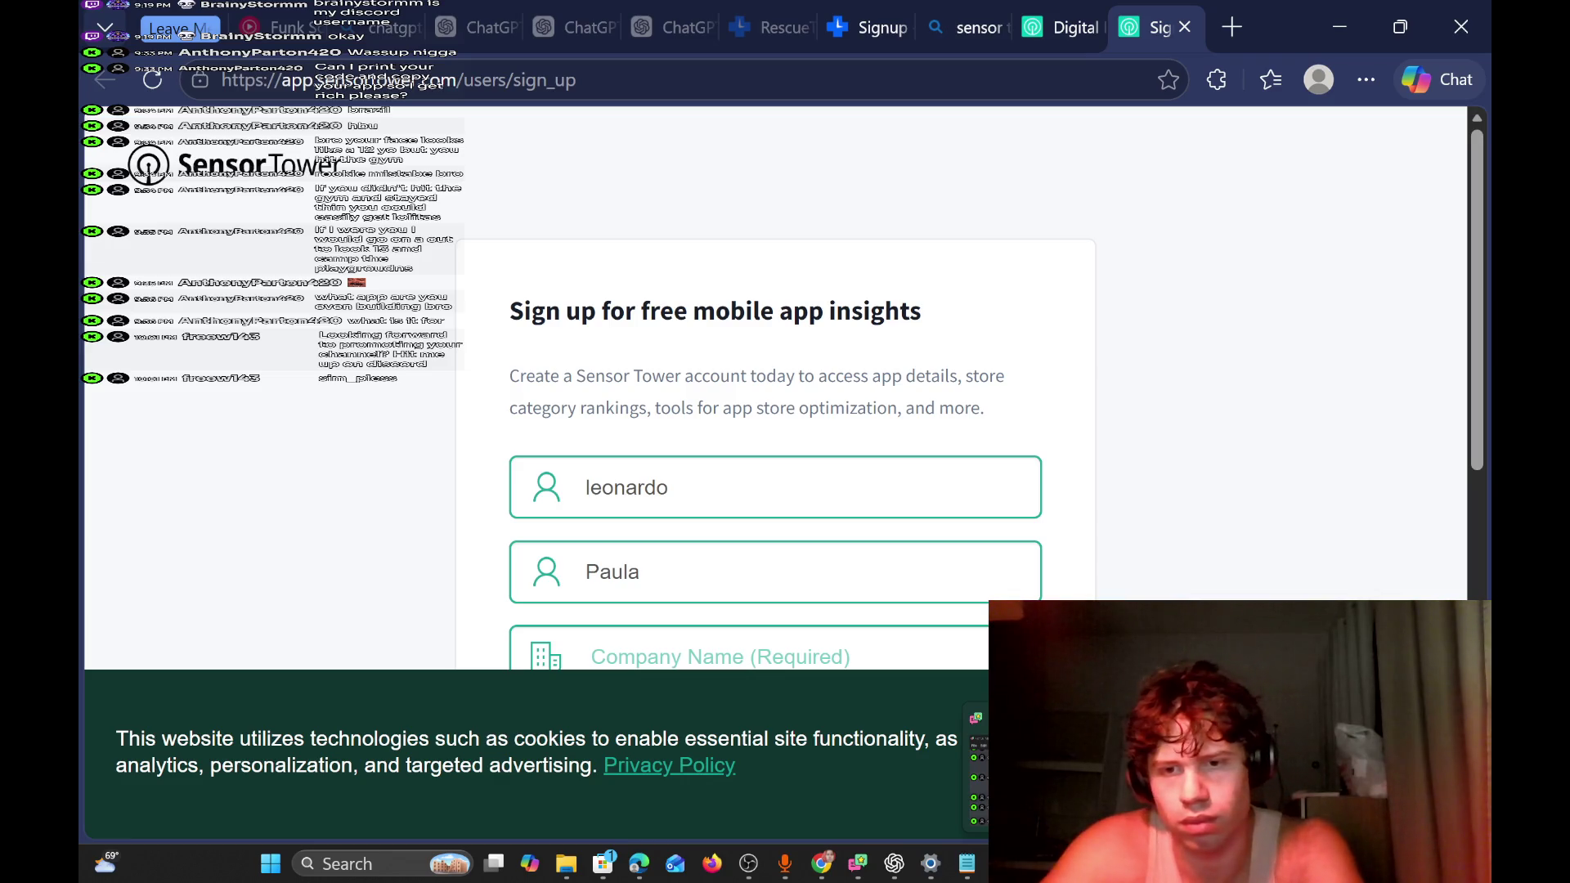
{"action": "key", "text": "super+d"}
{"action": "key", "text": "super+d"}
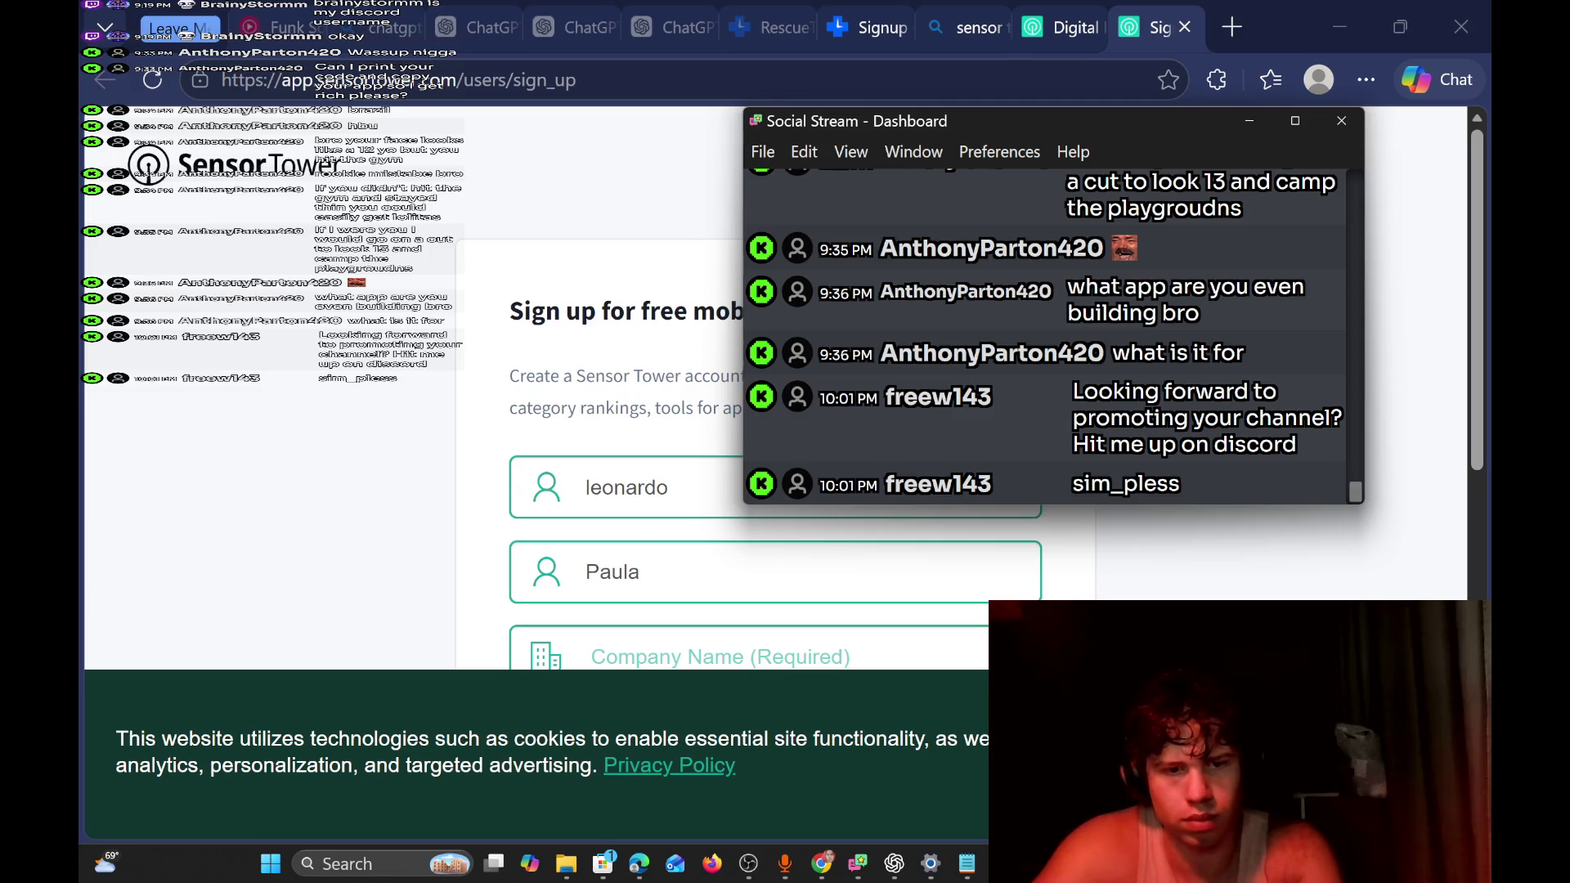
{"action": "key", "text": "XF86MonBrightnessDown"}
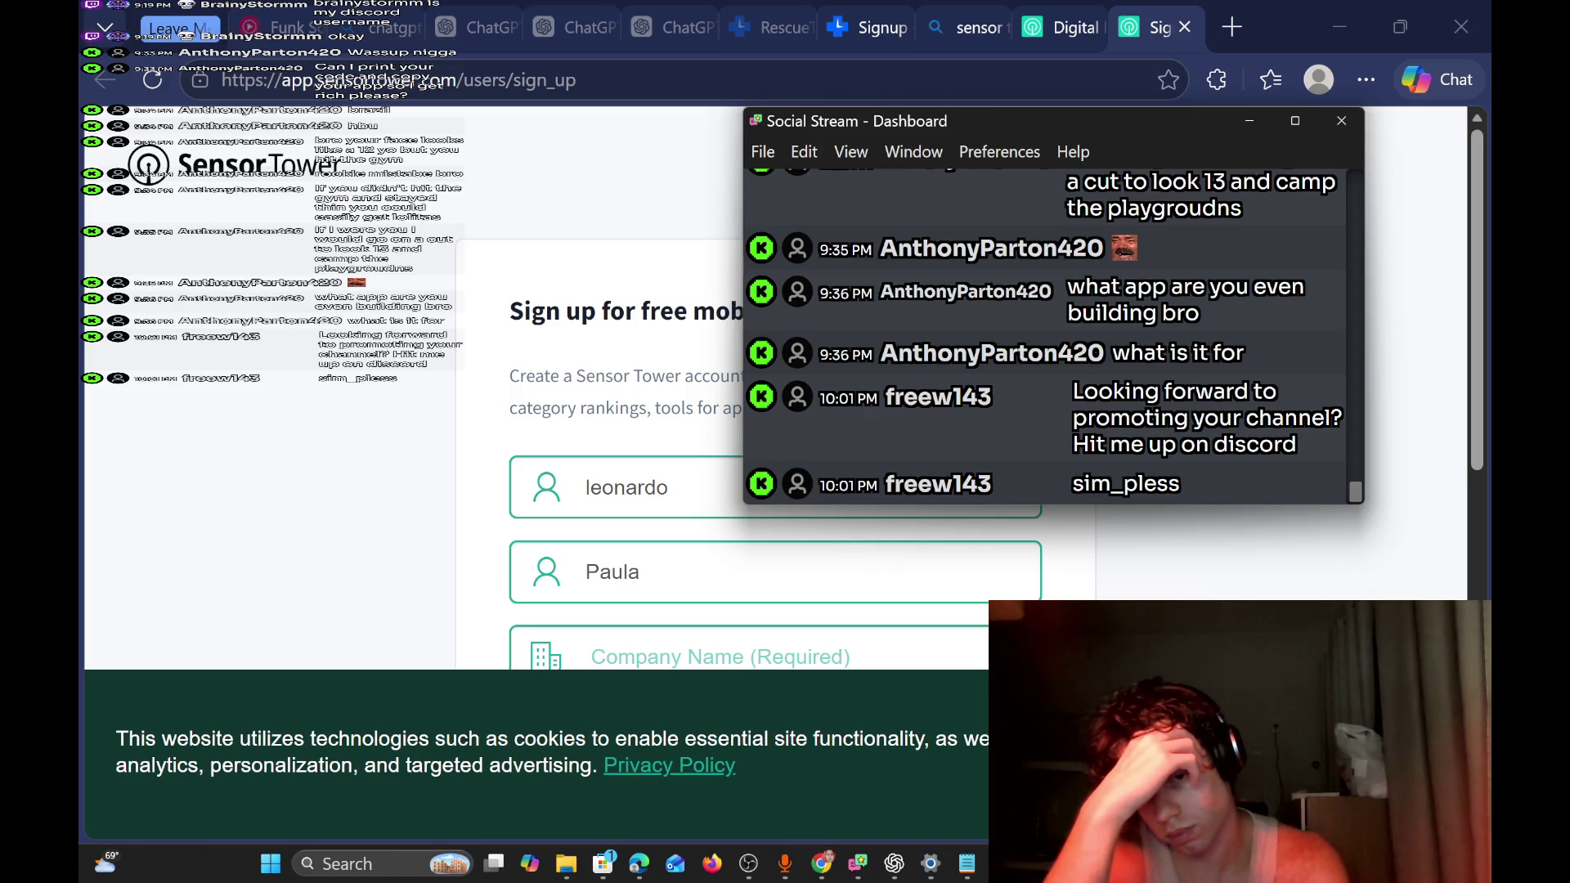
{"action": "key", "text": "XF86MonBrightnessDown"}
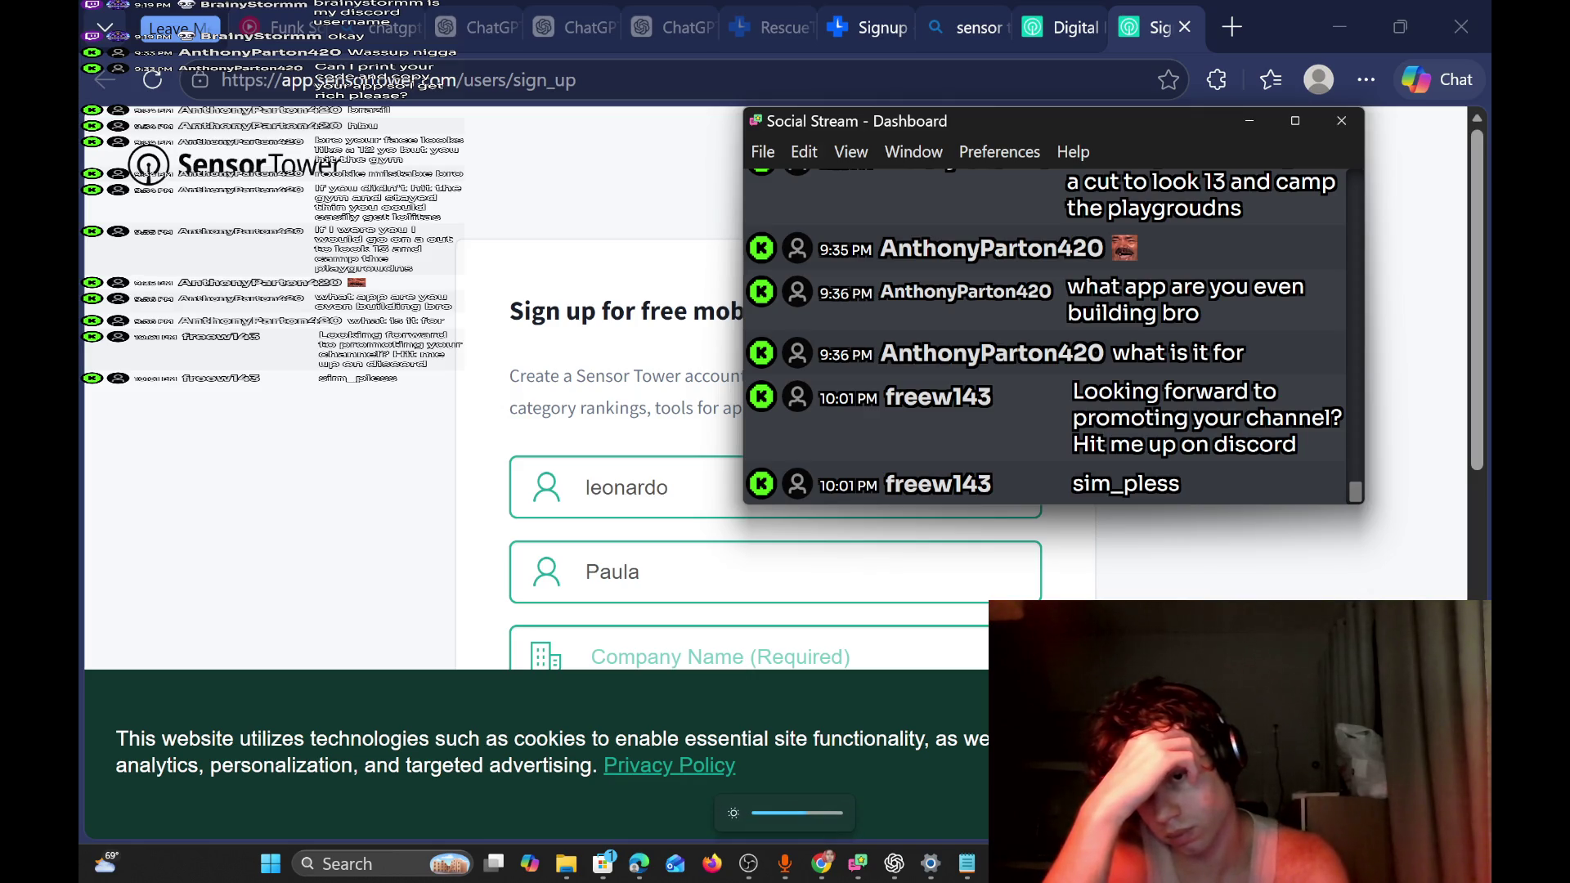